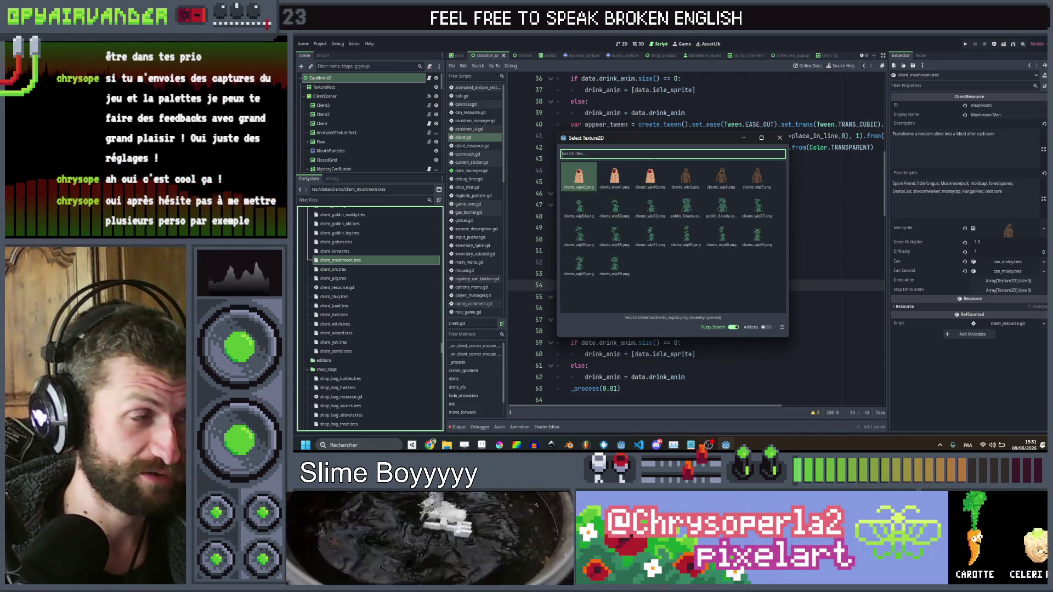
# Give the mushroom client a new idle sprite and size Drink Anim and Stop Drink Anim to 1
pyautogui.write('clien')
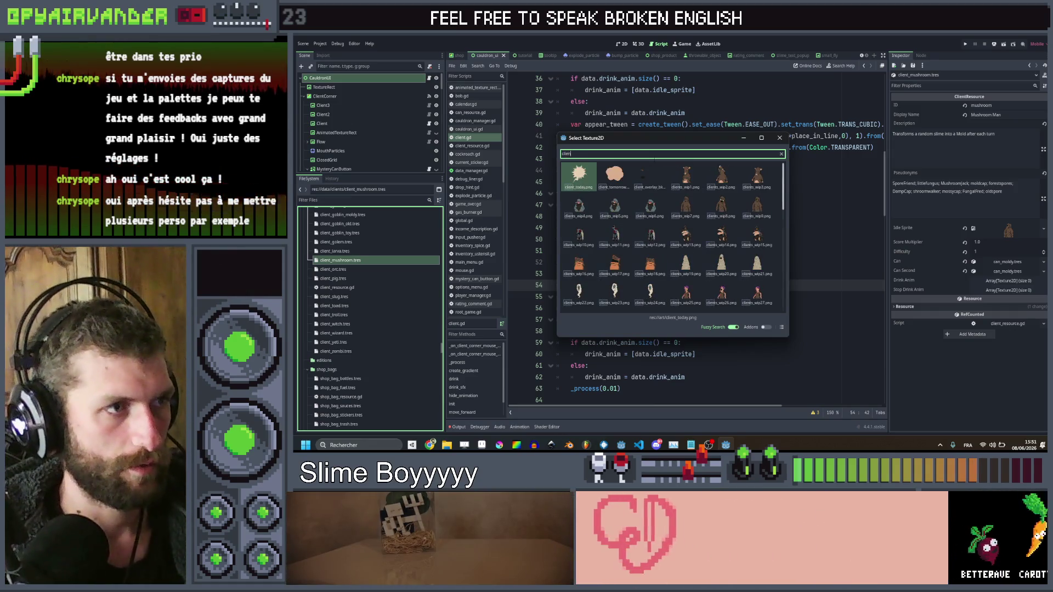
pyautogui.scroll(-3, 691, 245)
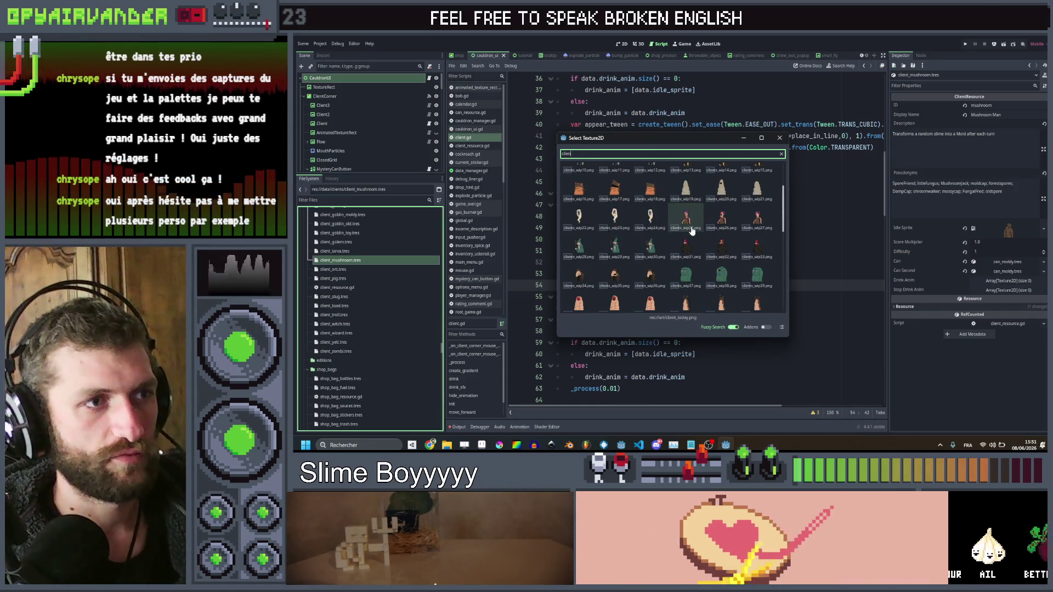
pyautogui.doubleClick(690, 219)
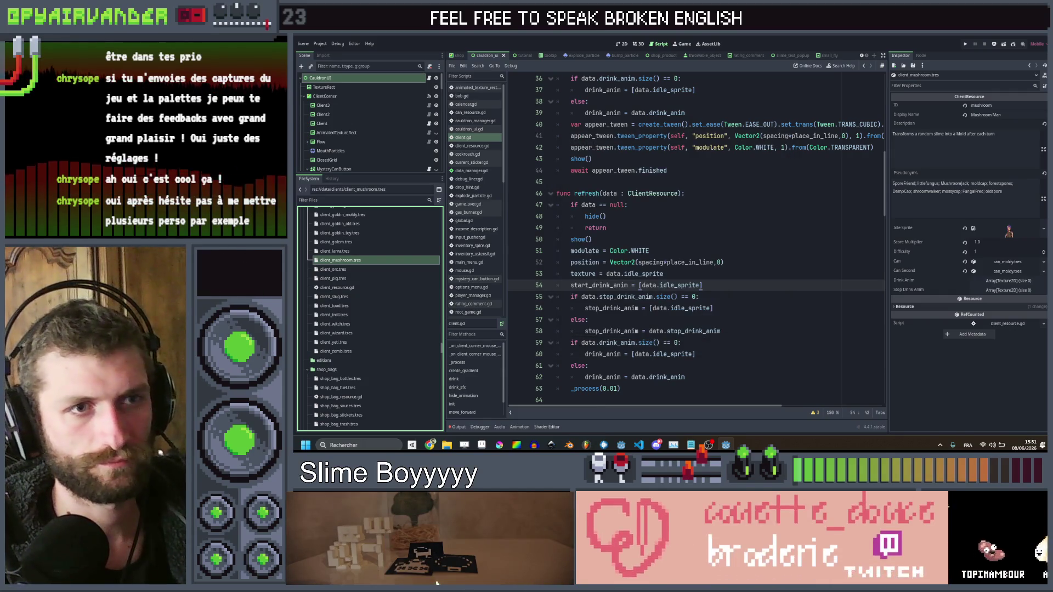
pyautogui.click(1009, 280)
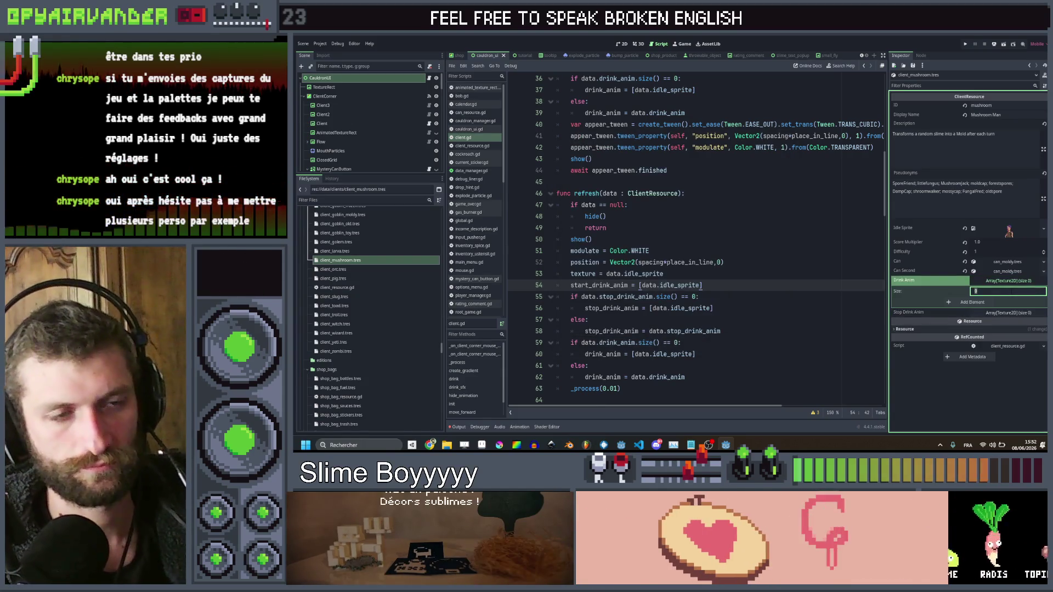
pyautogui.write('1')
pyautogui.press('Return')
pyautogui.click(1008, 324)
pyautogui.click(1004, 343)
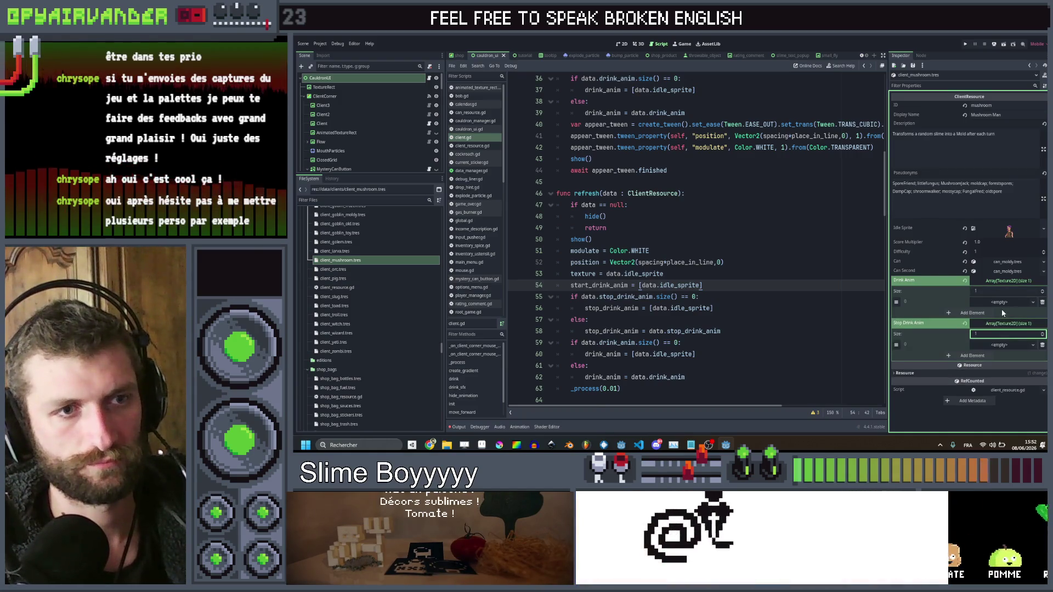
# Quick Load client sprite textures into the Drink Anim and Stop Drink Anim elements
pyautogui.click(1002, 303)
pyautogui.click(993, 423)
pyautogui.write('clien')
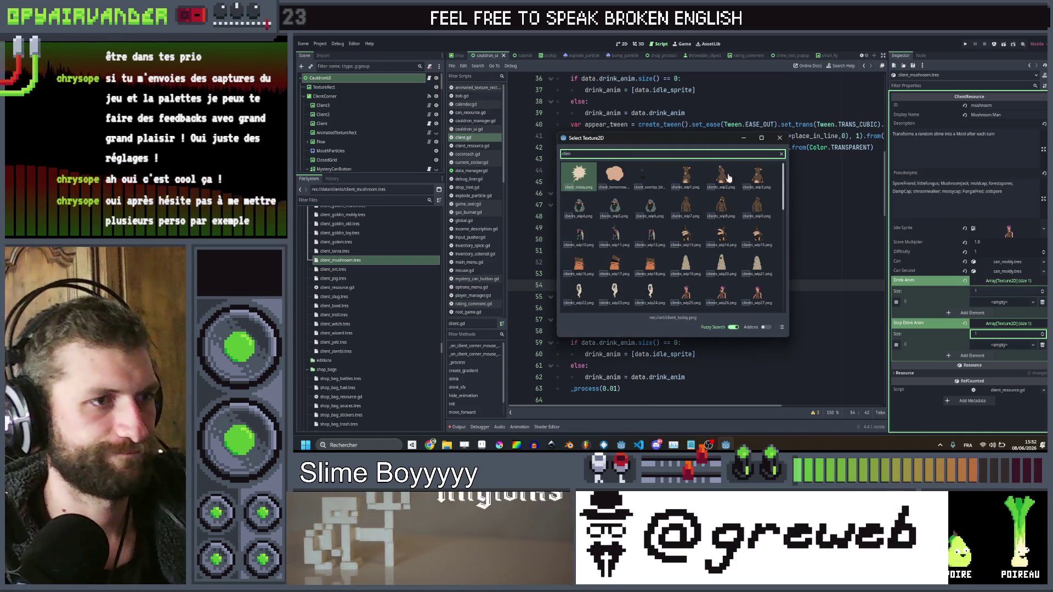
pyautogui.doubleClick(722, 292)
pyautogui.click(1004, 356)
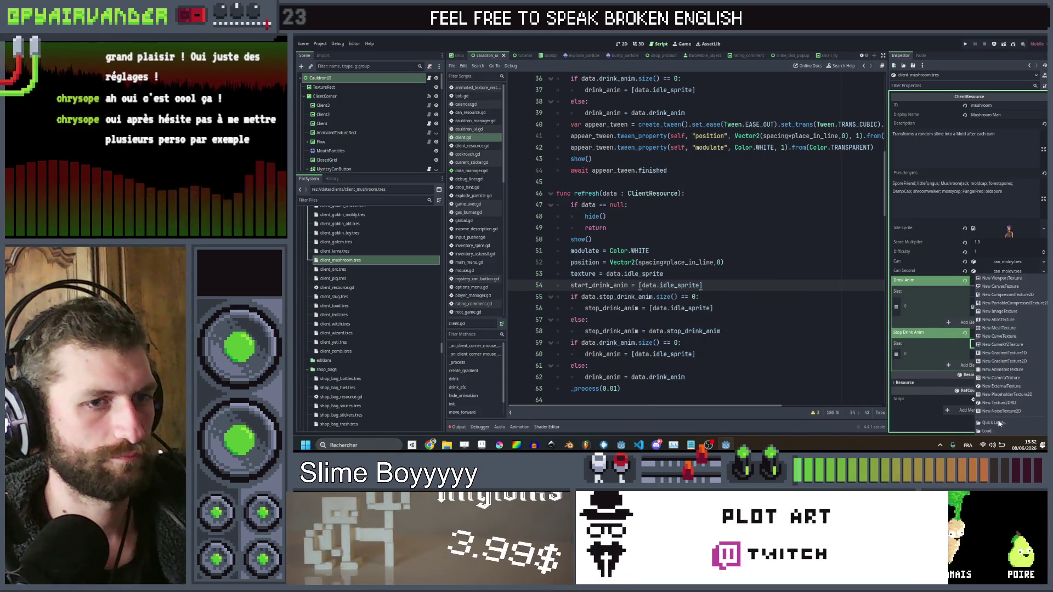
pyautogui.click(993, 386)
pyautogui.write('clien')
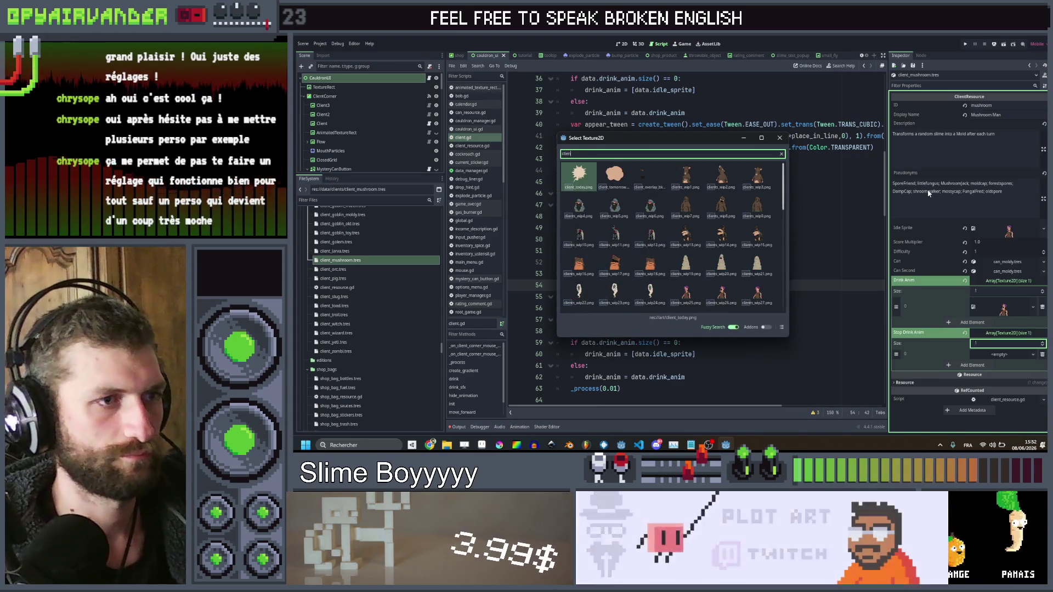
pyautogui.doubleClick(748, 292)
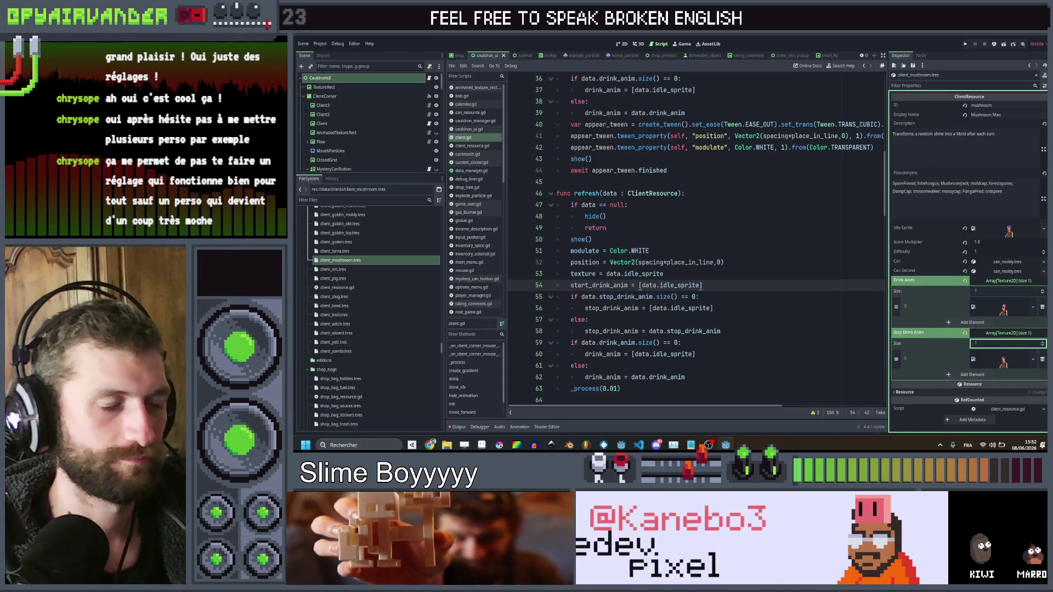
# Select client_orc.tres and set its idle sprite to the green clients_wip37 texture
pyautogui.click(359, 269)
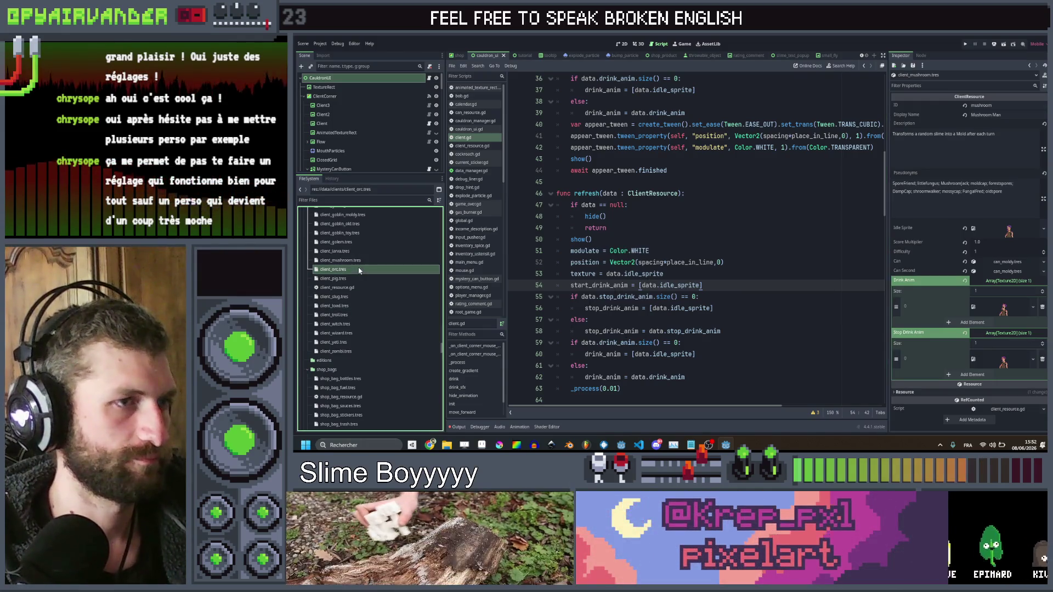
pyautogui.click(1007, 281)
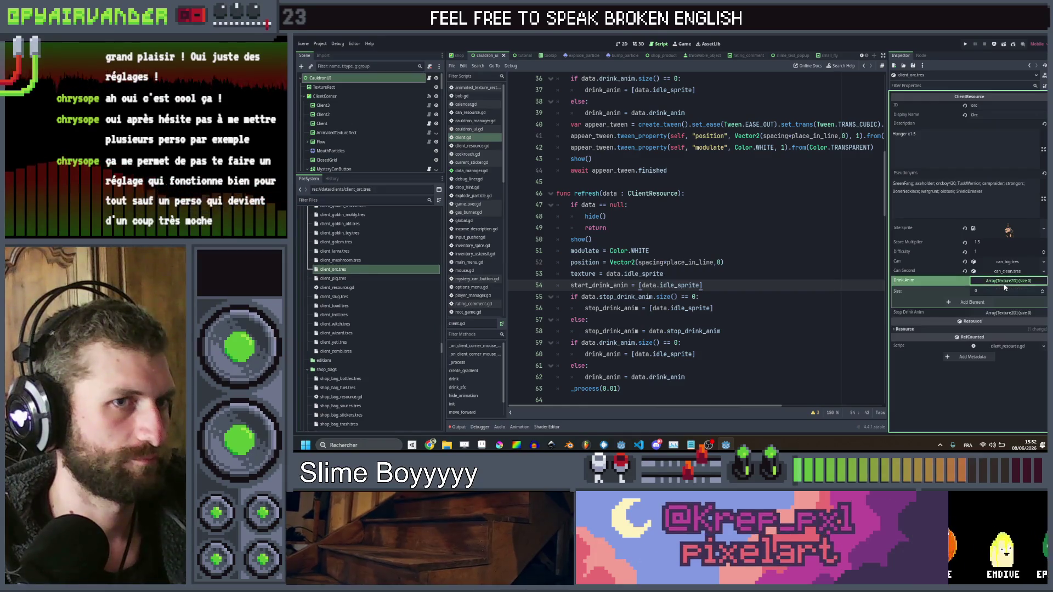
pyautogui.click(1006, 302)
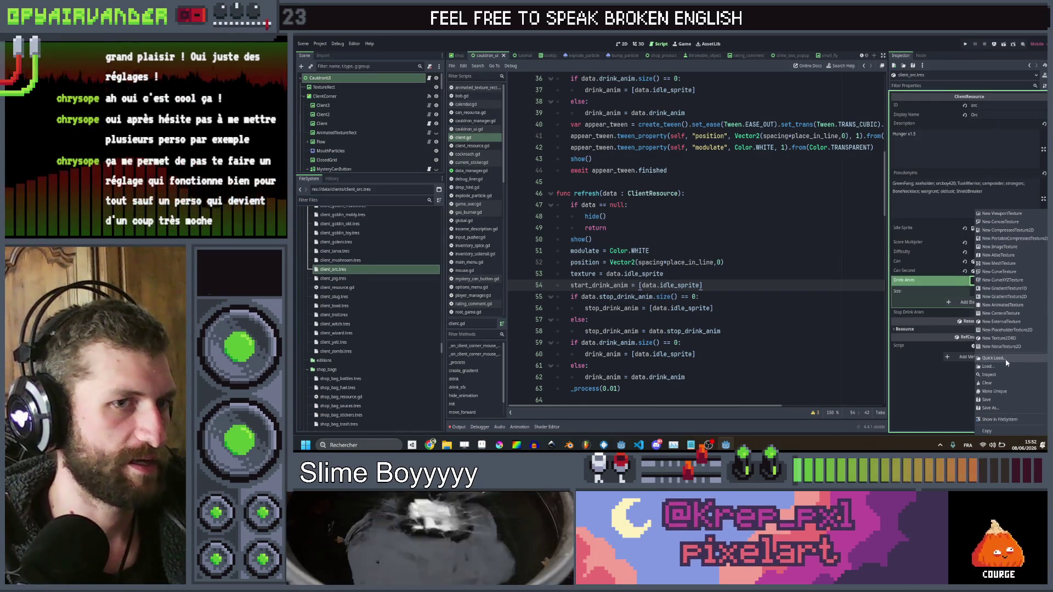
pyautogui.click(1007, 360)
pyautogui.write('clien')
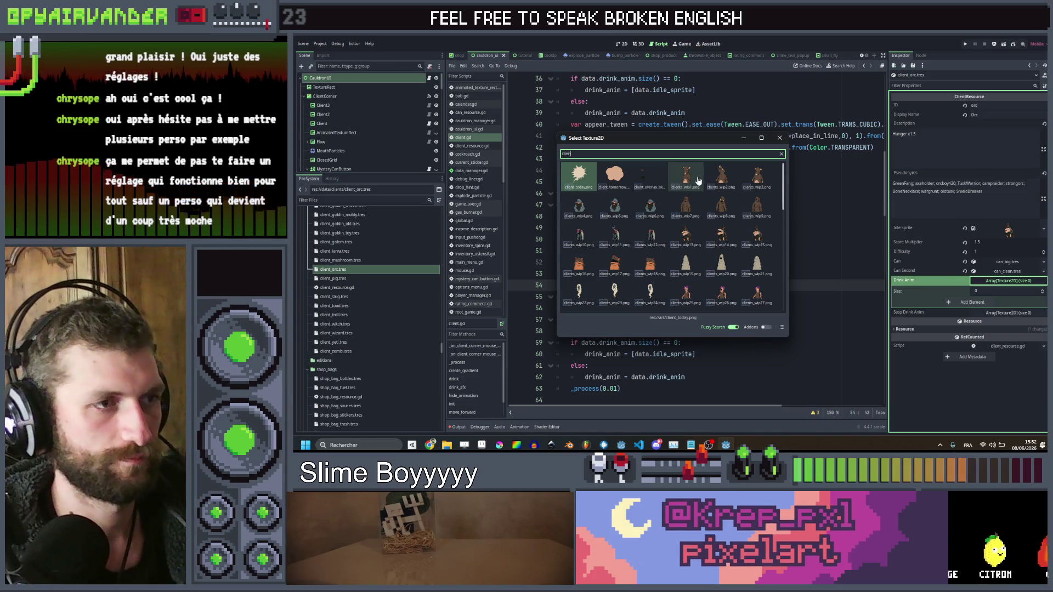
pyautogui.scroll(-4, 694, 209)
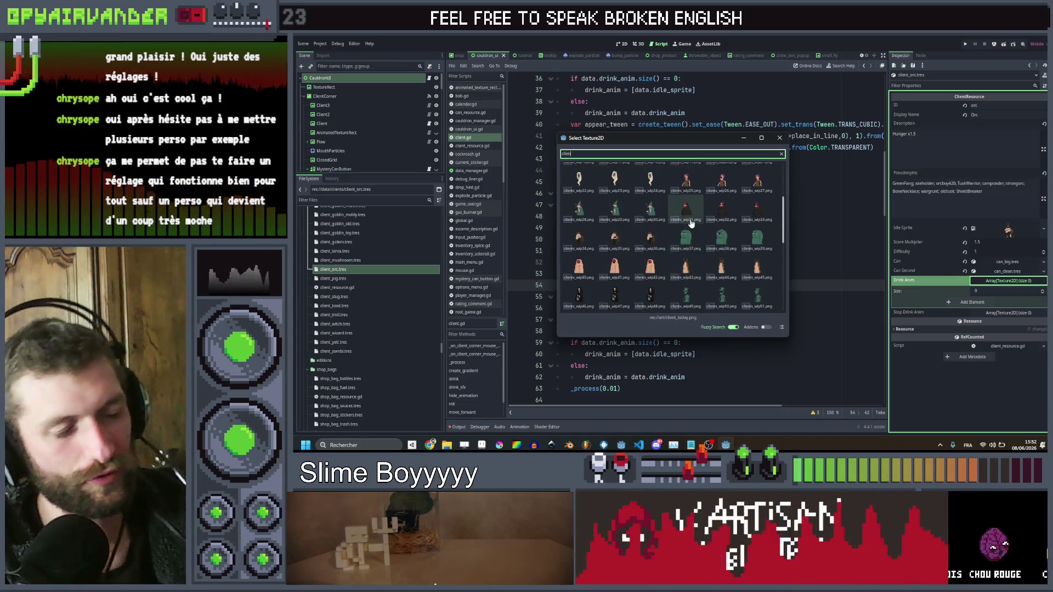
pyautogui.doubleClick(693, 237)
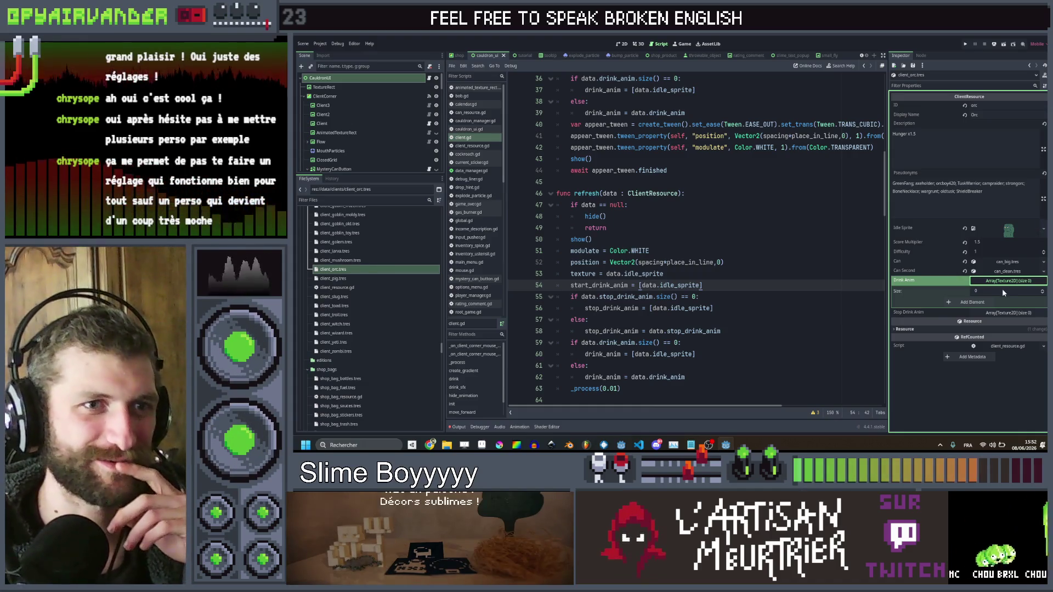
# Set the orc's Drink Anim and Stop Drink Anim array sizes to 1
pyautogui.click(1007, 312)
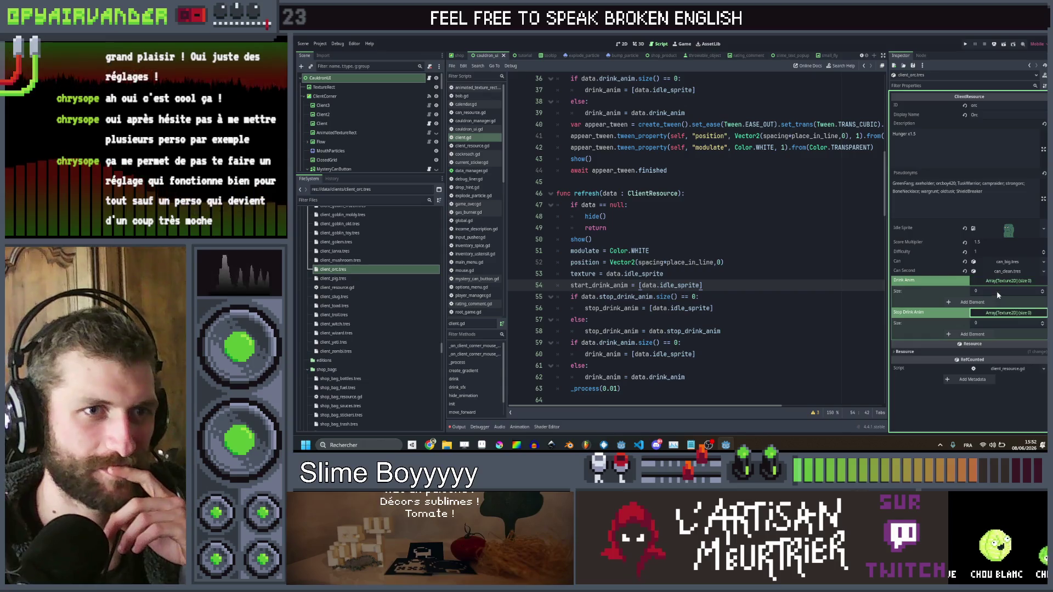
pyautogui.write('1')
pyautogui.press('Return')
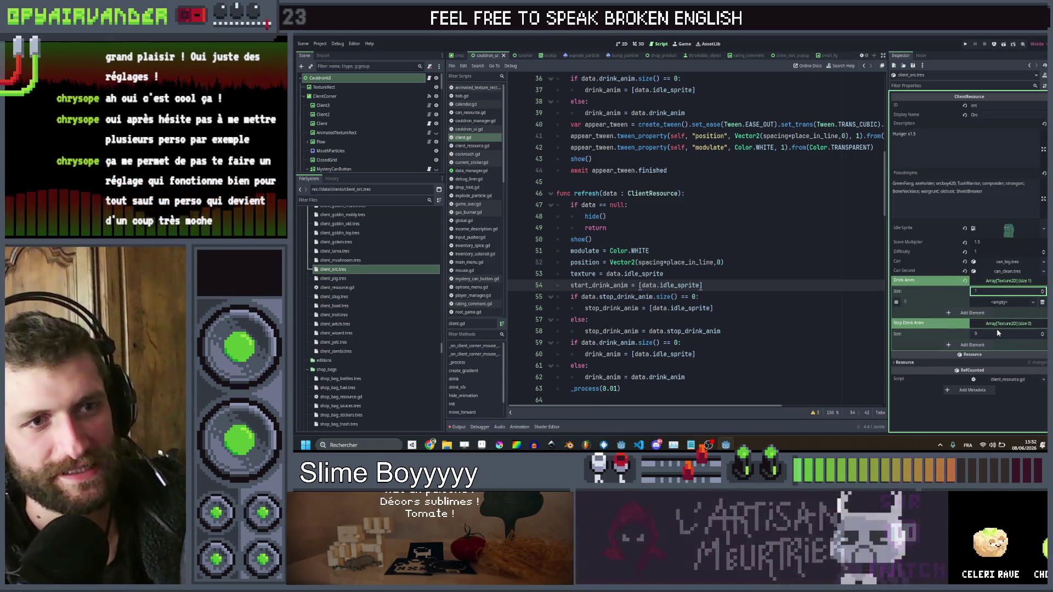
pyautogui.click(996, 332)
pyautogui.write('1')
pyautogui.press('Return')
# Assign green client sprites to the orc's Drink Anim and Stop Drink Anim elements
pyautogui.click(999, 303)
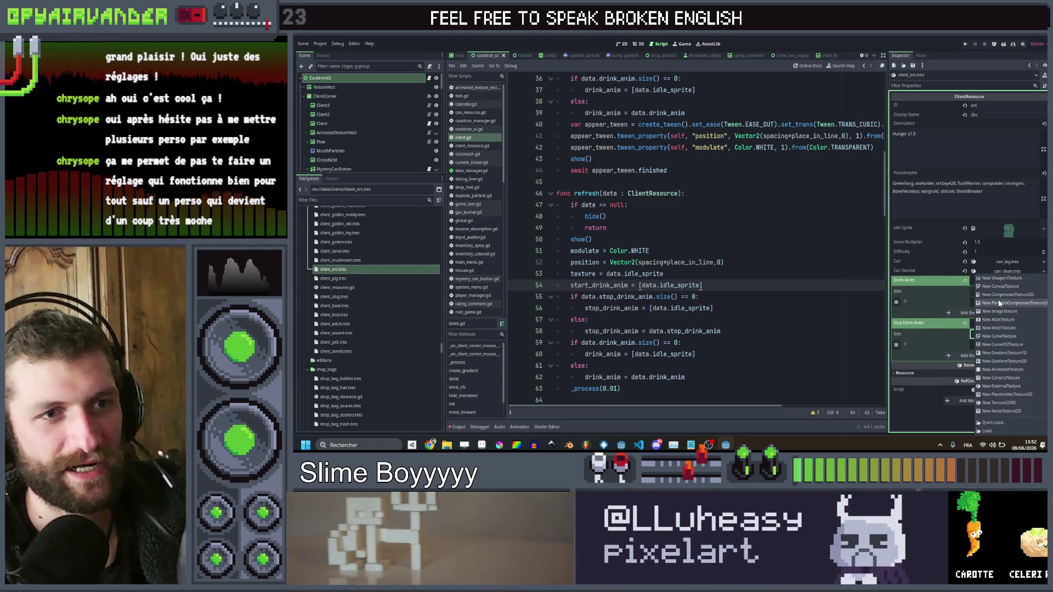
pyautogui.click(1004, 423)
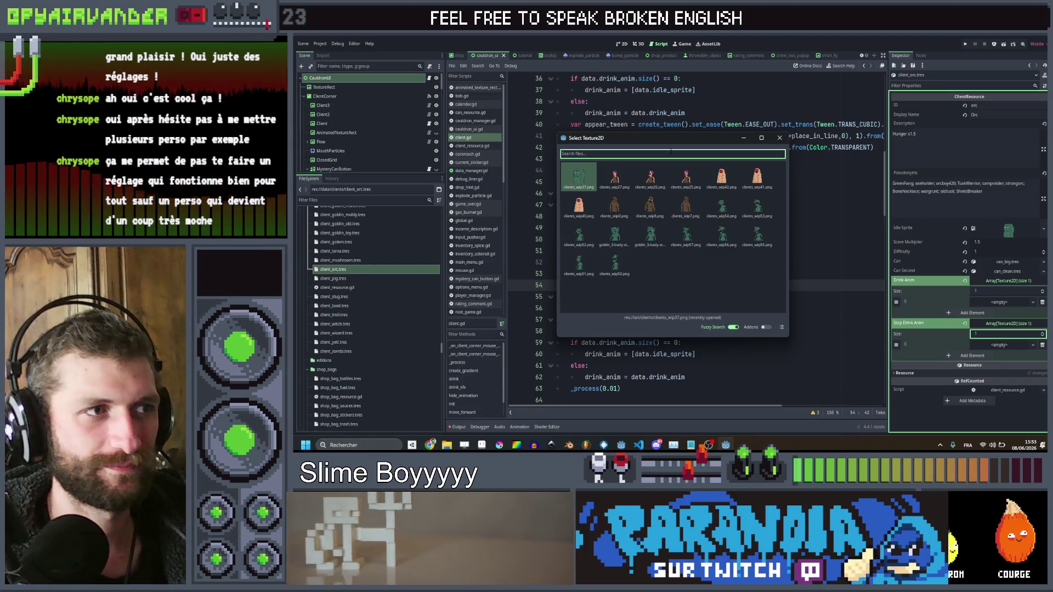
pyautogui.write('clien')
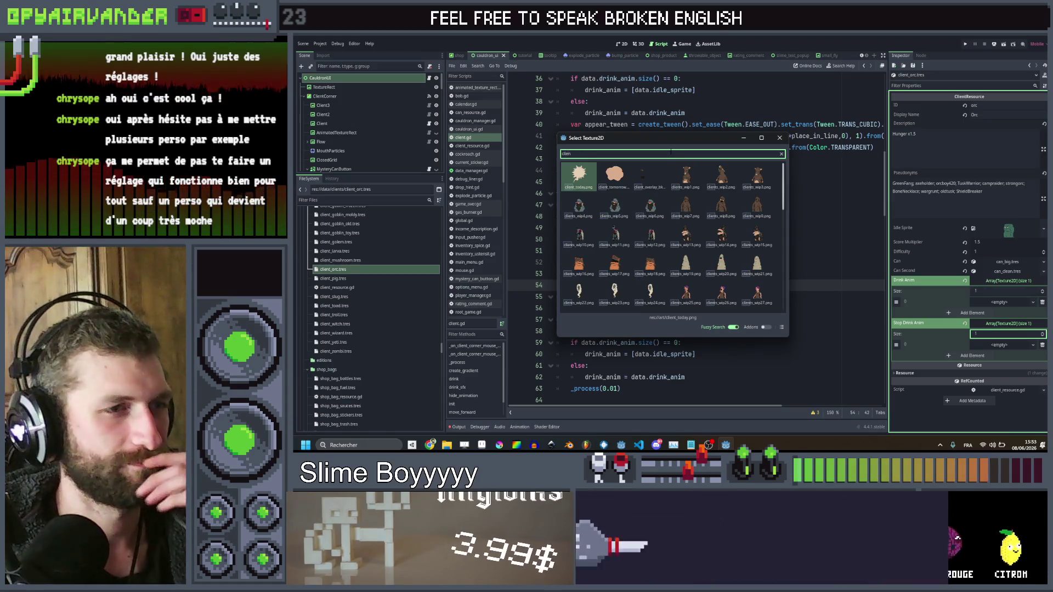
pyautogui.scroll(-3, 651, 239)
pyautogui.doubleClick(721, 258)
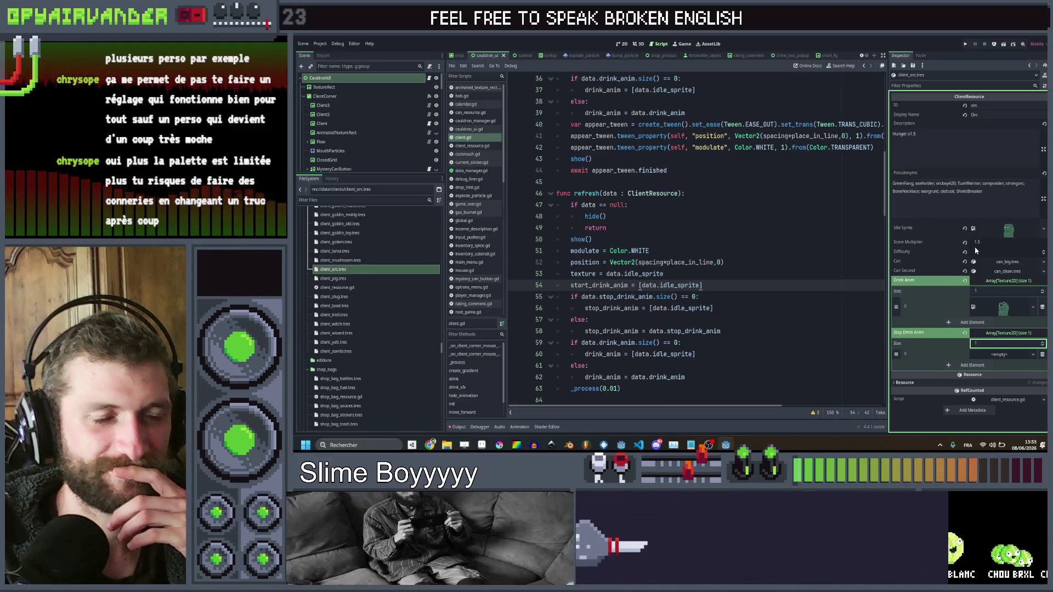
pyautogui.click(999, 354)
pyautogui.click(994, 423)
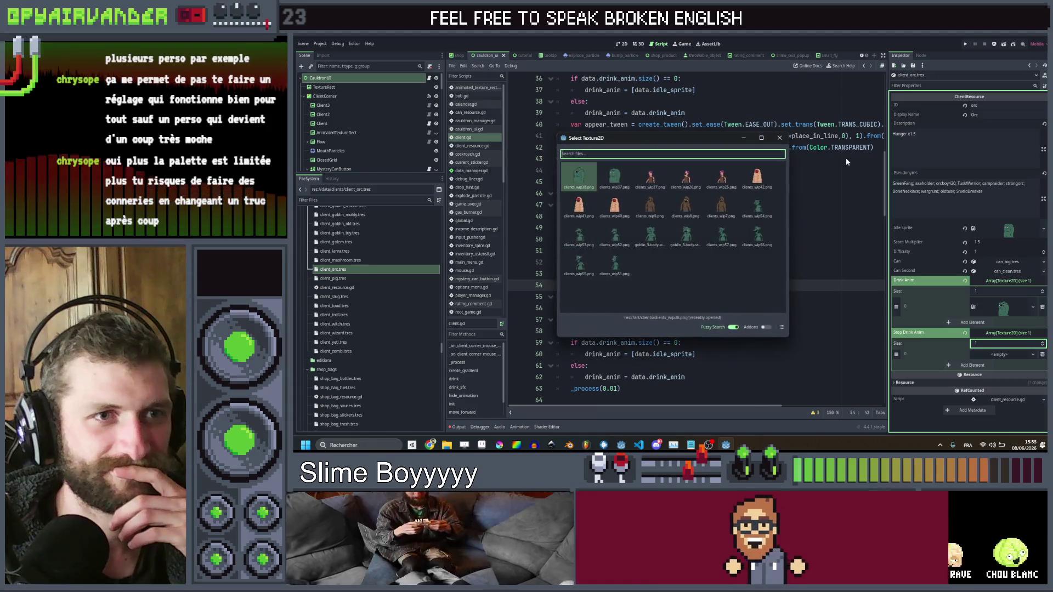
pyautogui.write('clien')
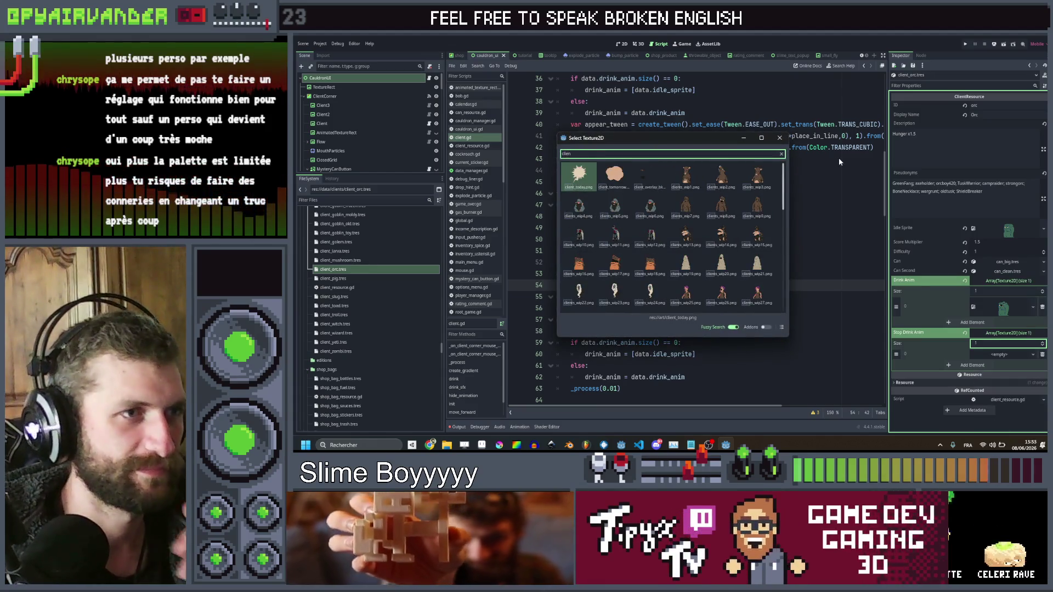
pyautogui.scroll(-3, 705, 256)
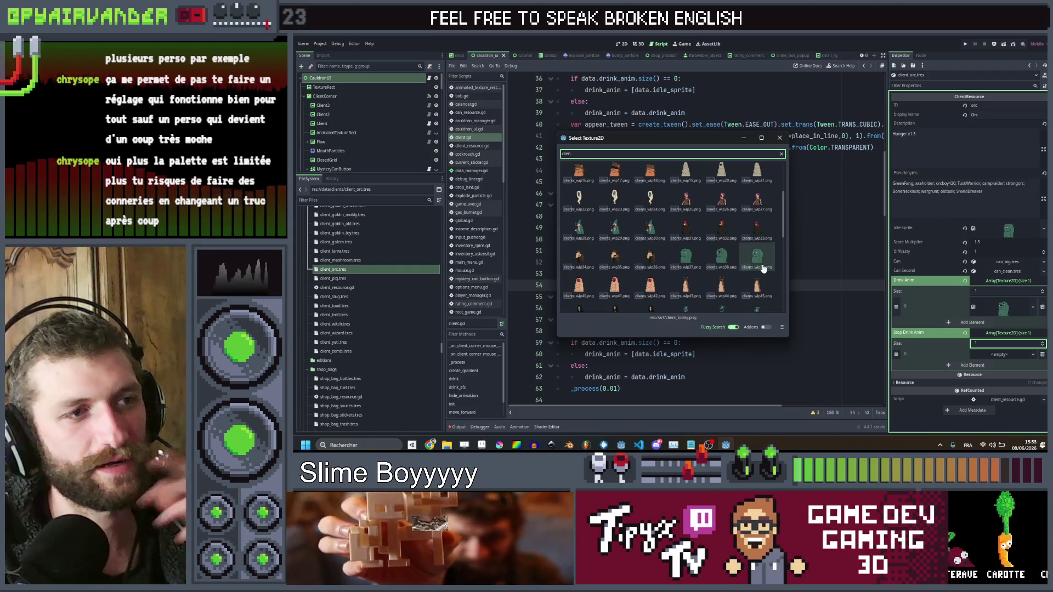
pyautogui.click(762, 268)
# In Aseprite, sample the tan, orange, green, near-black and dark navy palette colours, then return to Godot
pyautogui.click(501, 445)
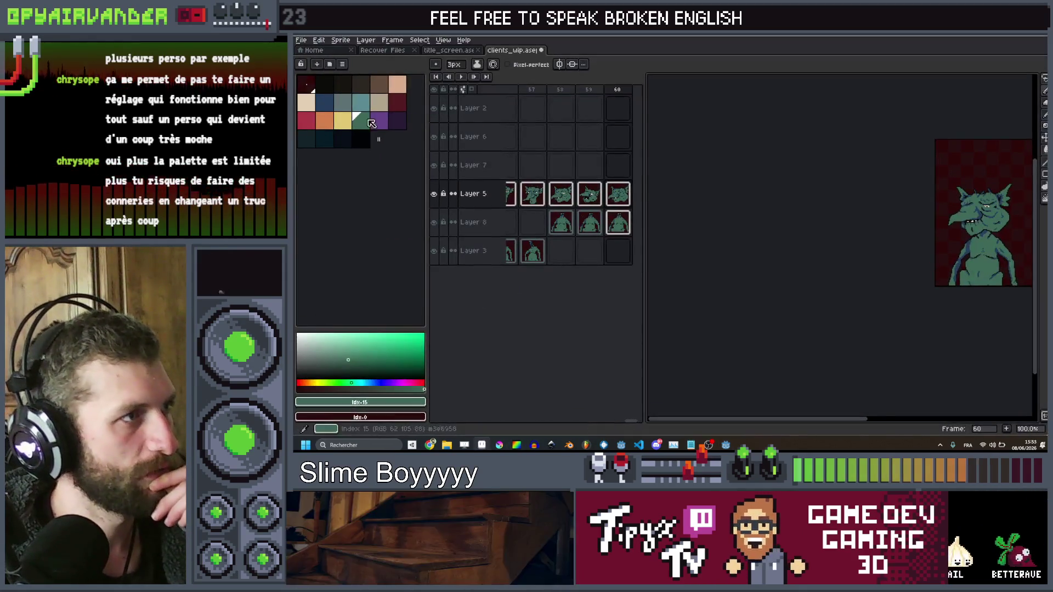
pyautogui.click(379, 102)
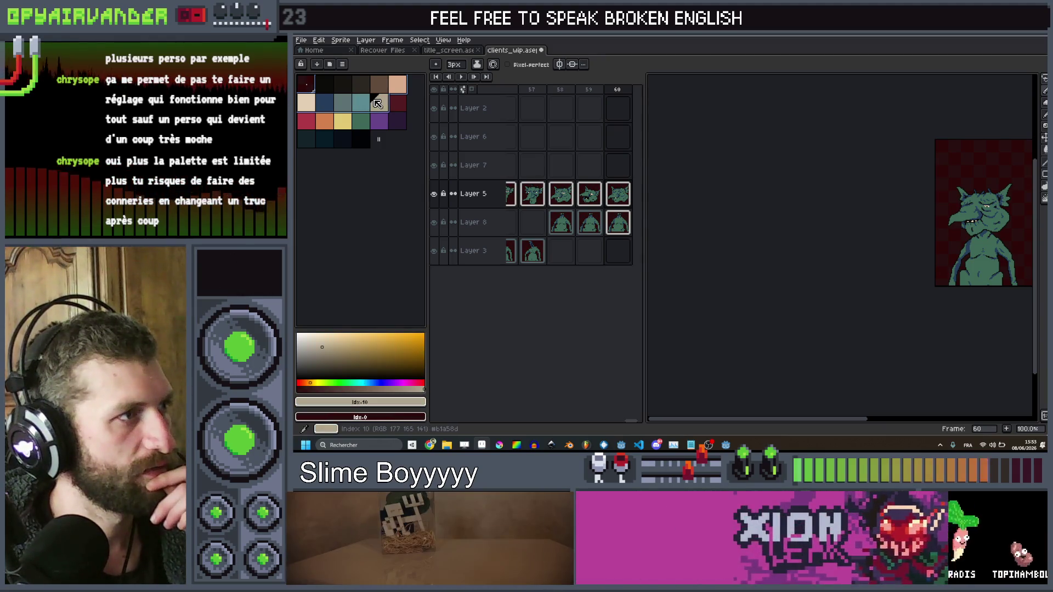
pyautogui.click(332, 125)
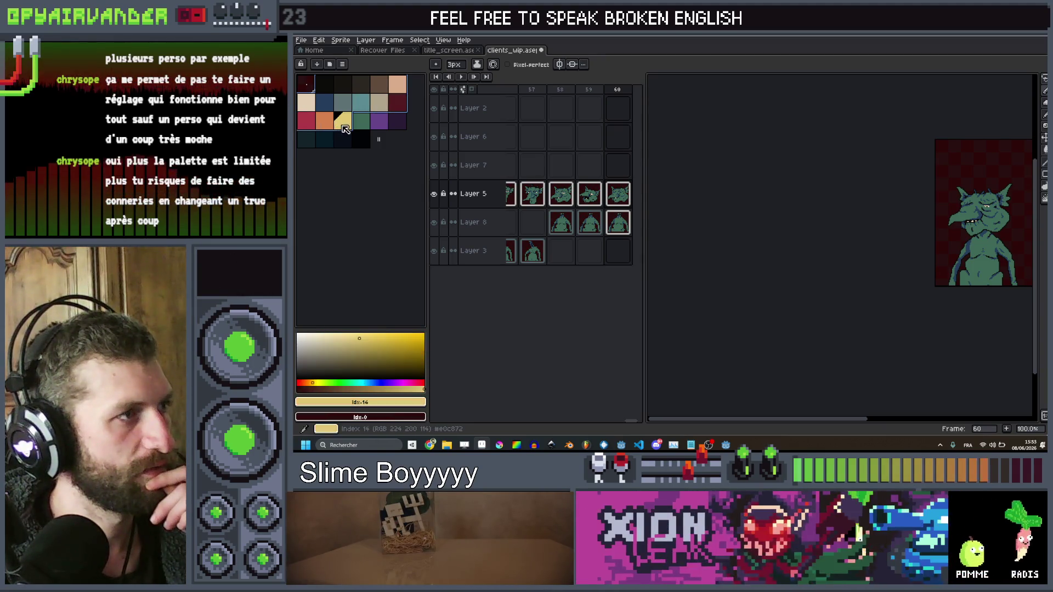
pyautogui.click(365, 127)
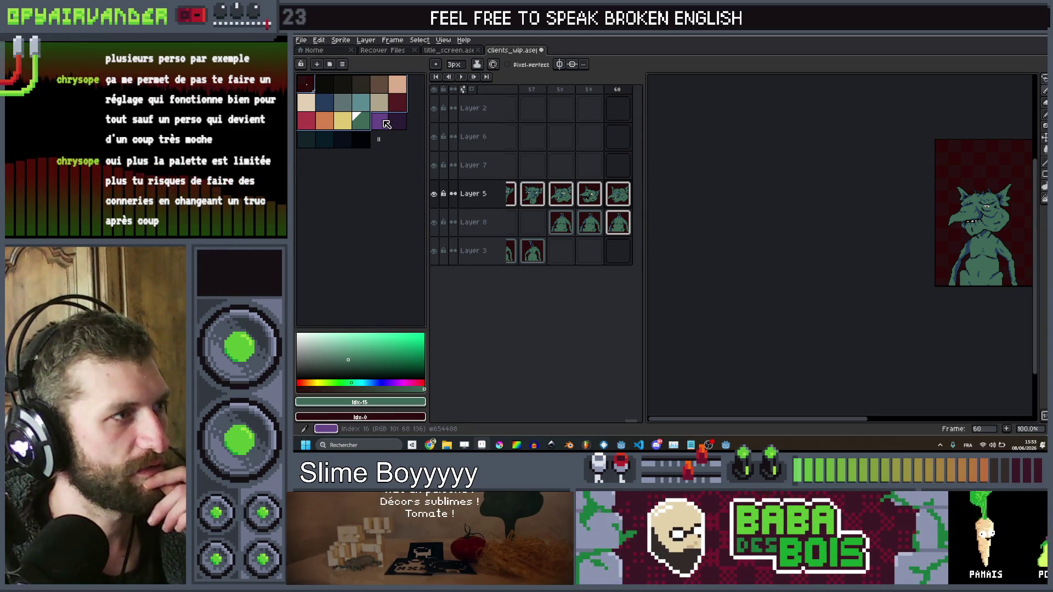
pyautogui.click(360, 140)
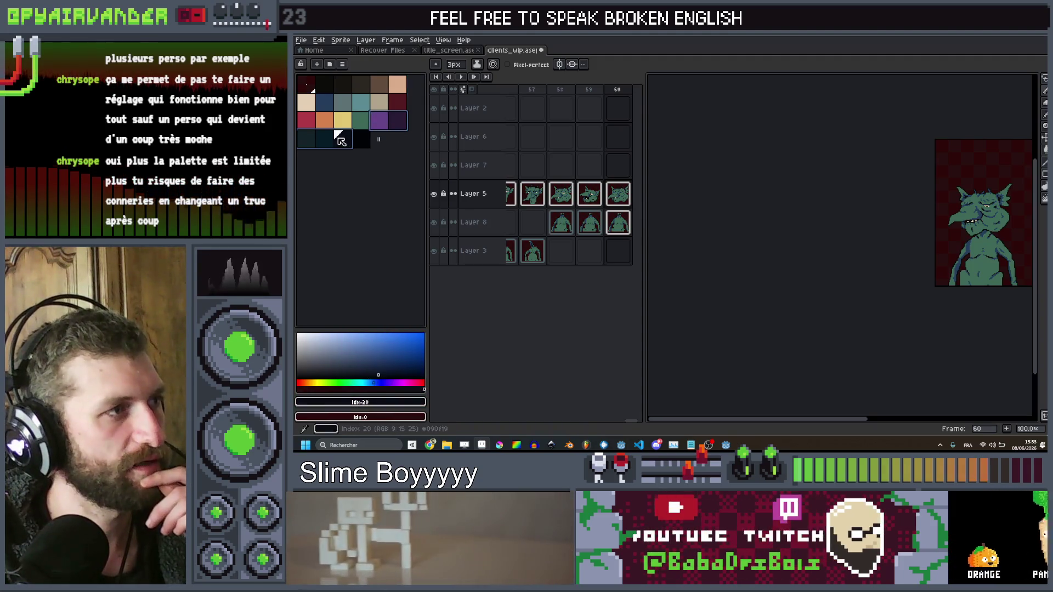
pyautogui.click(345, 140)
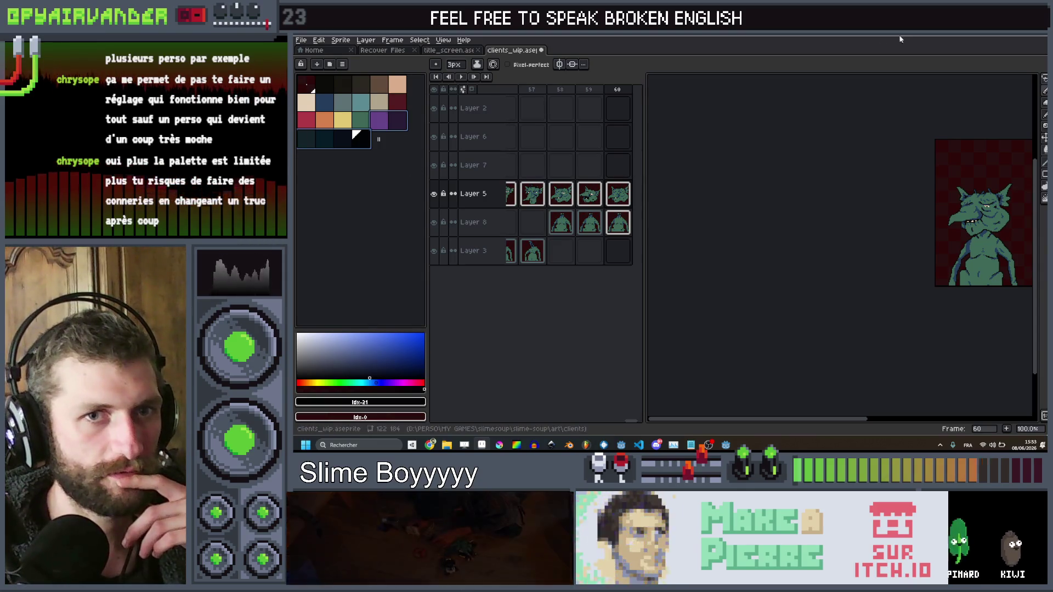
pyautogui.hotkey('alt', 'Tab')
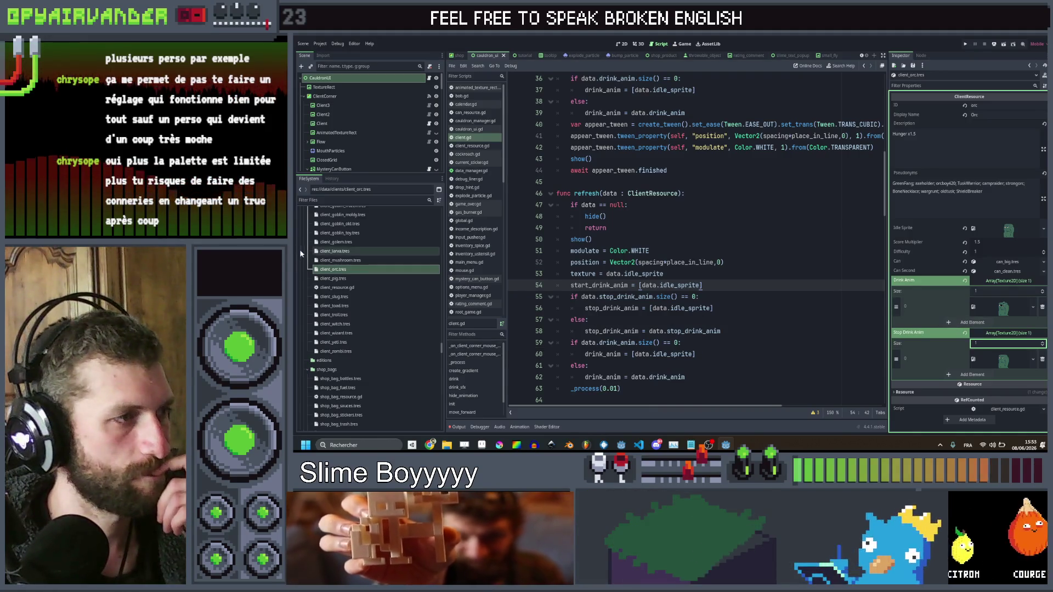
# Load client_pig.tres so the Piggy client's settings appear in the Inspector
pyautogui.click(349, 279)
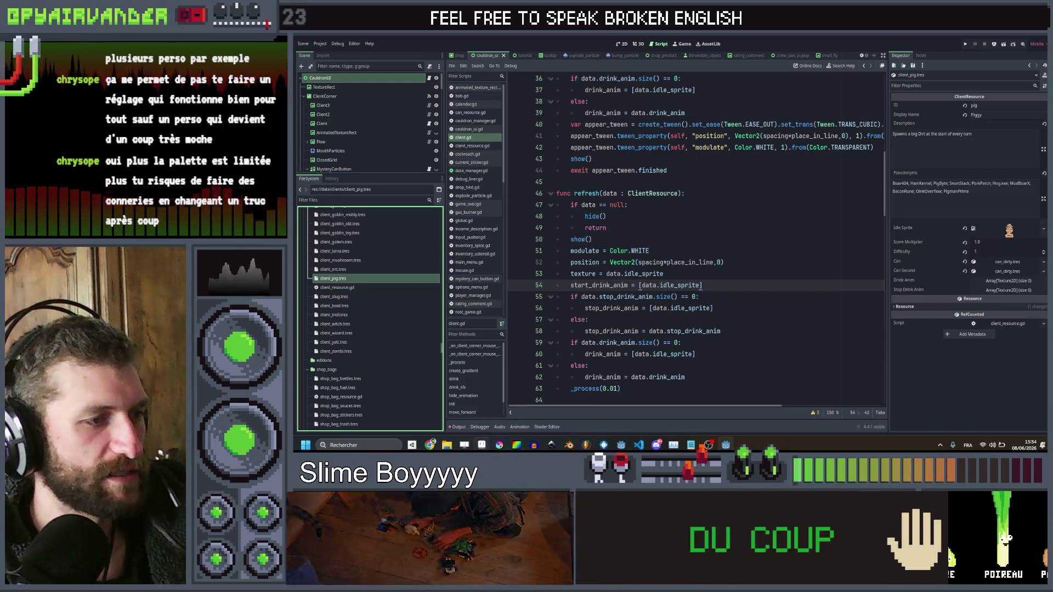
pyautogui.hotkey('alt', 'Tab')
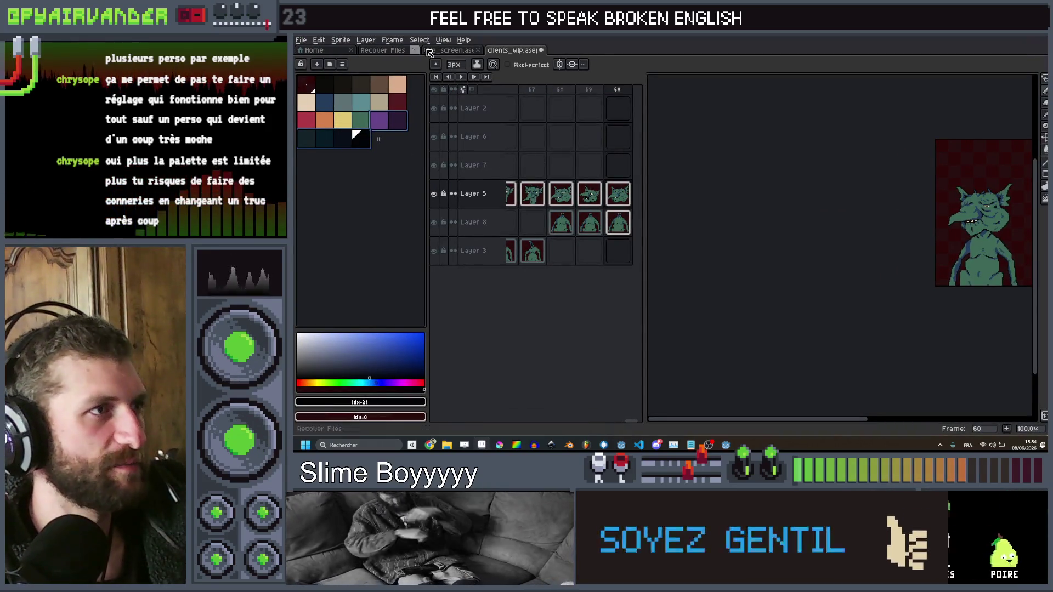
# Show the title_screen artwork in Aseprite with green as the drawing colour, then go back to Godot
pyautogui.hotkey('ctrl', 'shift', 'Tab')
pyautogui.click(383, 138)
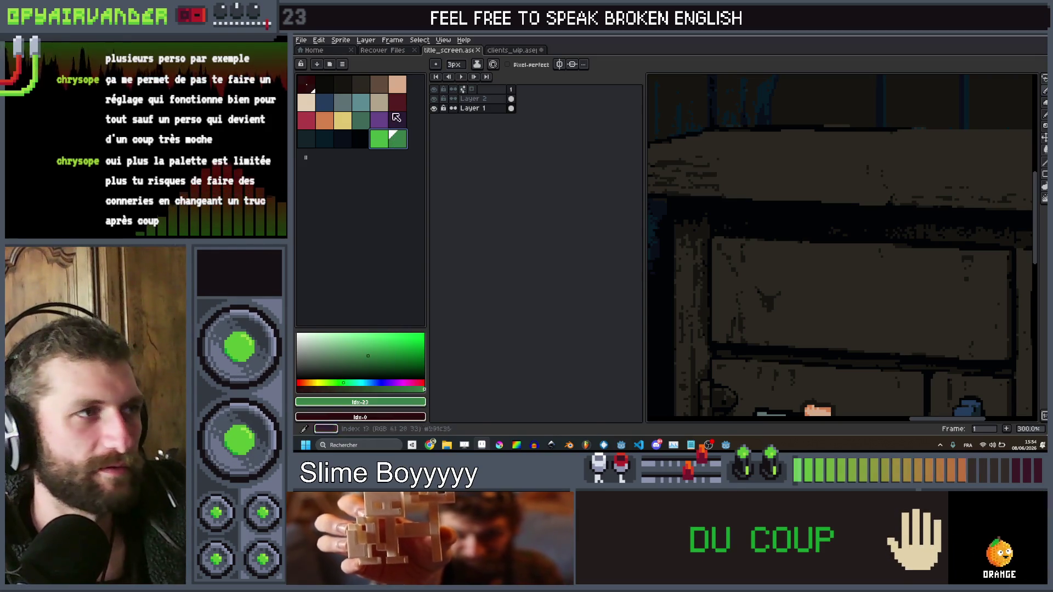
pyautogui.scroll(-6, 869, 236)
pyautogui.scroll(5, 869, 236)
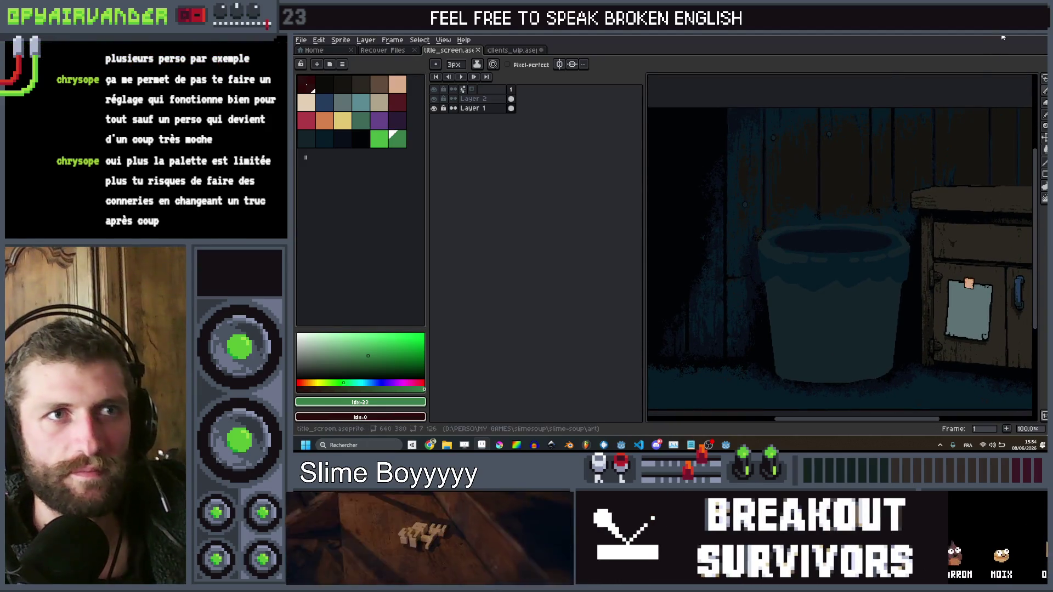
pyautogui.hotkey('alt', 'Tab')
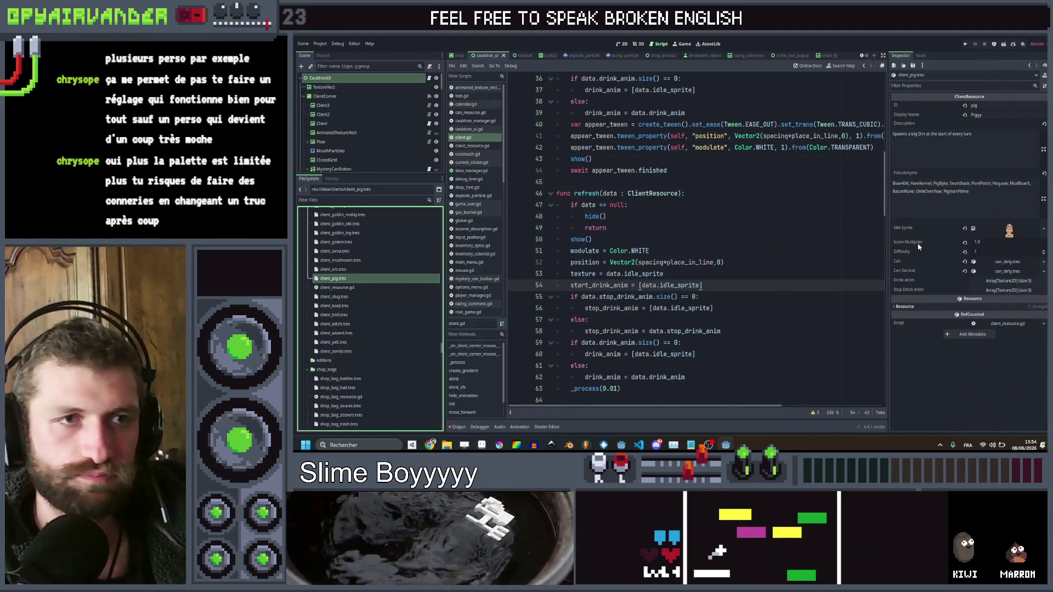
# Set the Piggy client's Drink Anim and Stop Drink Anim array sizes to 1
pyautogui.click(991, 282)
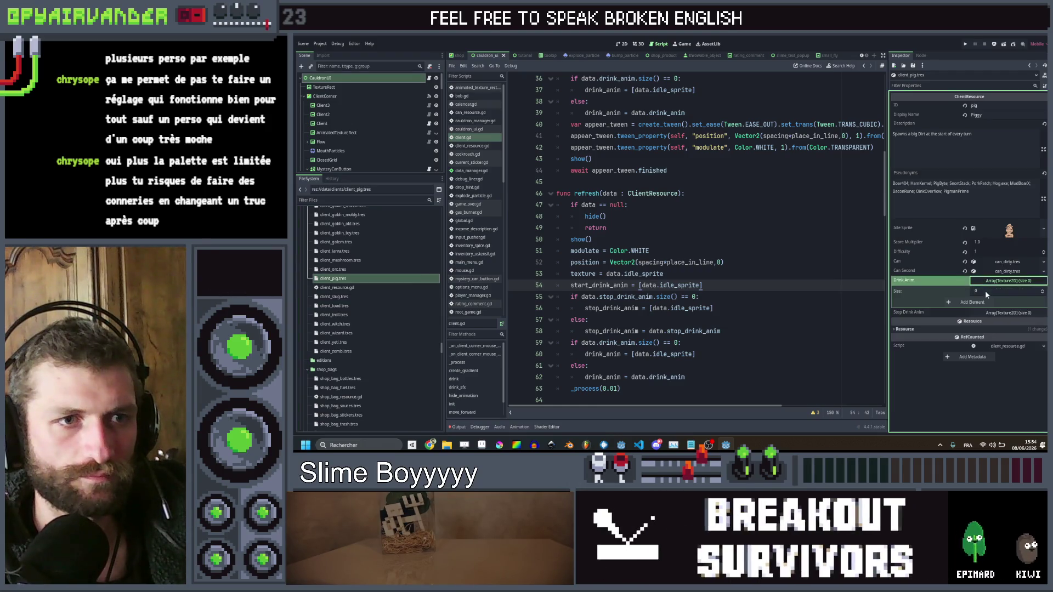
pyautogui.click(985, 291)
pyautogui.write('1')
pyautogui.press('Return')
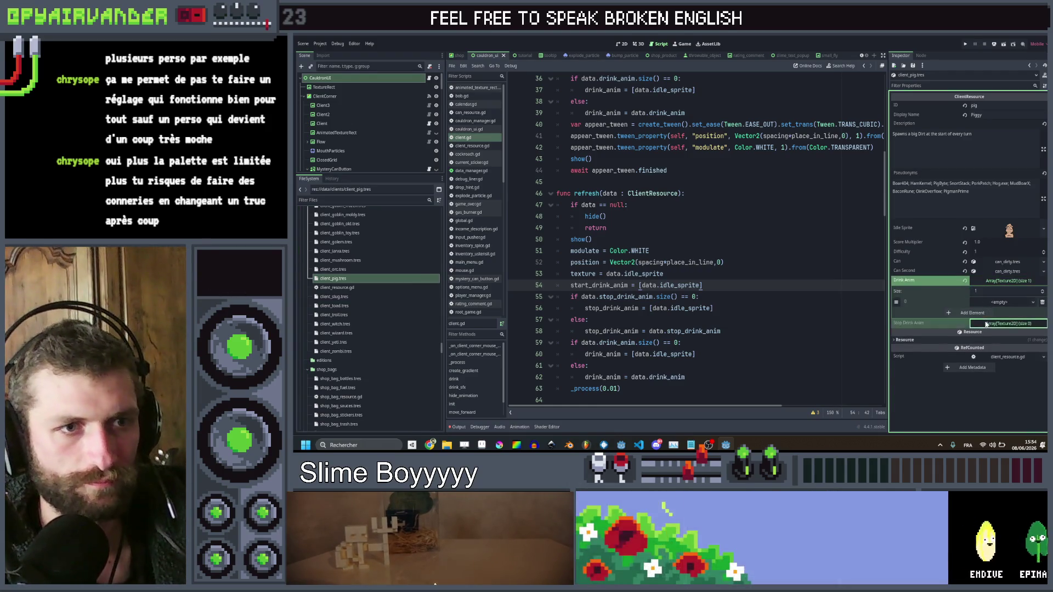
pyautogui.click(987, 323)
pyautogui.write('1')
pyautogui.press('Return')
# Assign pig_drink1 to the Drink Anim frame and a pig texture to the Stop Drink Anim frame
pyautogui.click(998, 301)
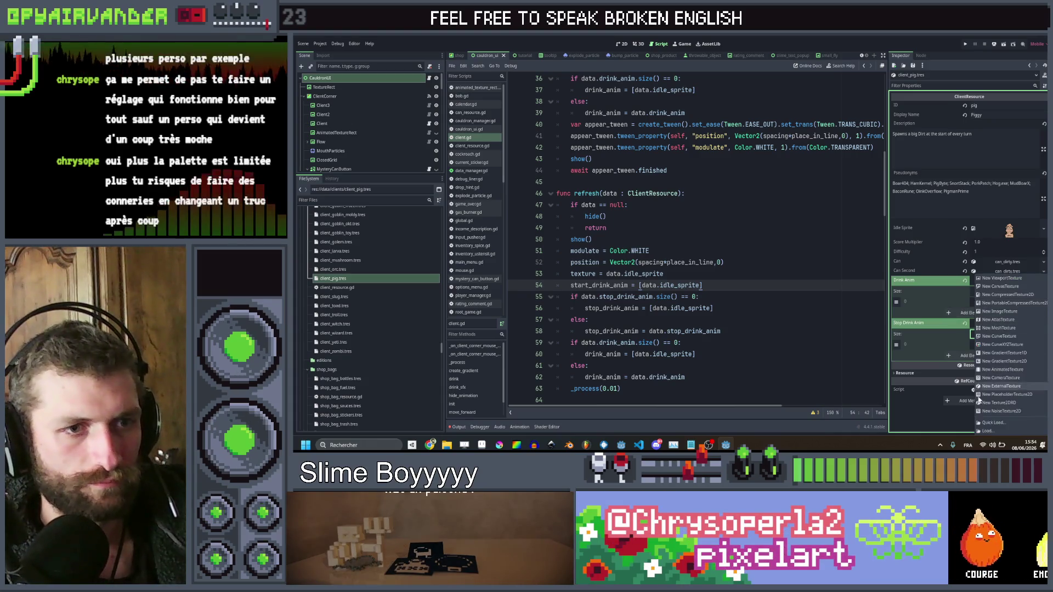
pyautogui.click(1004, 387)
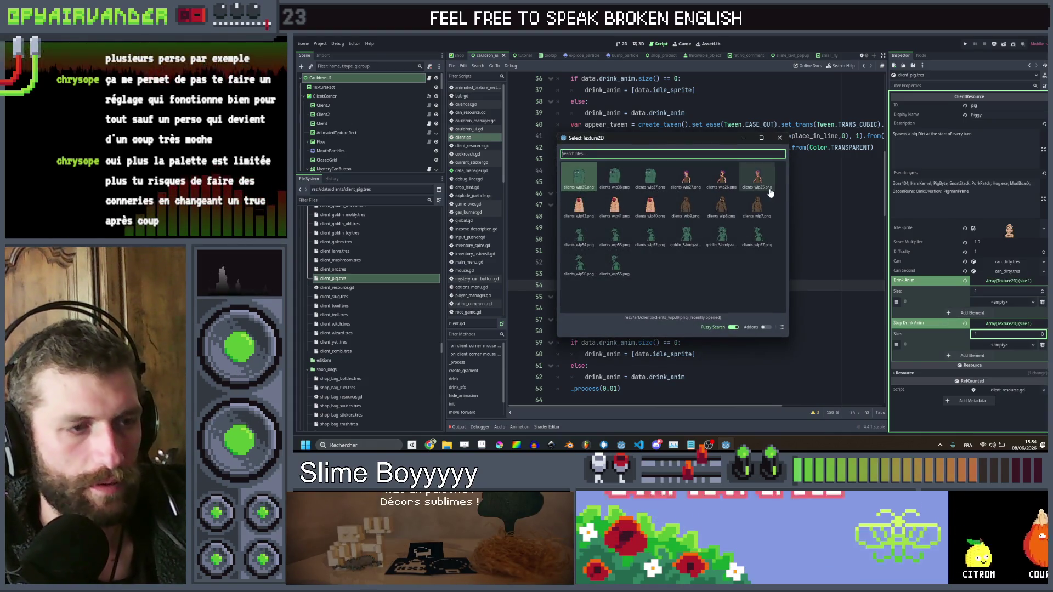
pyautogui.write('pi')
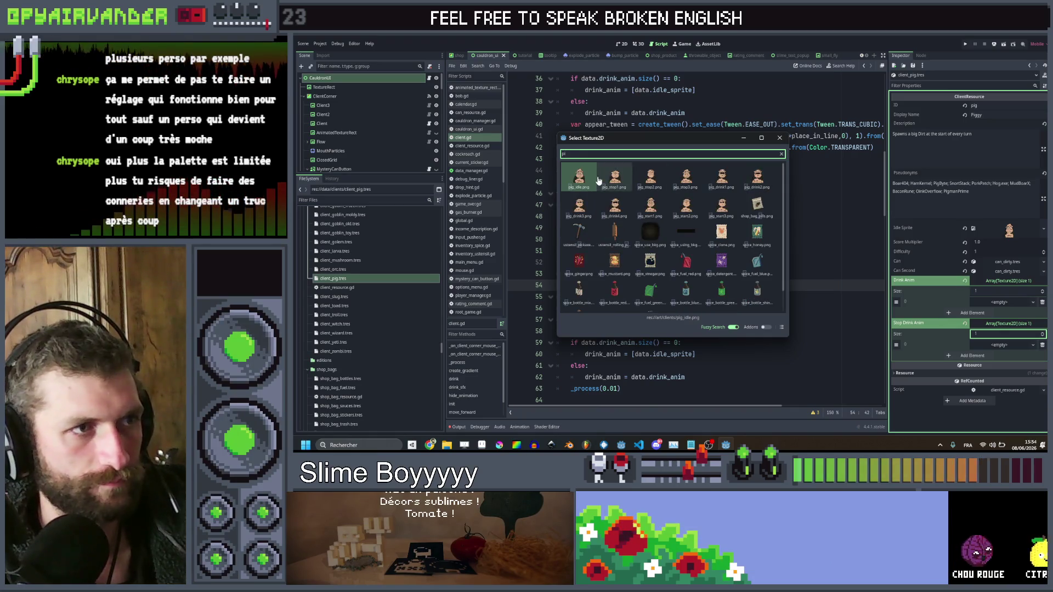
pyautogui.doubleClick(721, 178)
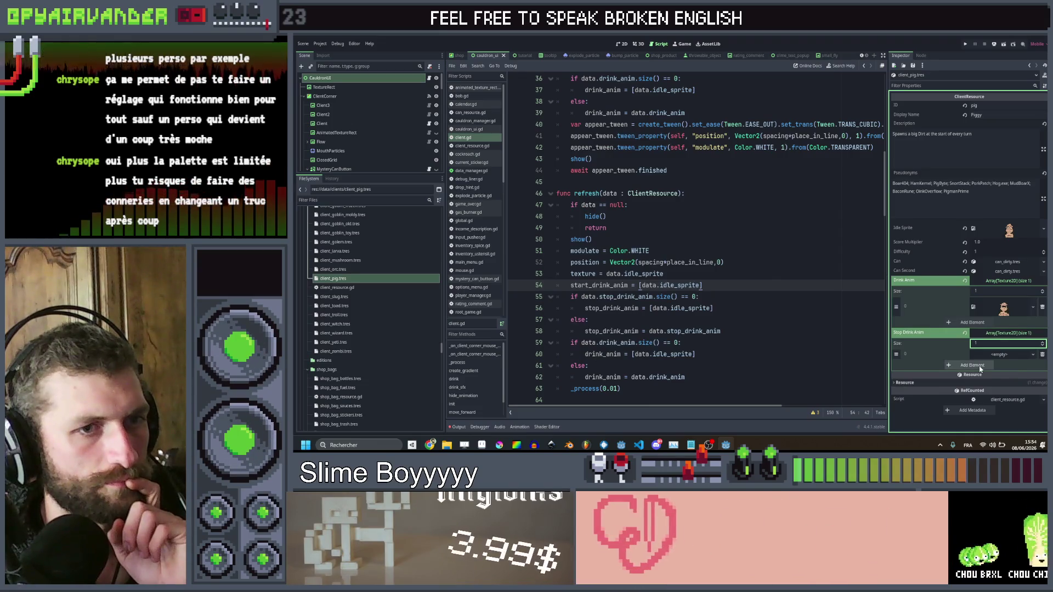
pyautogui.click(989, 355)
pyautogui.click(1000, 422)
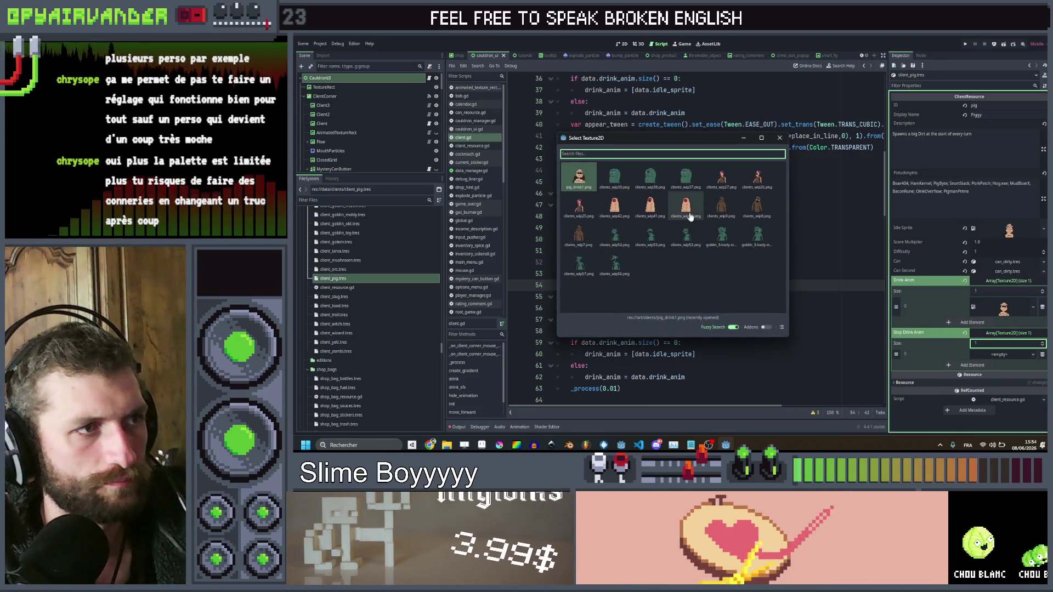
pyautogui.write('pig')
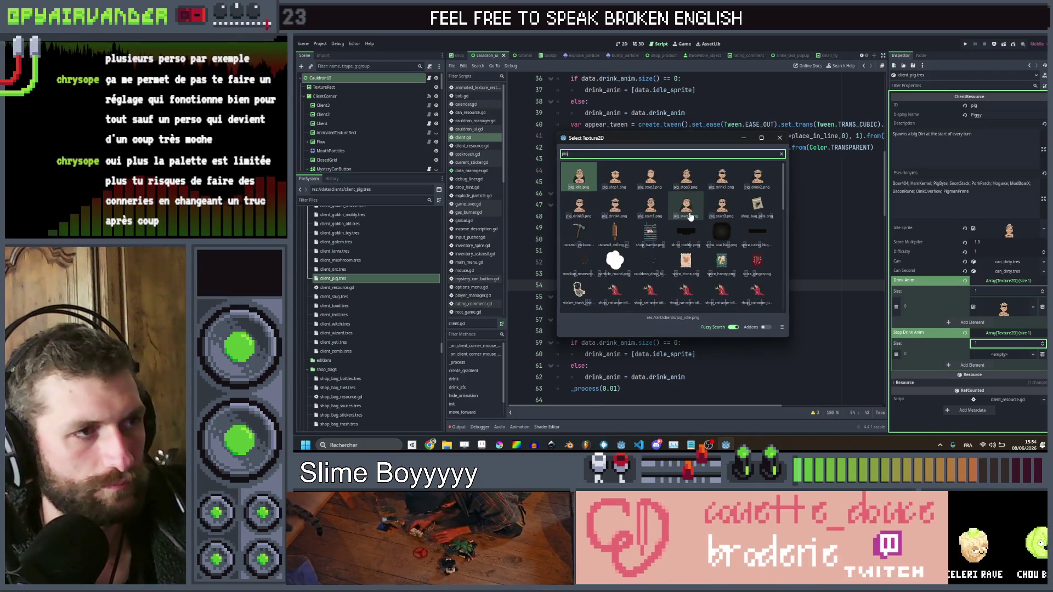
pyautogui.doubleClick(639, 183)
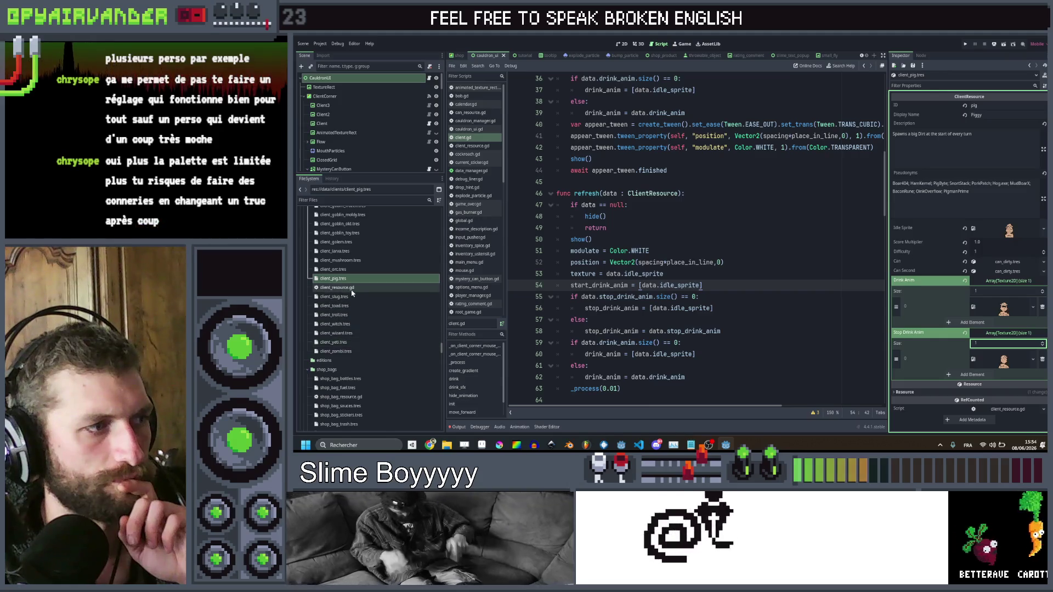
# Give the Slug client a new idle sprite and one empty element in each drink array
pyautogui.click(334, 296)
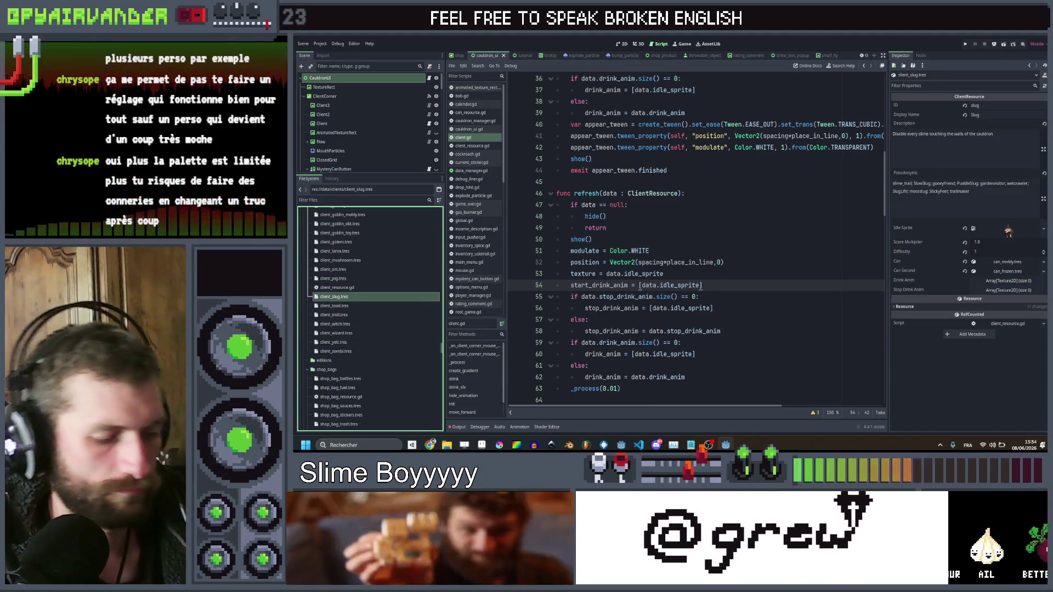
pyautogui.rightClick(1012, 235)
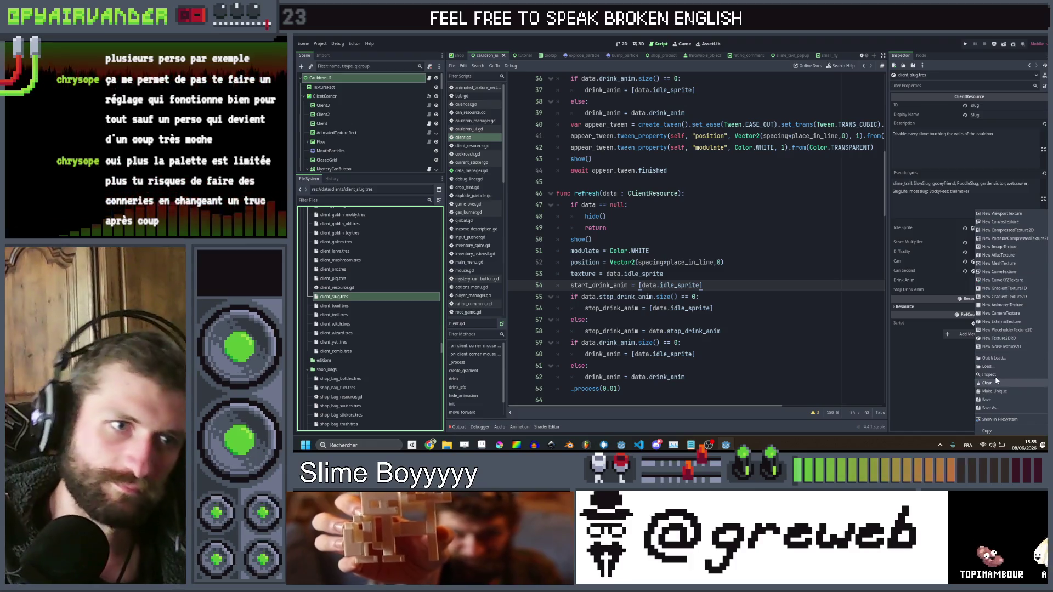
pyautogui.click(1001, 358)
pyautogui.write('cli')
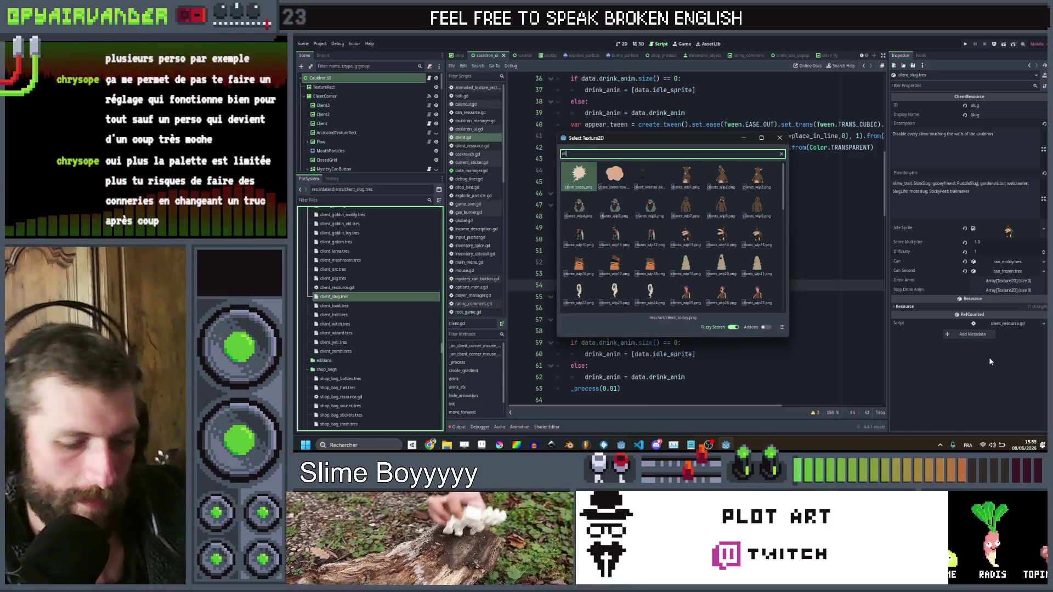
pyautogui.write('en')
pyautogui.scroll(-3, 698, 248)
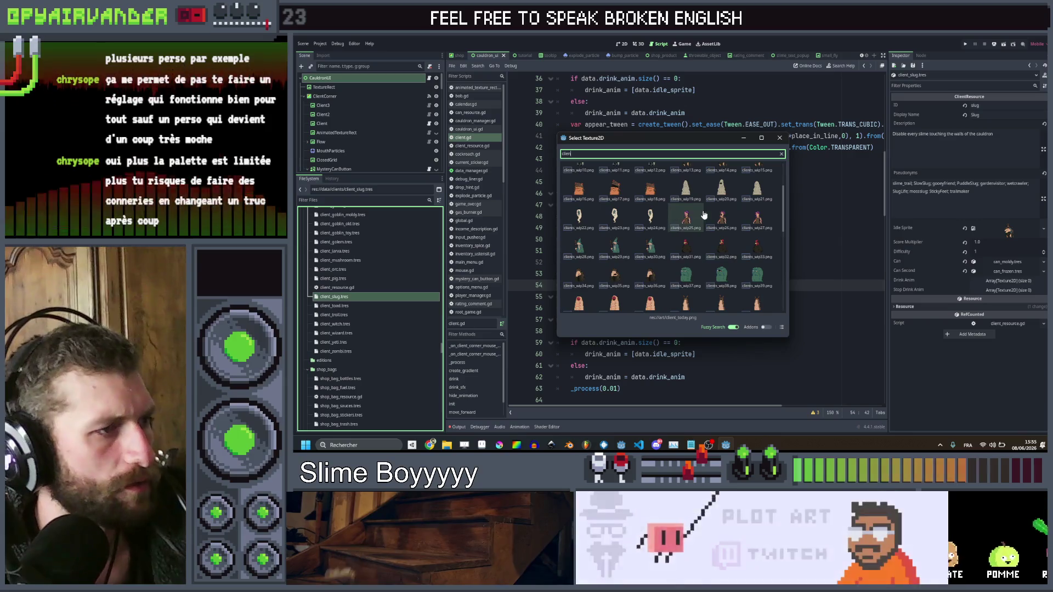
pyautogui.doubleClick(698, 248)
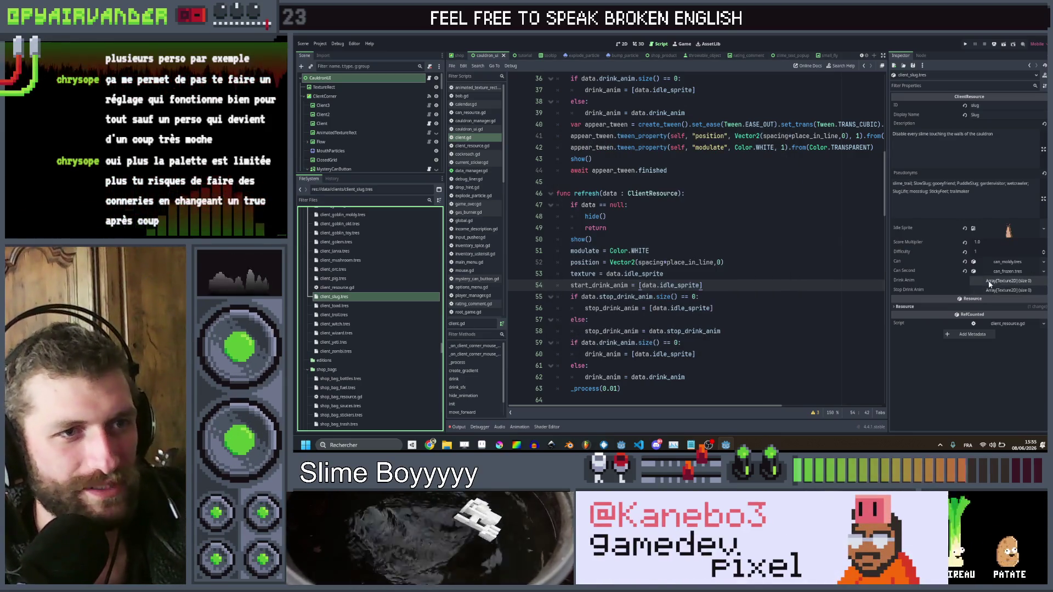
pyautogui.click(990, 281)
pyautogui.click(988, 302)
pyautogui.click(992, 323)
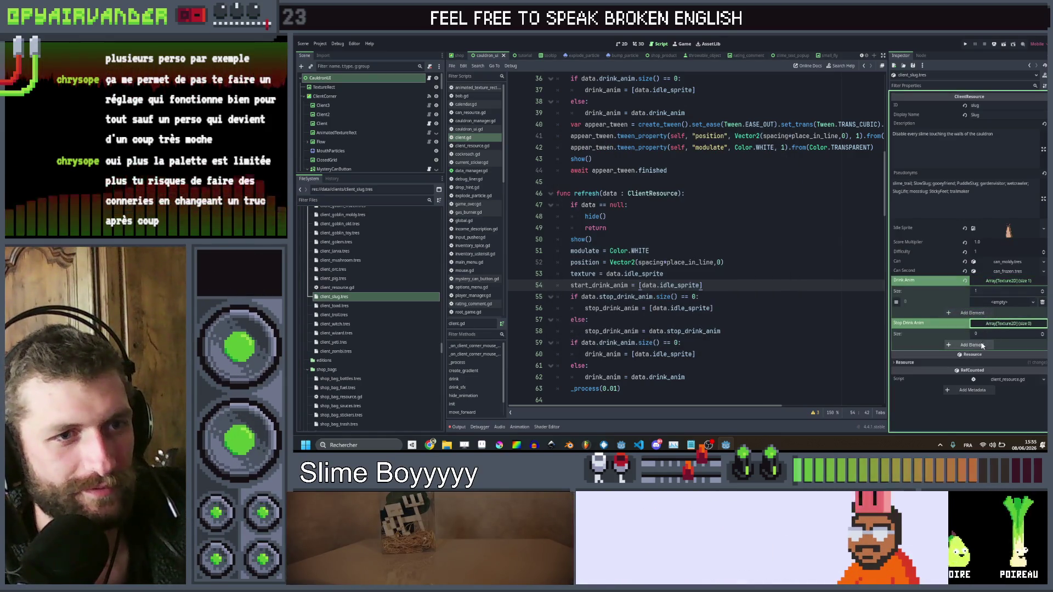
pyautogui.click(969, 346)
# Assign client textures to the slug's drink and stop-drink frames, then select client_toad.tres
pyautogui.click(999, 344)
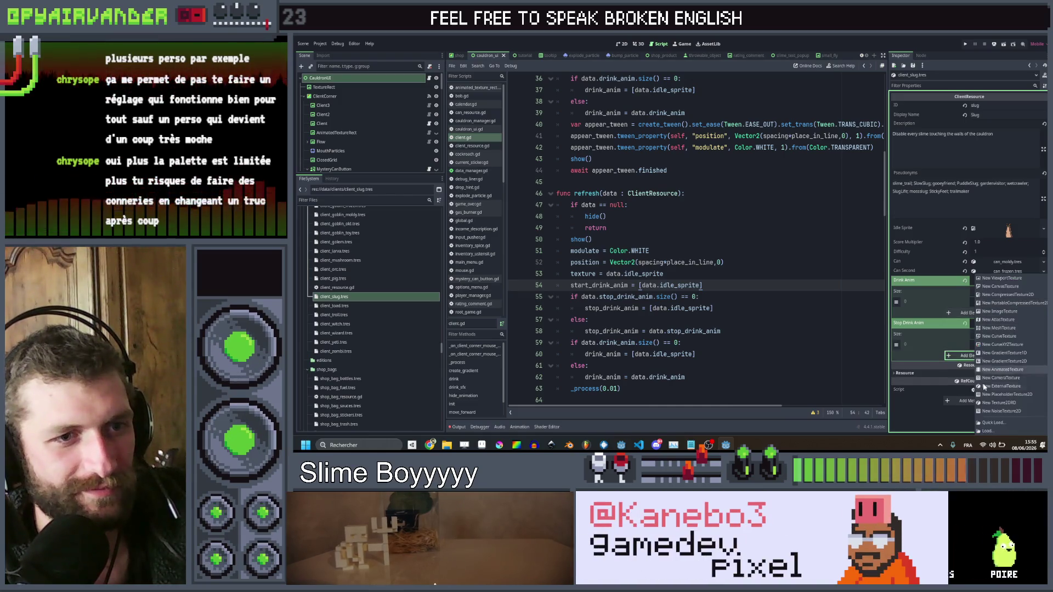
pyautogui.click(993, 423)
pyautogui.write('lient')
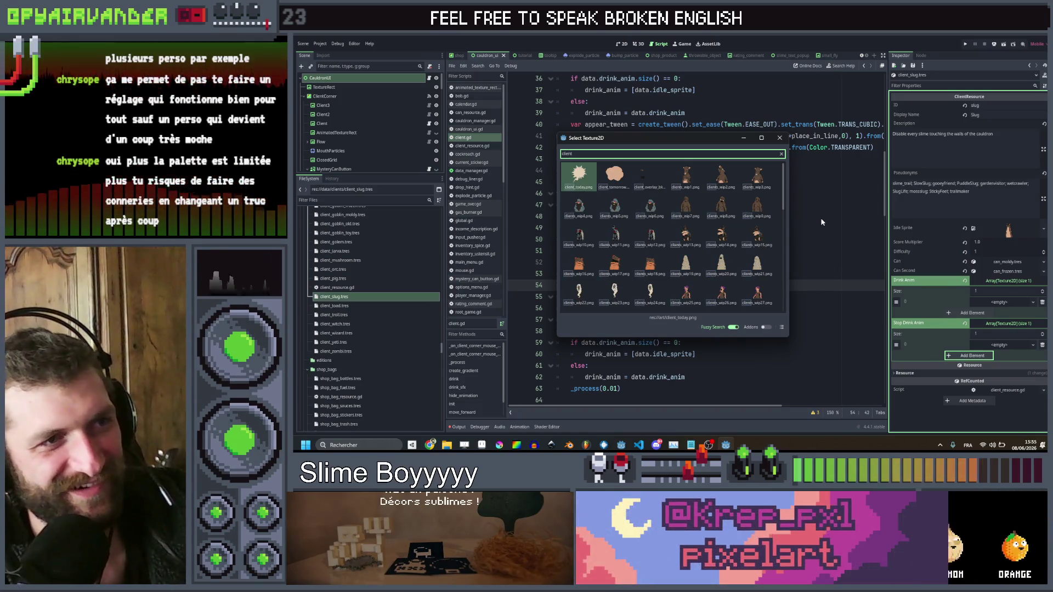
pyautogui.scroll(-5, 718, 237)
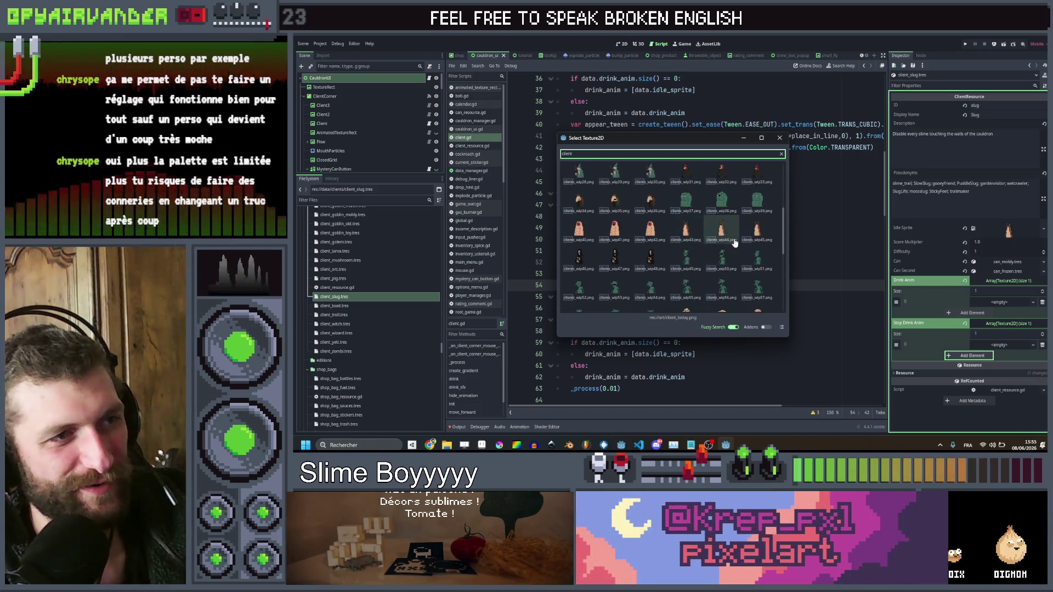
pyautogui.doubleClick(720, 232)
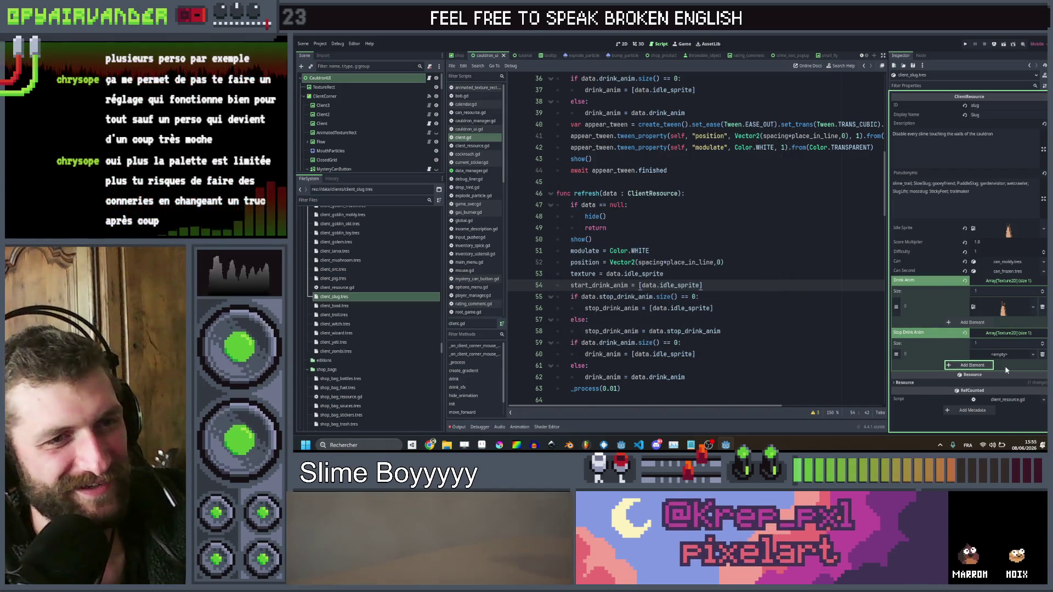
pyautogui.click(1034, 354)
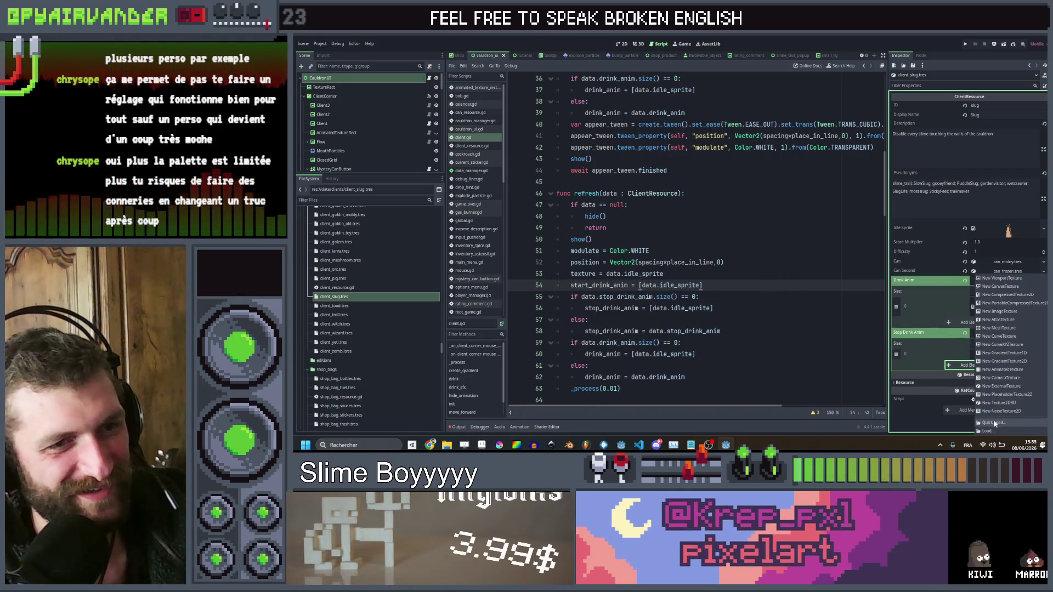
pyautogui.click(1004, 422)
pyautogui.write('c')
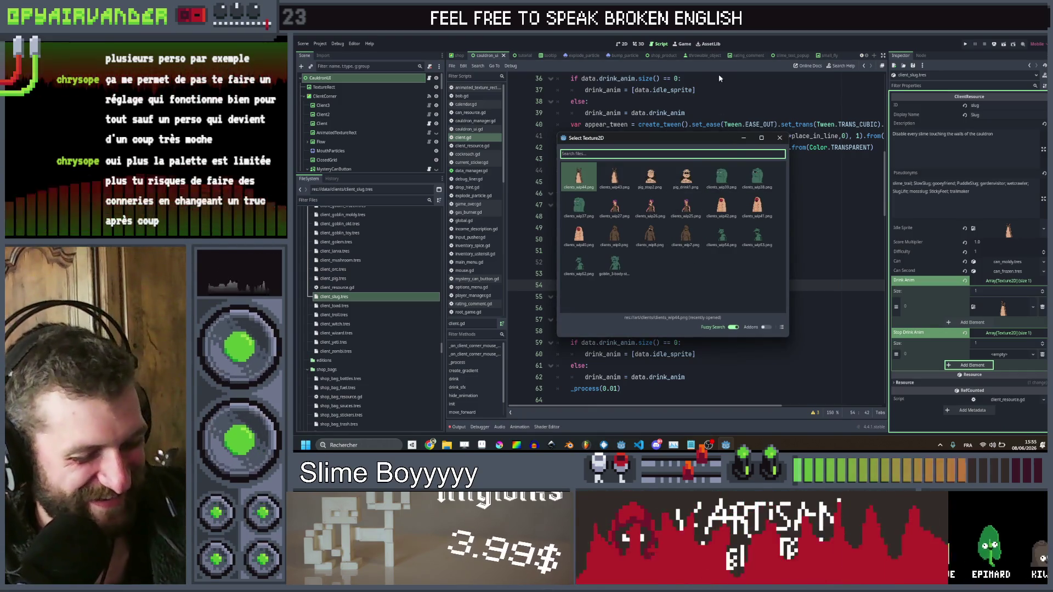
pyautogui.write('li')
pyautogui.scroll(-5, 757, 280)
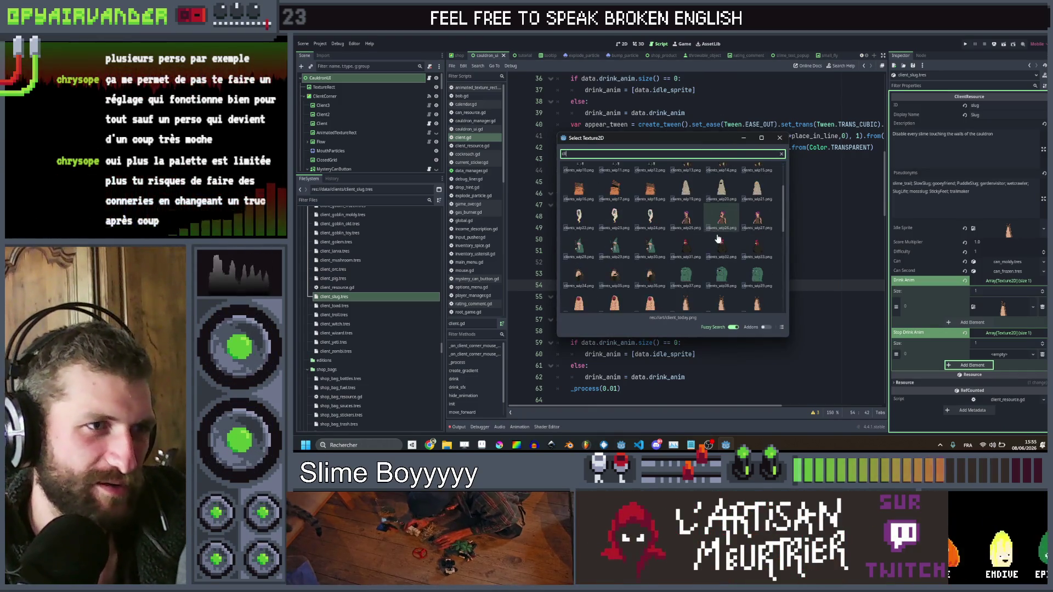
pyautogui.doubleClick(757, 281)
pyautogui.click(340, 306)
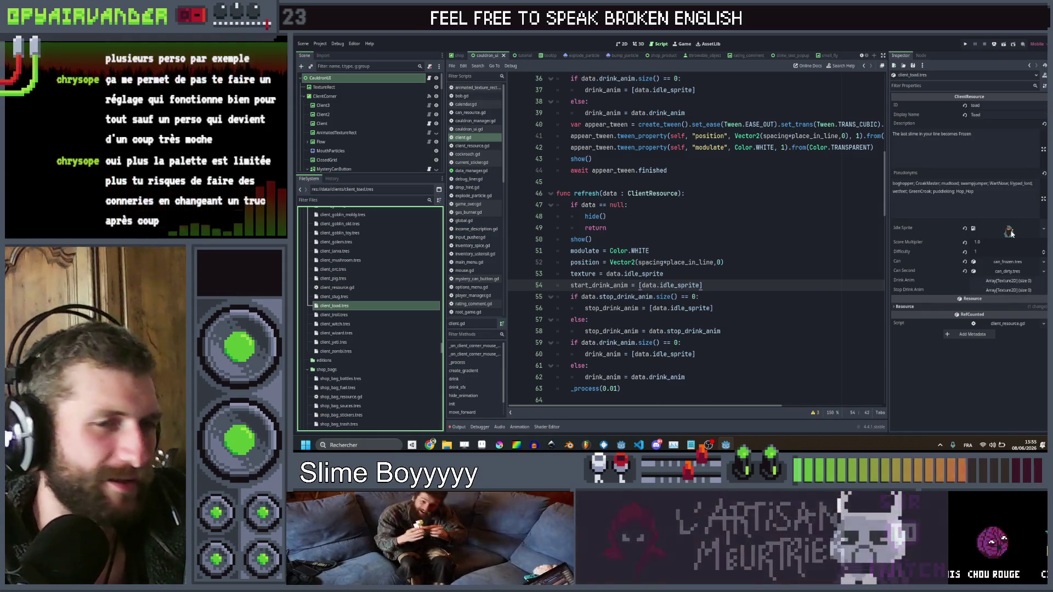
# Set the toad's idle sprite to the orange toad image and give both drink arrays one element
pyautogui.click(1044, 229)
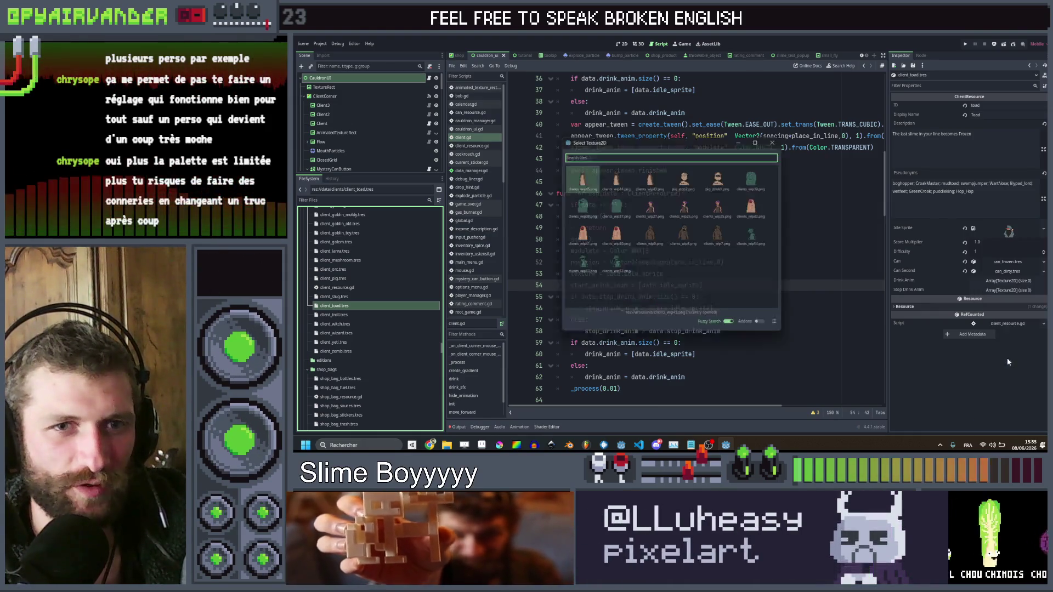
pyautogui.click(1007, 358)
pyautogui.write('clie')
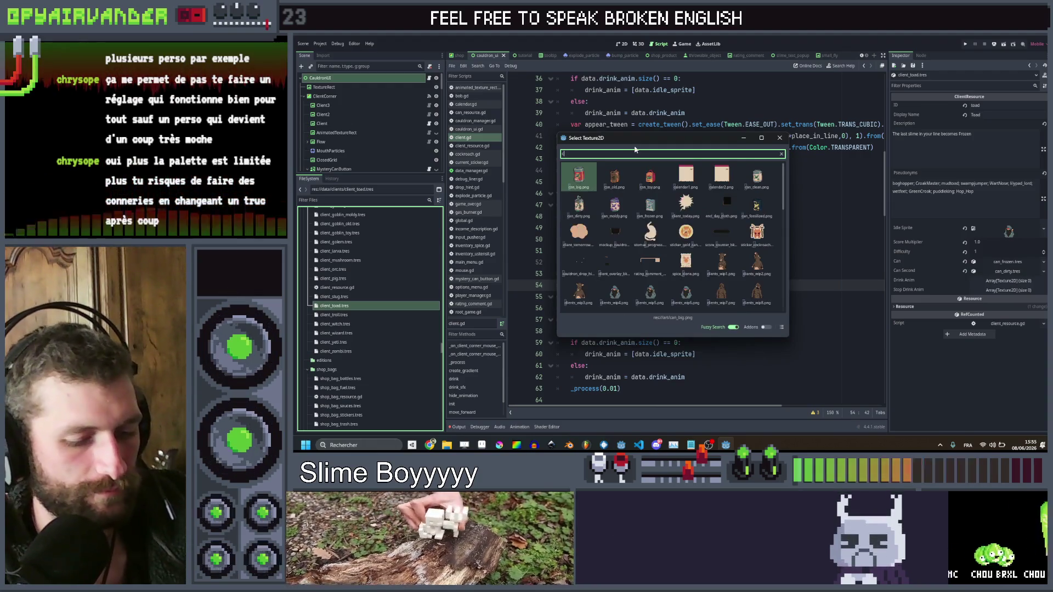
pyautogui.doubleClick(600, 272)
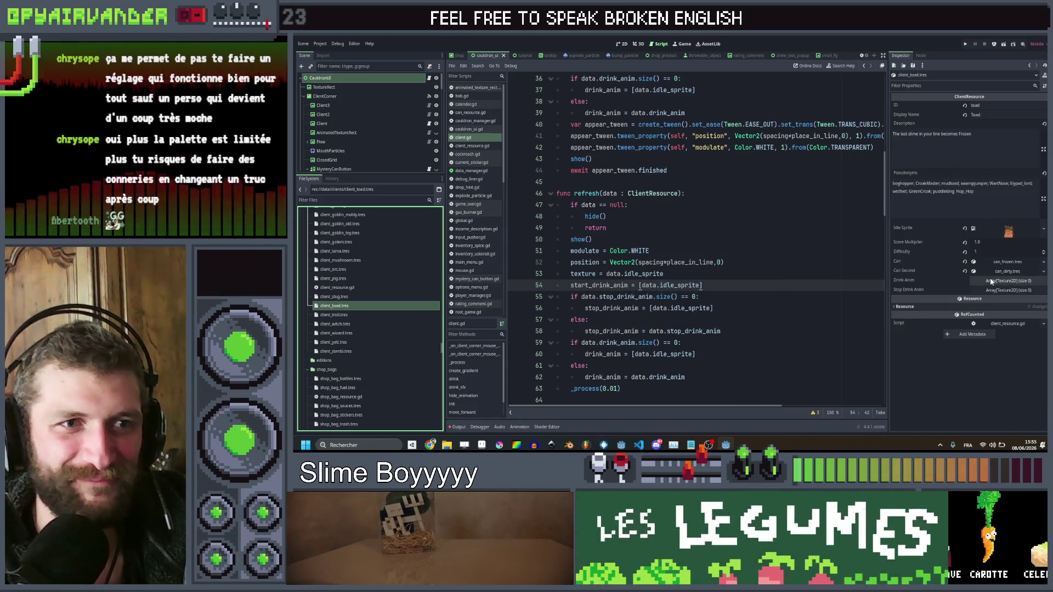
pyautogui.click(1009, 281)
pyautogui.click(973, 302)
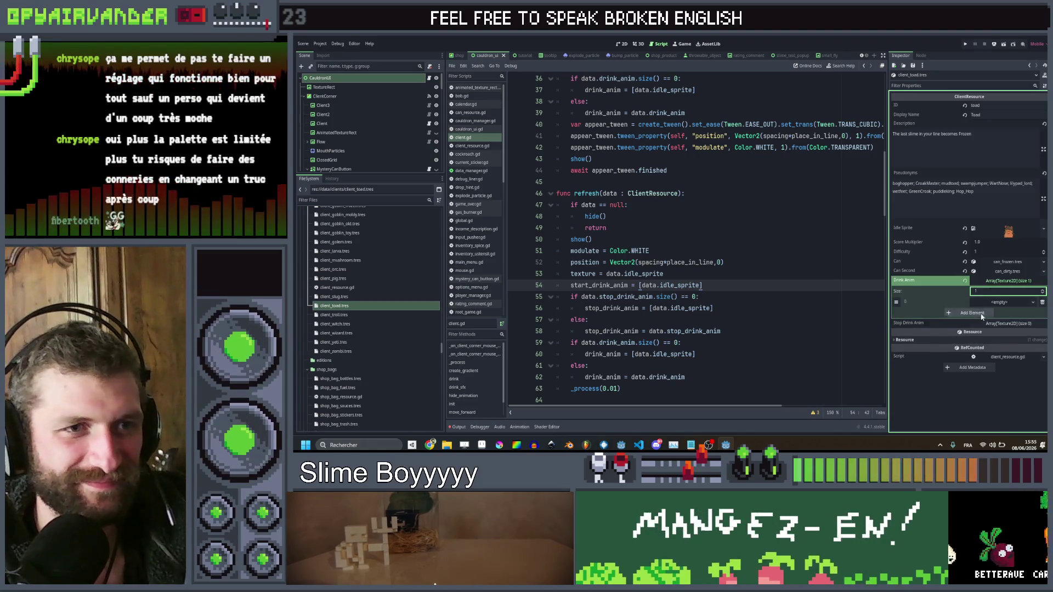
pyautogui.click(983, 324)
pyautogui.click(972, 345)
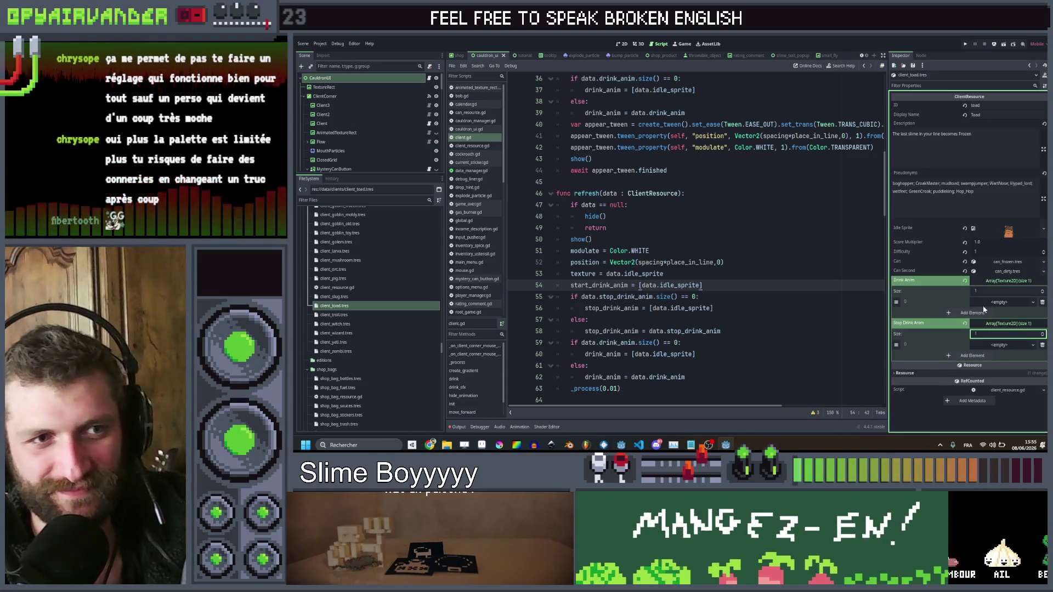
# Assign toad sprites to both array elements, save with Ctrl+S, and select client_troll.tres
pyautogui.click(983, 303)
pyautogui.click(993, 423)
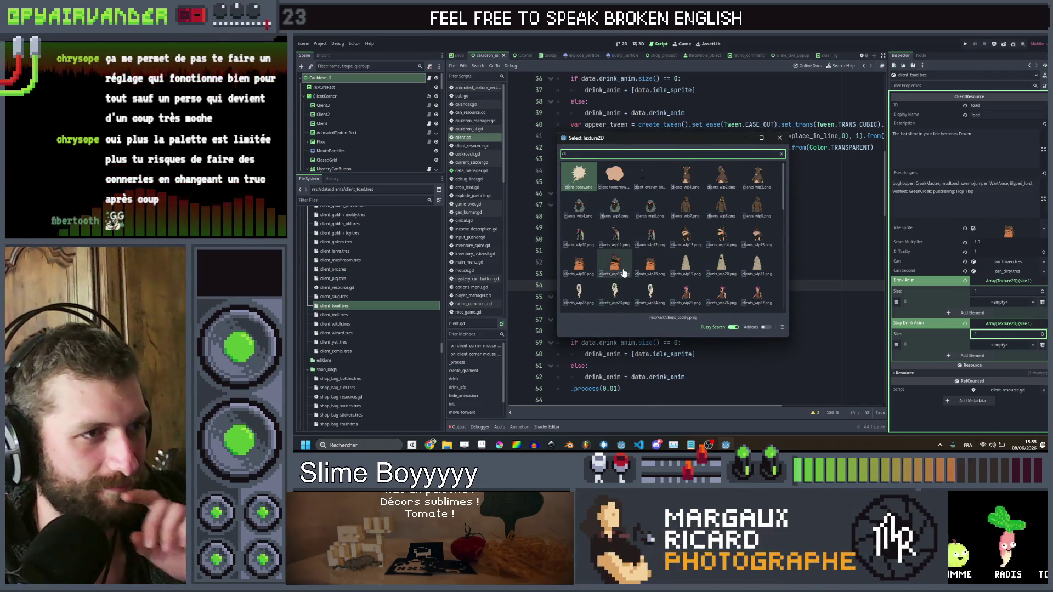
pyautogui.doubleClick(685, 291)
pyautogui.click(1021, 356)
pyautogui.click(1000, 403)
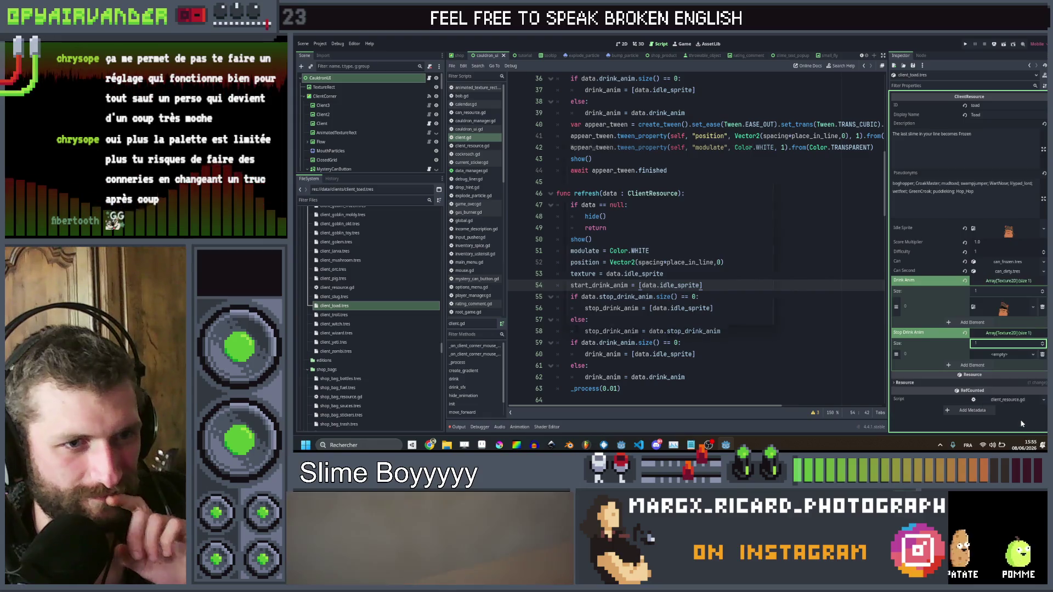
pyautogui.doubleClick(686, 290)
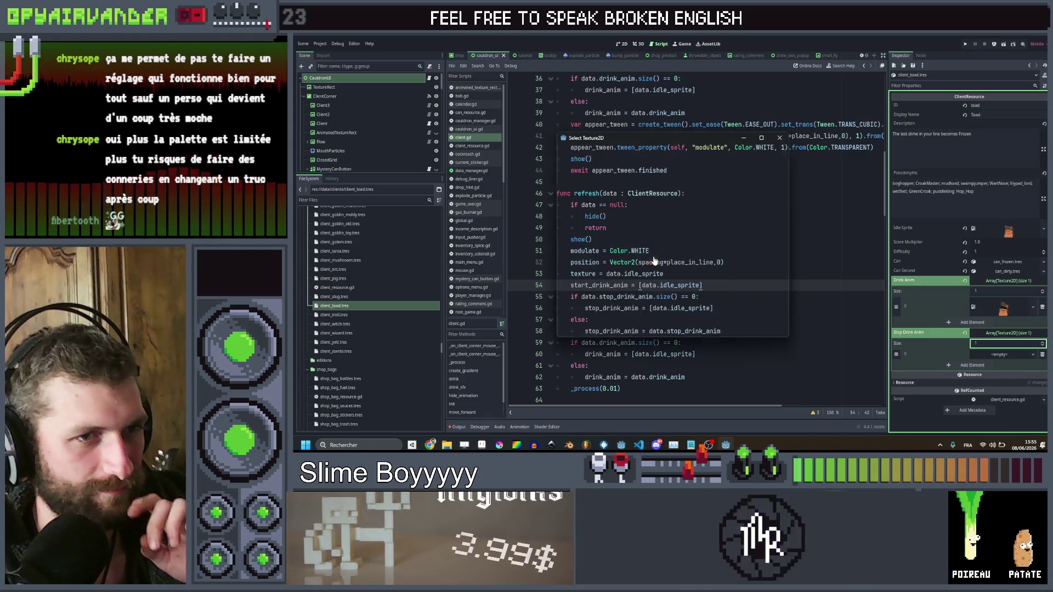
pyautogui.hotkey('ctrl', 's')
pyautogui.click(336, 315)
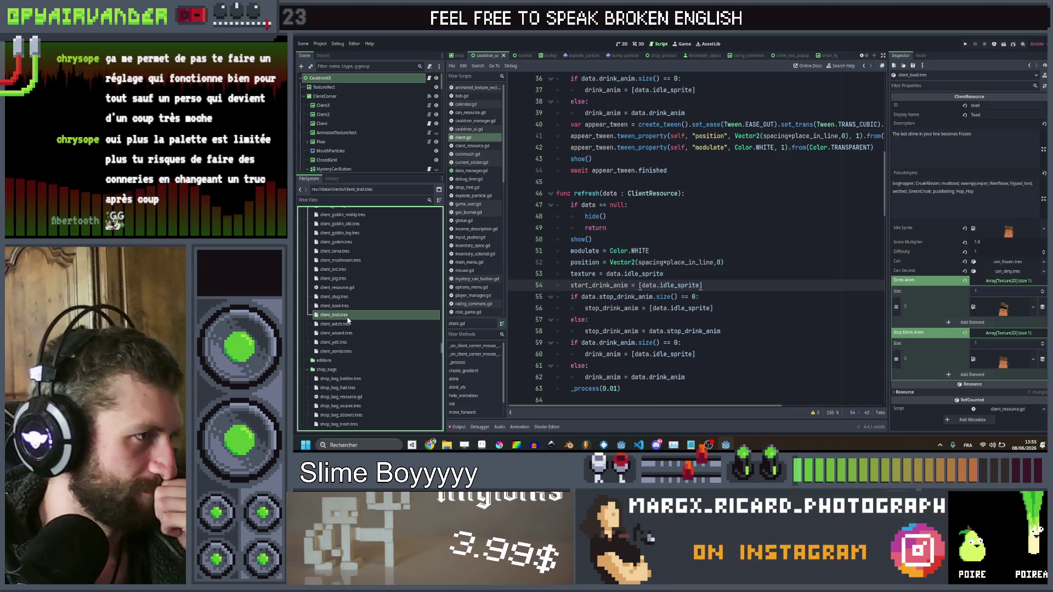
# Set the troll's idle sprite to clients_wip34 and size both drink arrays to 1
pyautogui.click(1020, 235)
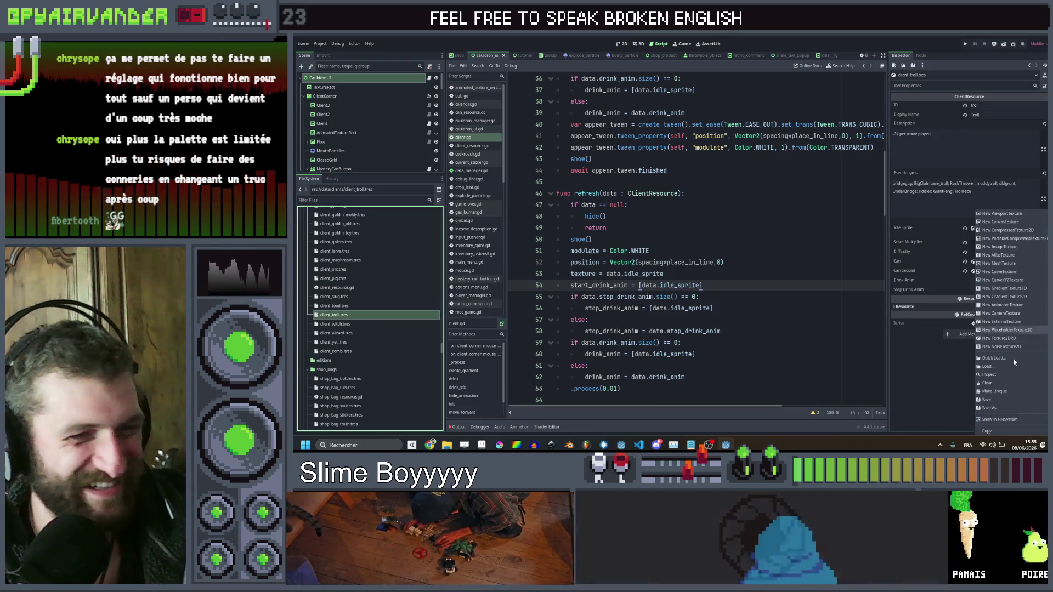
pyautogui.click(1019, 365)
pyautogui.write('cli')
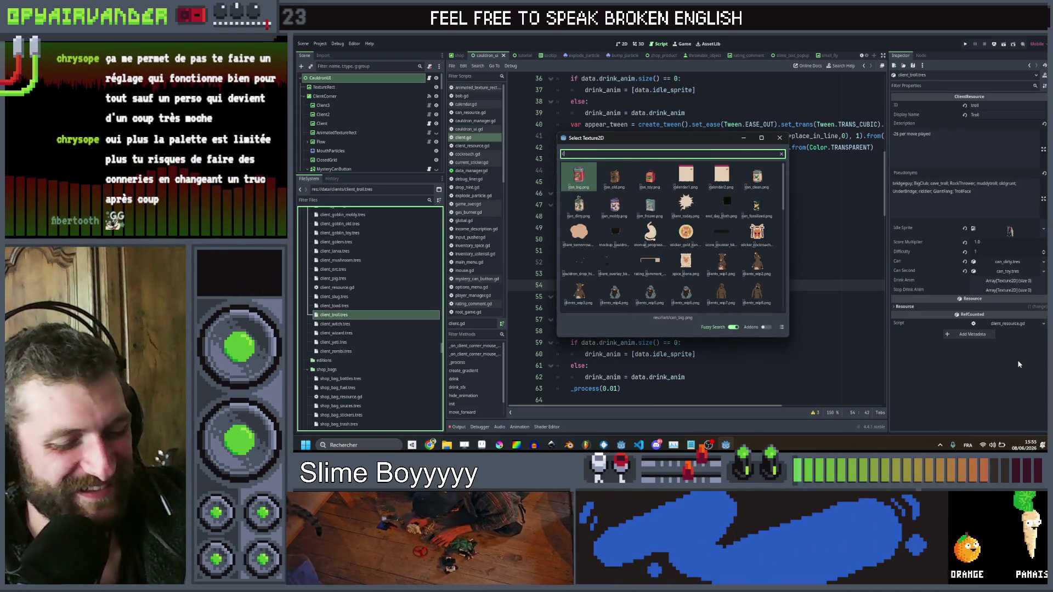
pyautogui.scroll(-1, 650, 265)
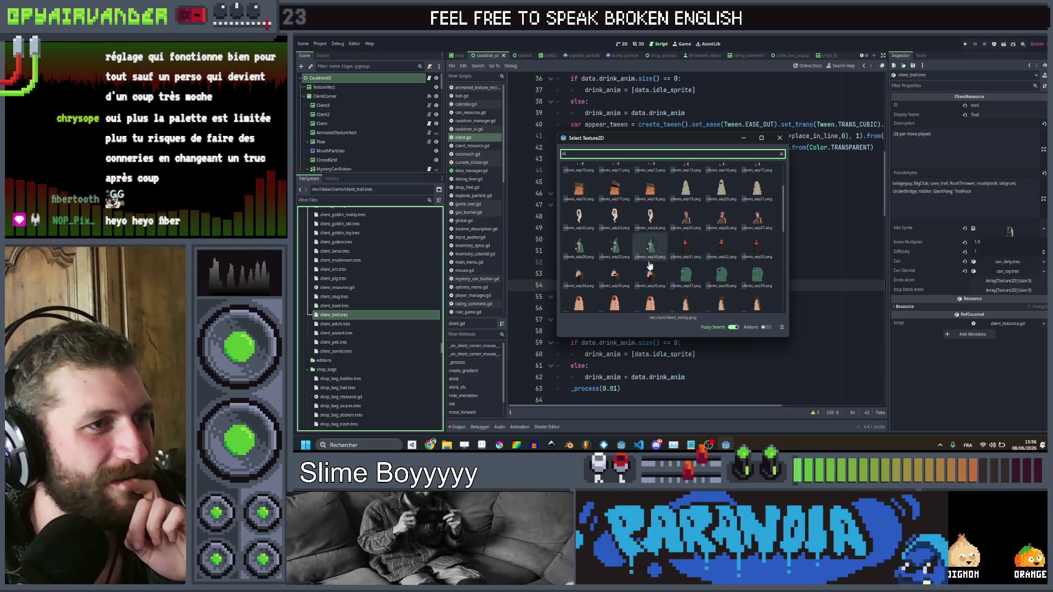
pyautogui.doubleClick(577, 284)
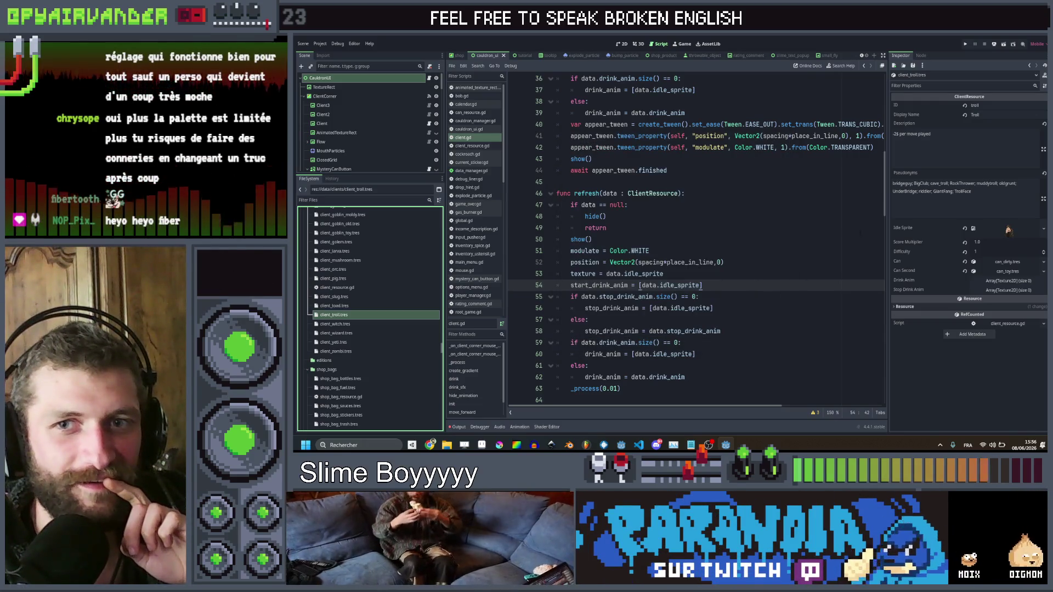
pyautogui.click(1009, 281)
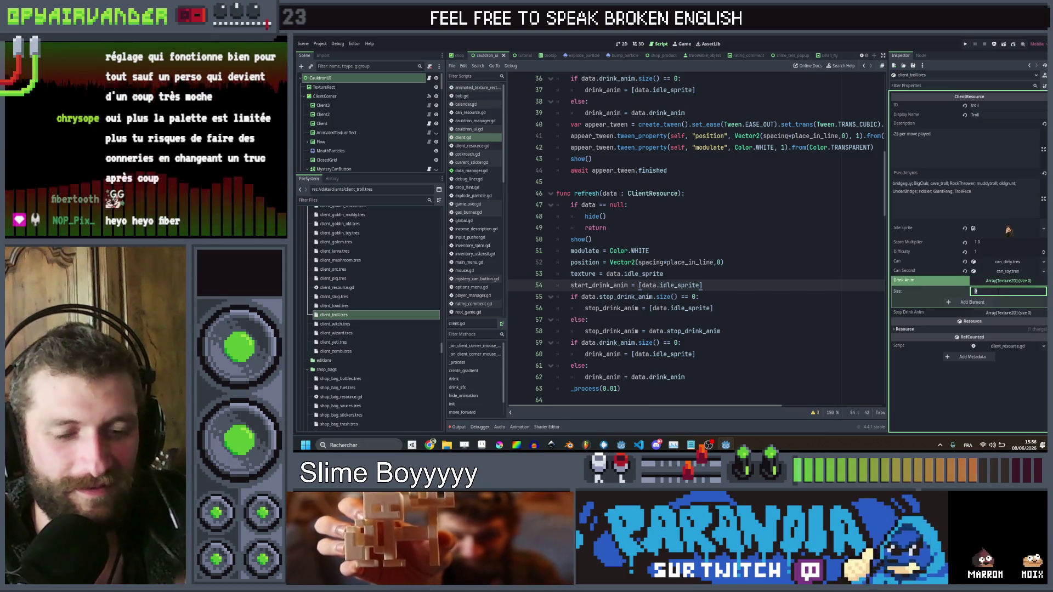
pyautogui.click(971, 304)
pyautogui.click(983, 324)
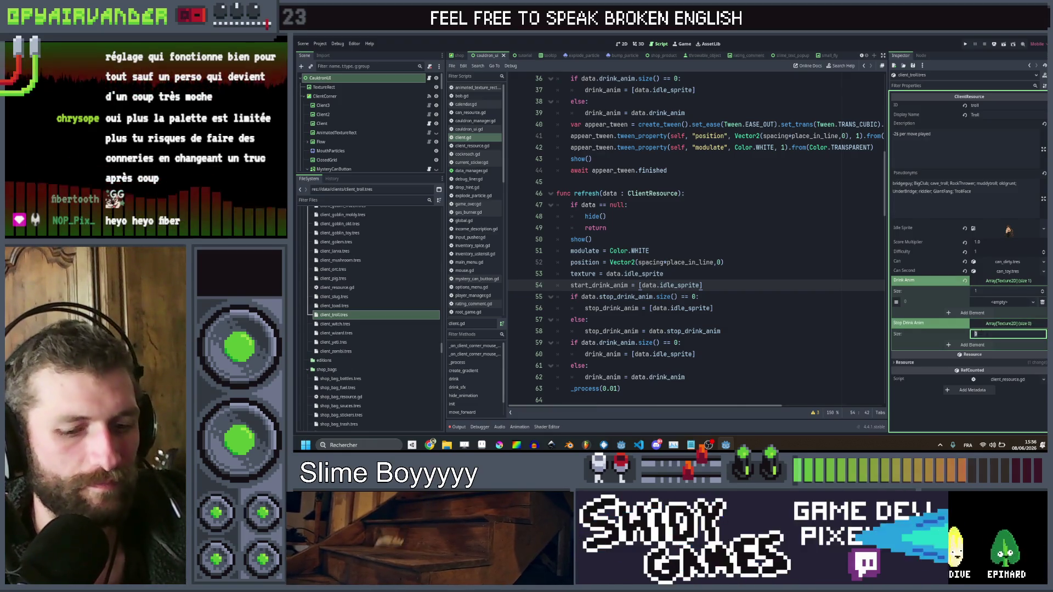
pyautogui.press('Return')
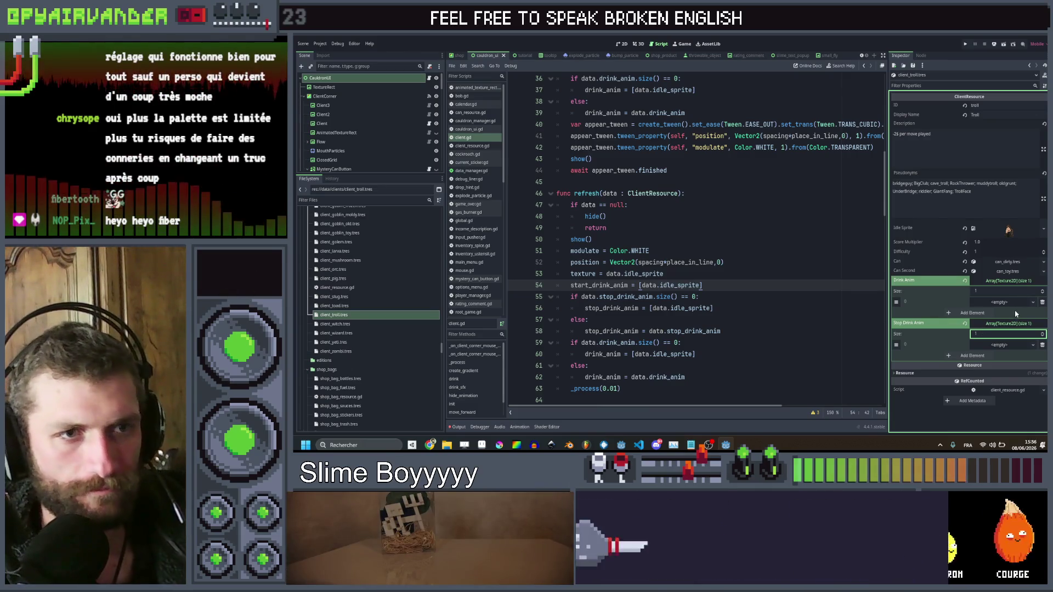
# Assign troll textures to the Drink Anim and Stop Drink Anim elements, then select the witch client resource
pyautogui.click(1016, 301)
pyautogui.click(1006, 421)
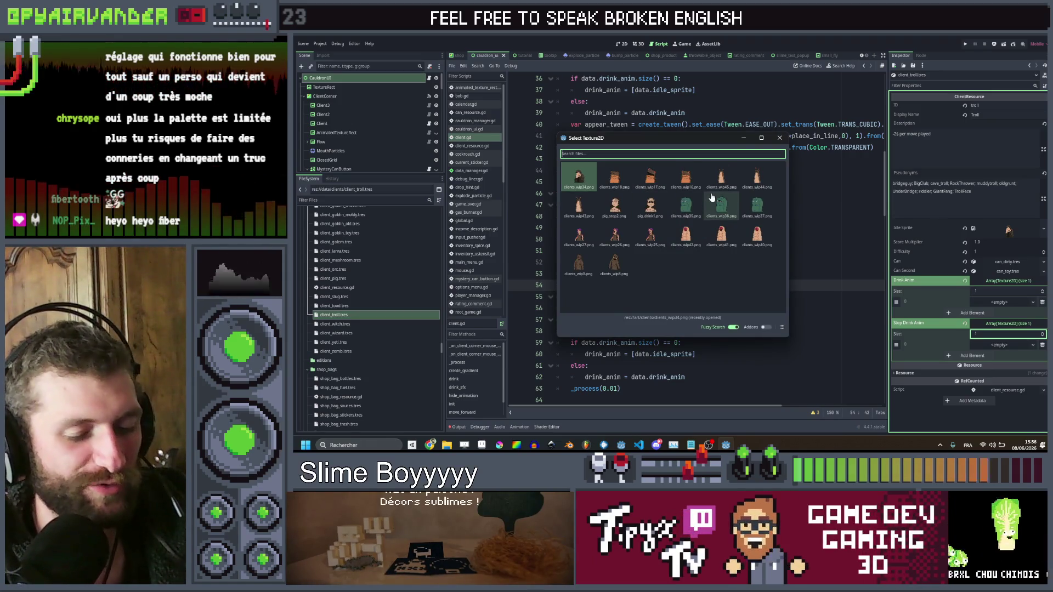
pyautogui.write('c')
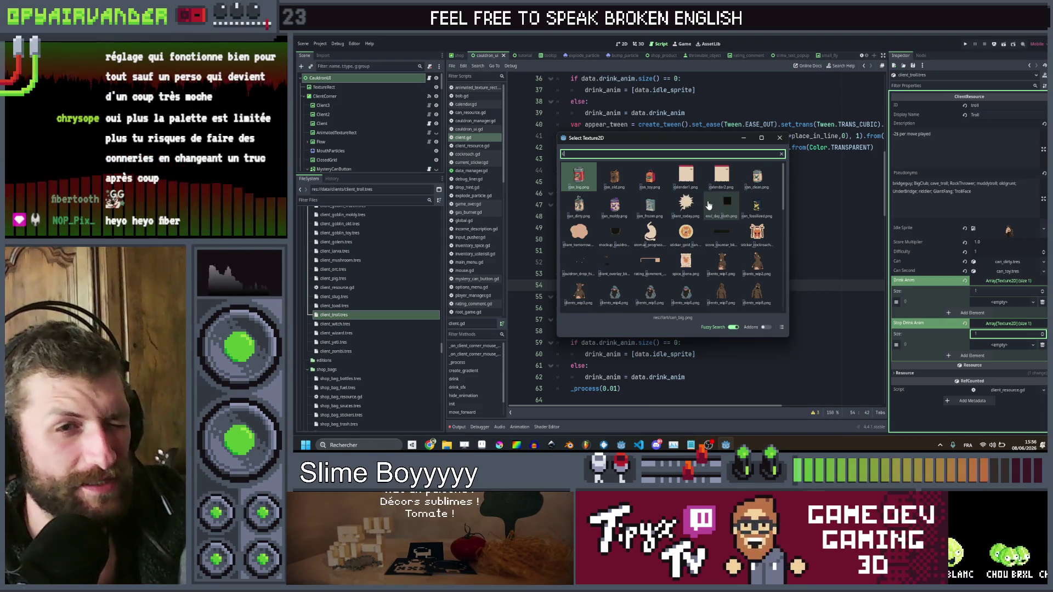
pyautogui.scroll(-5, 691, 208)
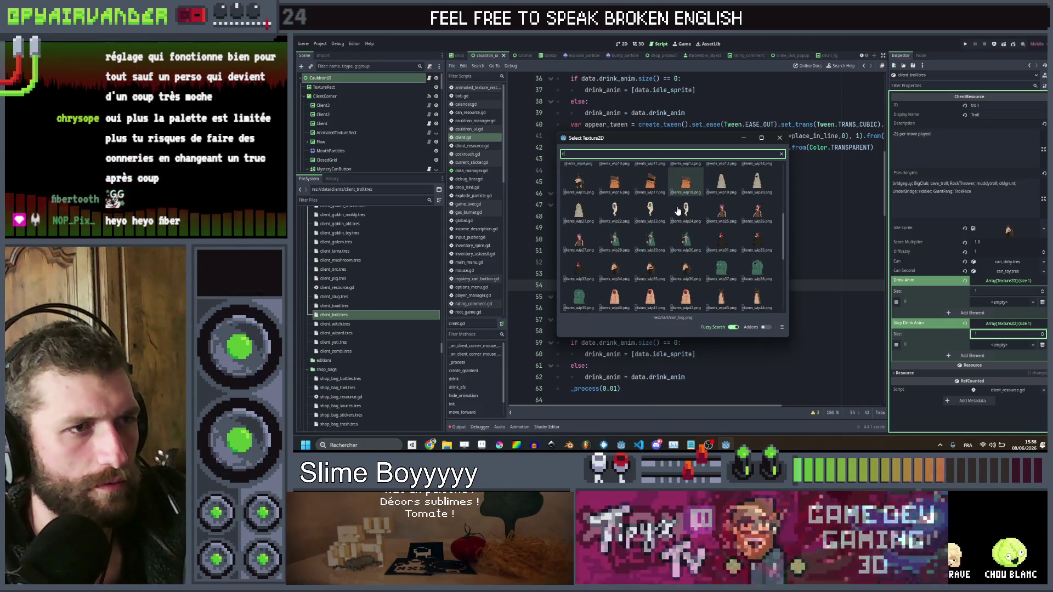
pyautogui.scroll(-2, 679, 210)
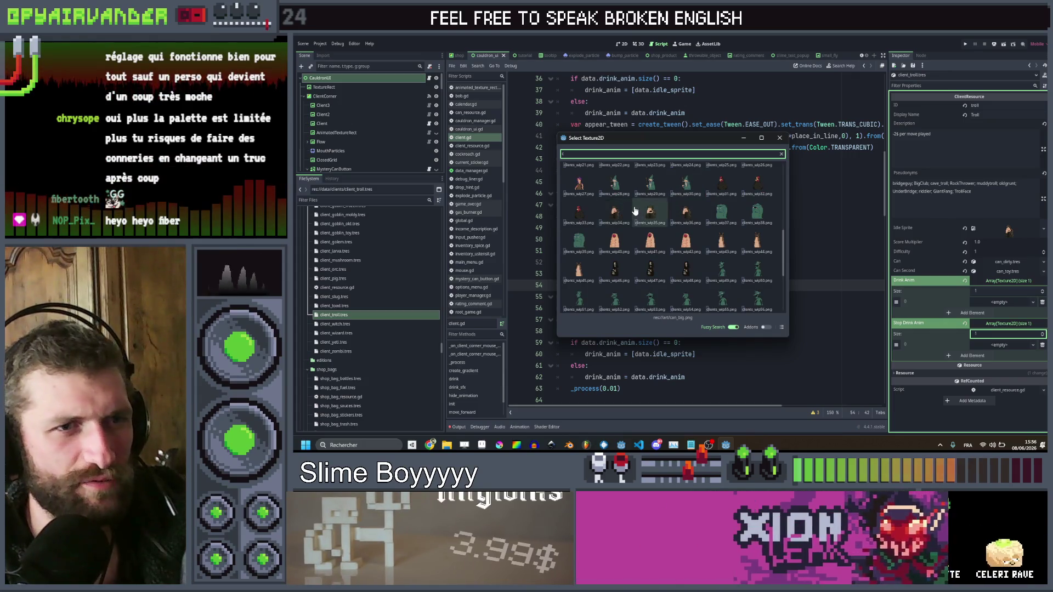
pyautogui.doubleClick(635, 211)
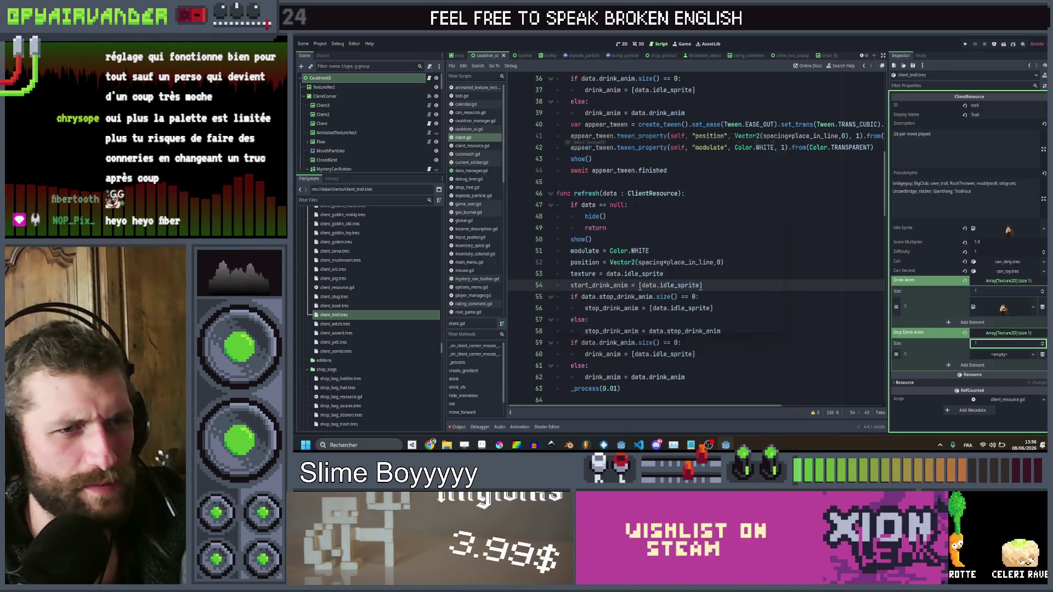
pyautogui.click(999, 355)
pyautogui.click(1010, 426)
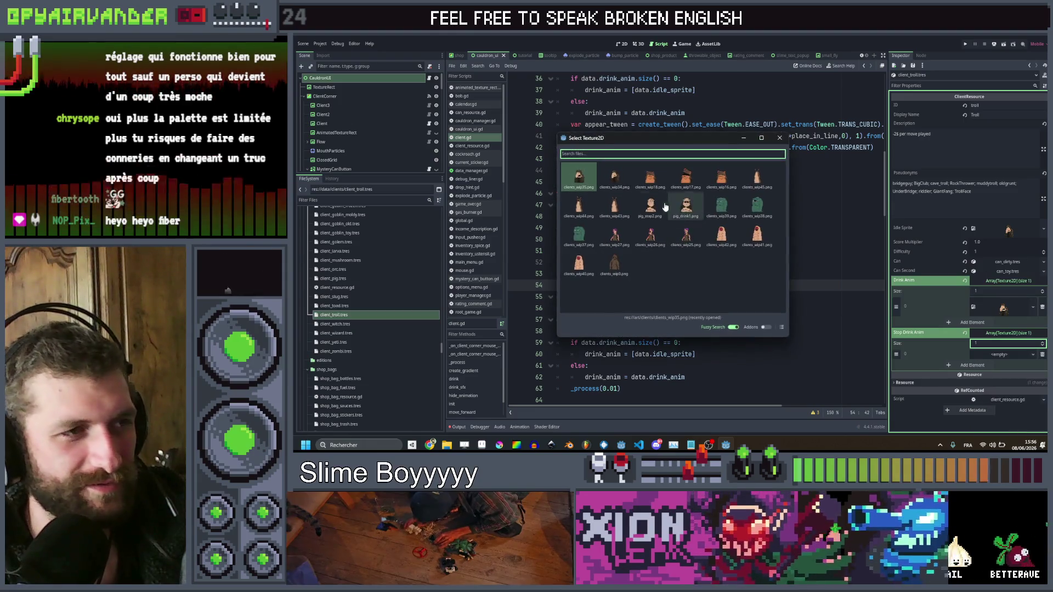
pyautogui.write('clie')
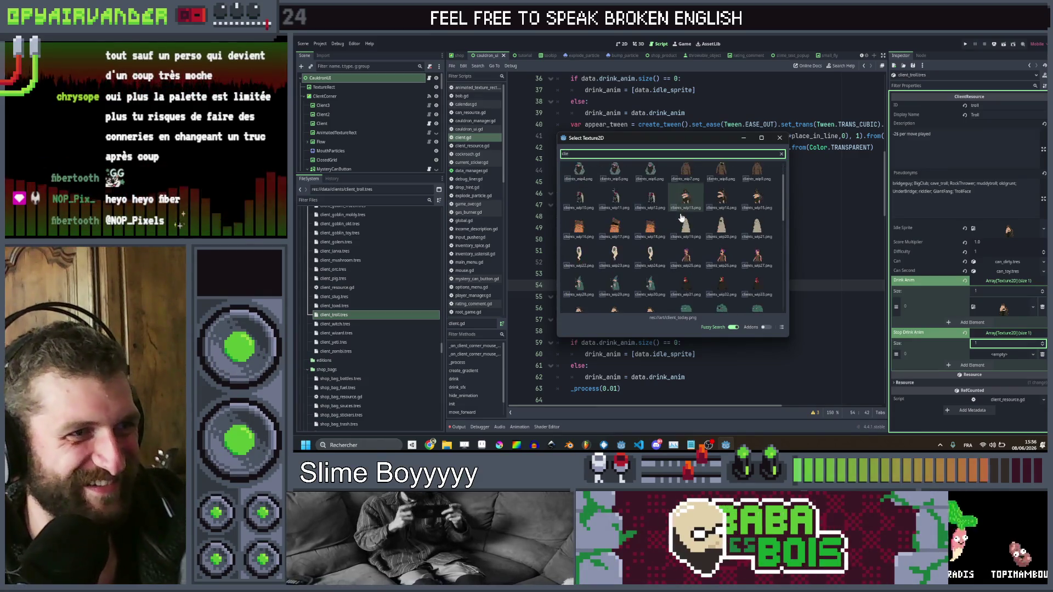
pyautogui.doubleClick(659, 239)
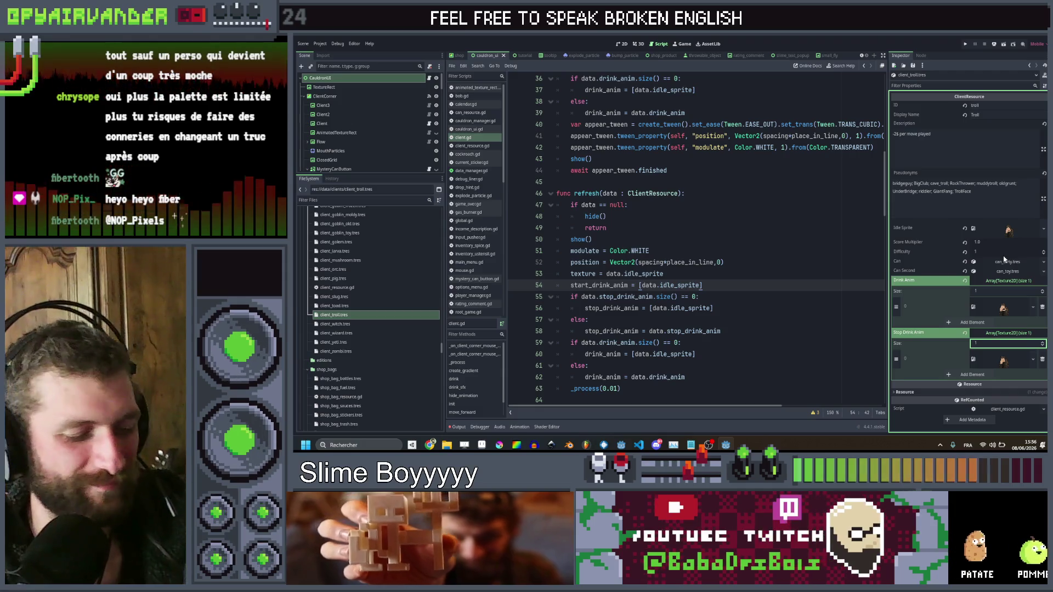
pyautogui.click(363, 324)
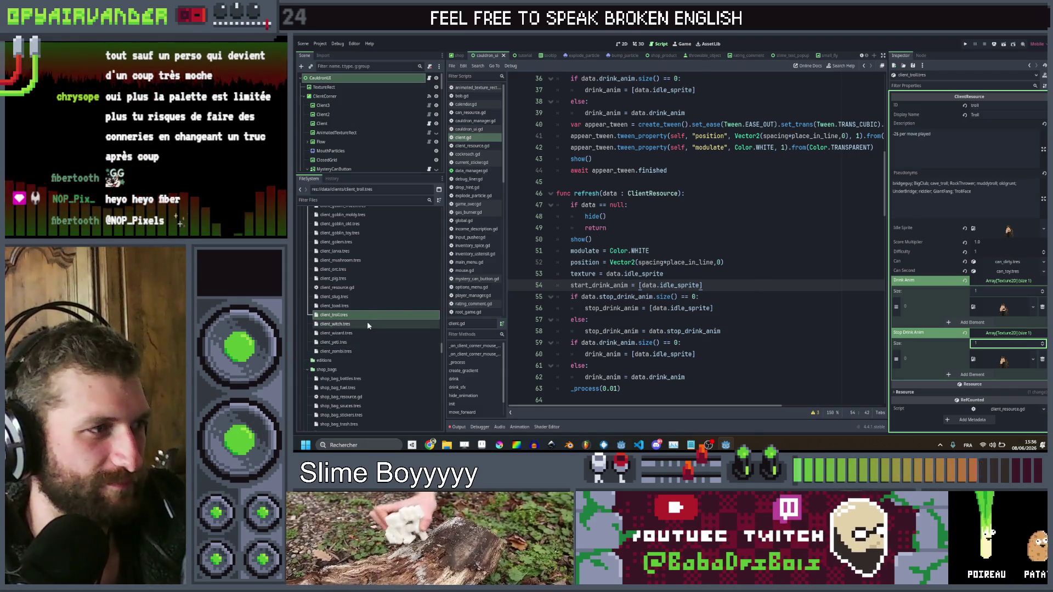
# Set the Witch client's idle sprite to clients_wip13 via Quick Load
pyautogui.click(1044, 229)
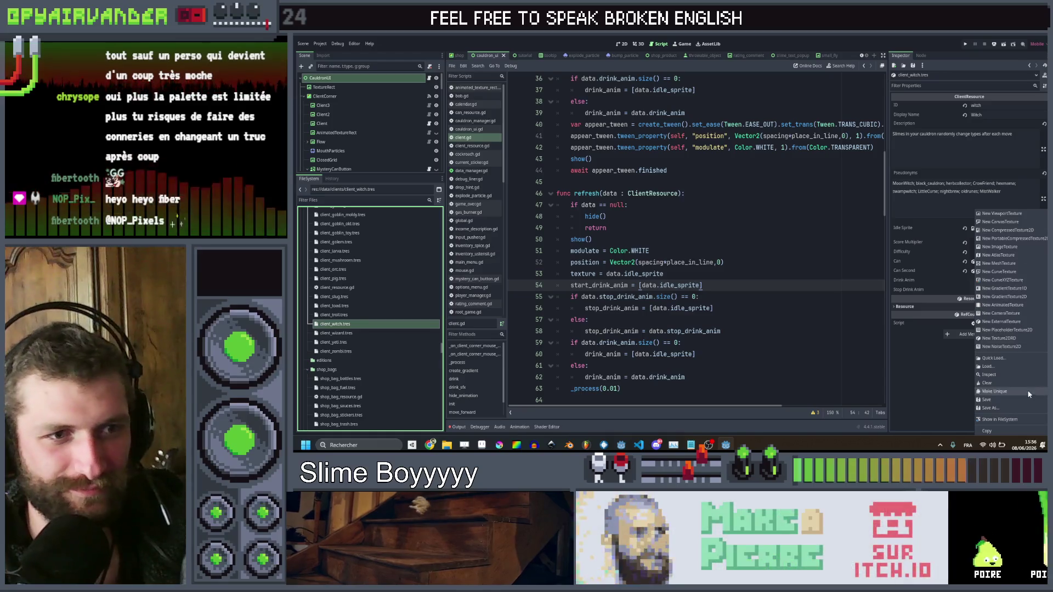
pyautogui.click(1020, 358)
pyautogui.write('client')
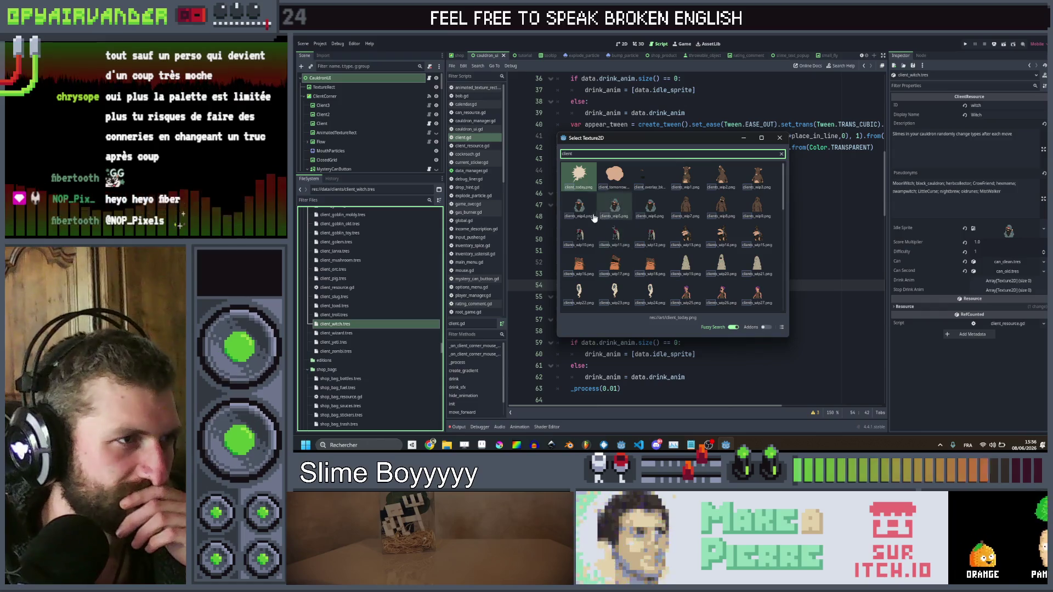
pyautogui.doubleClick(676, 238)
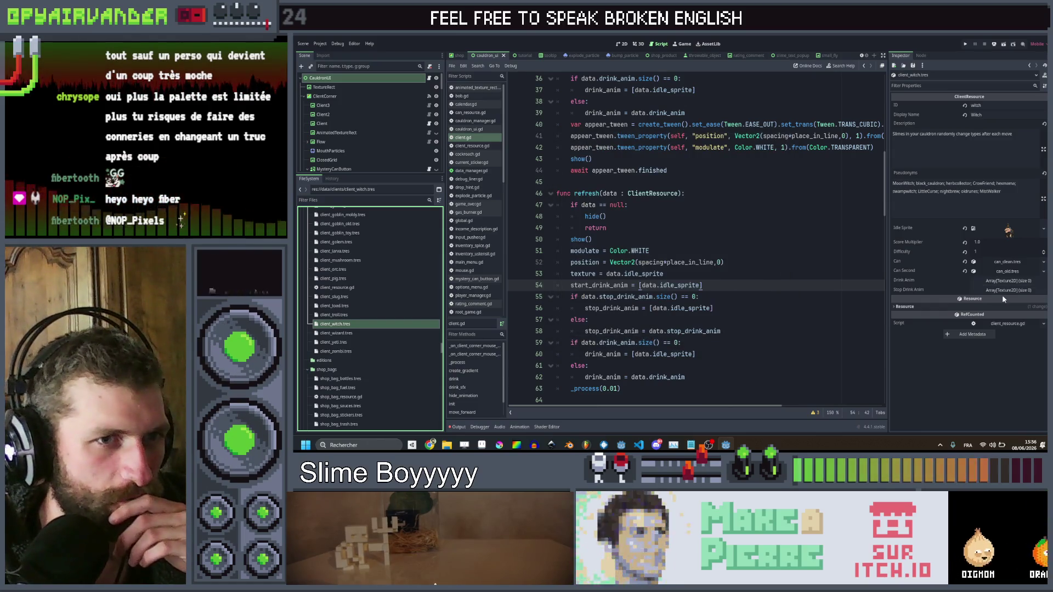
# Give the Witch's Drink Anim and Stop Drink Anim arrays one element each
pyautogui.click(1007, 282)
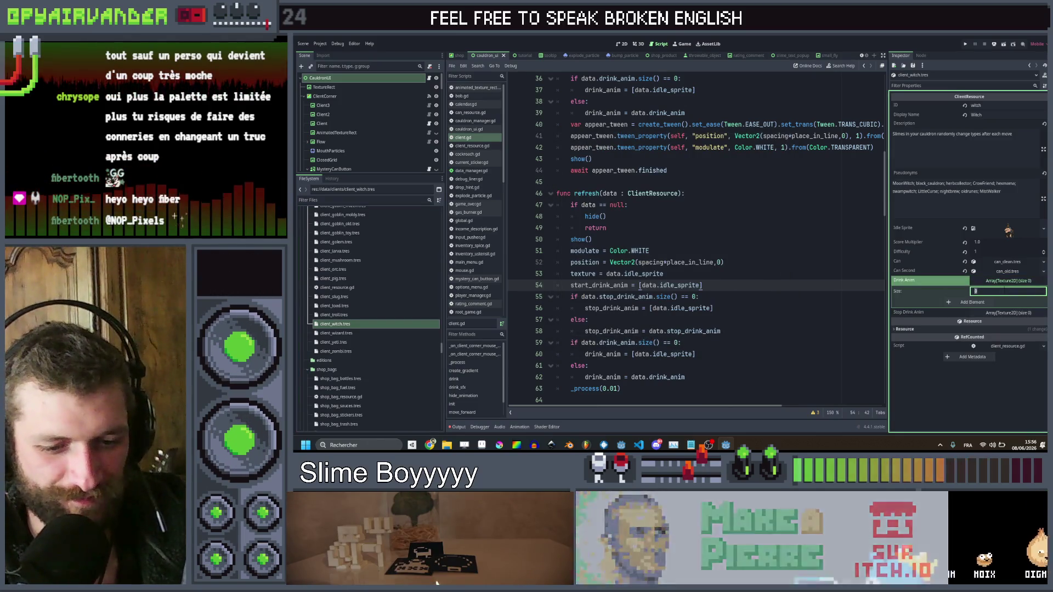
pyautogui.click(1002, 310)
pyautogui.click(1008, 324)
pyautogui.click(971, 344)
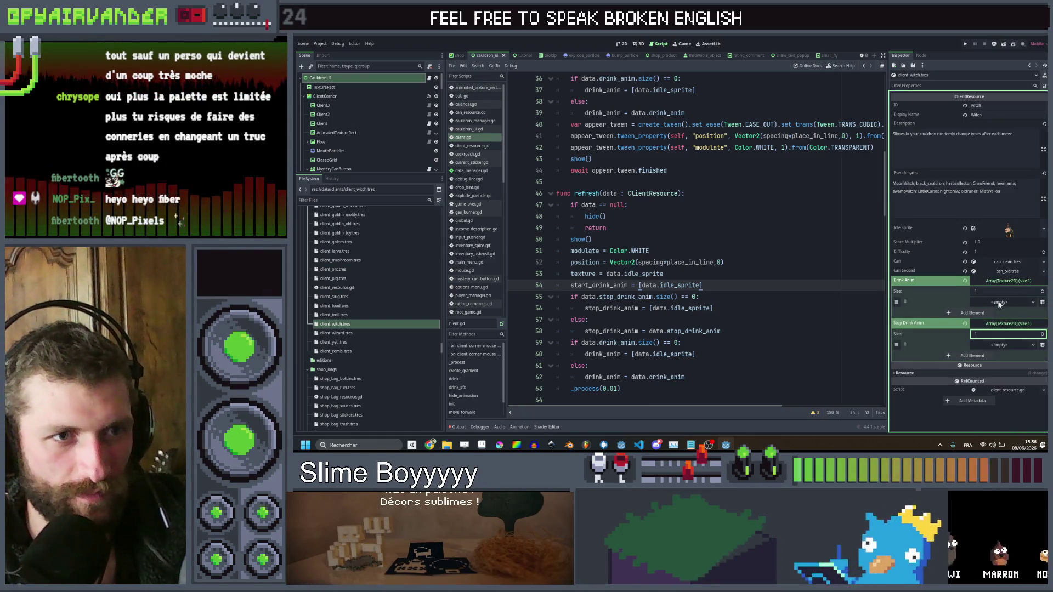
# Assign a witch client sprite to Drink Anim element 0
pyautogui.click(999, 345)
pyautogui.click(993, 422)
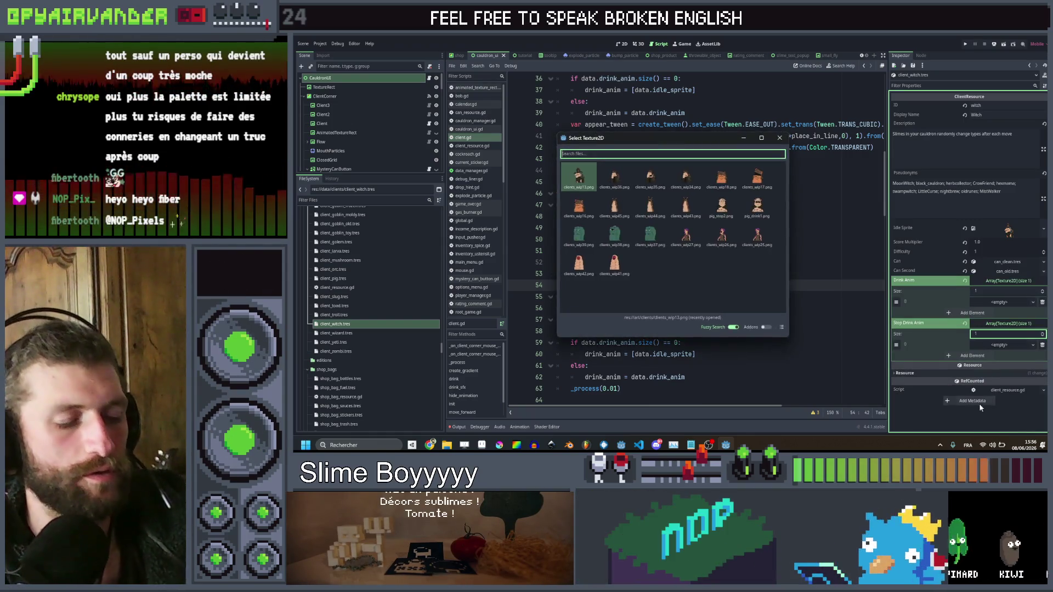
pyautogui.write('coll')
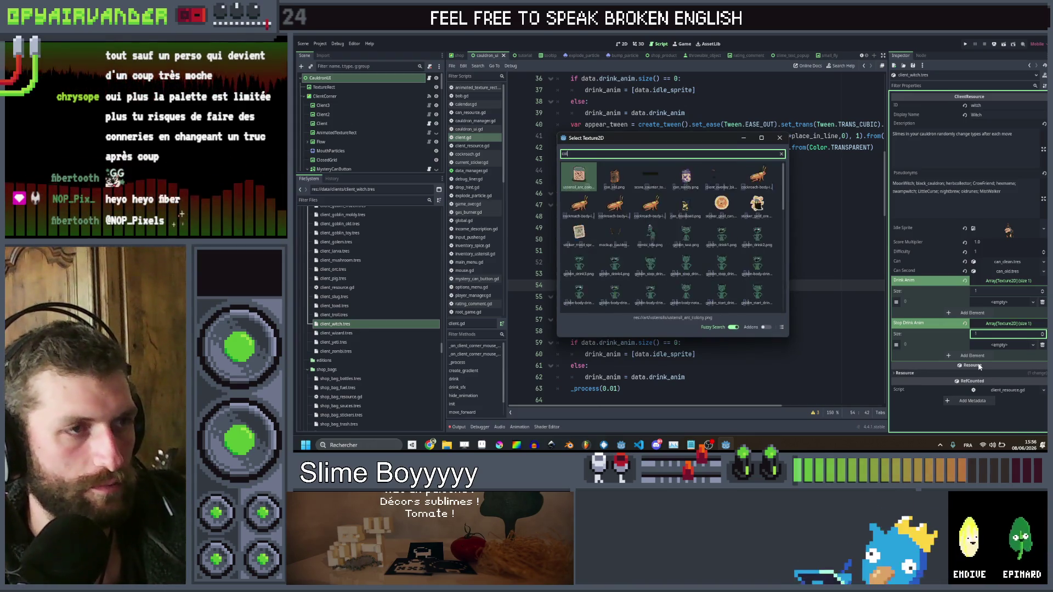
pyautogui.press('BackSpace')
pyautogui.press('BackSpace')
pyautogui.press('BackSpace')
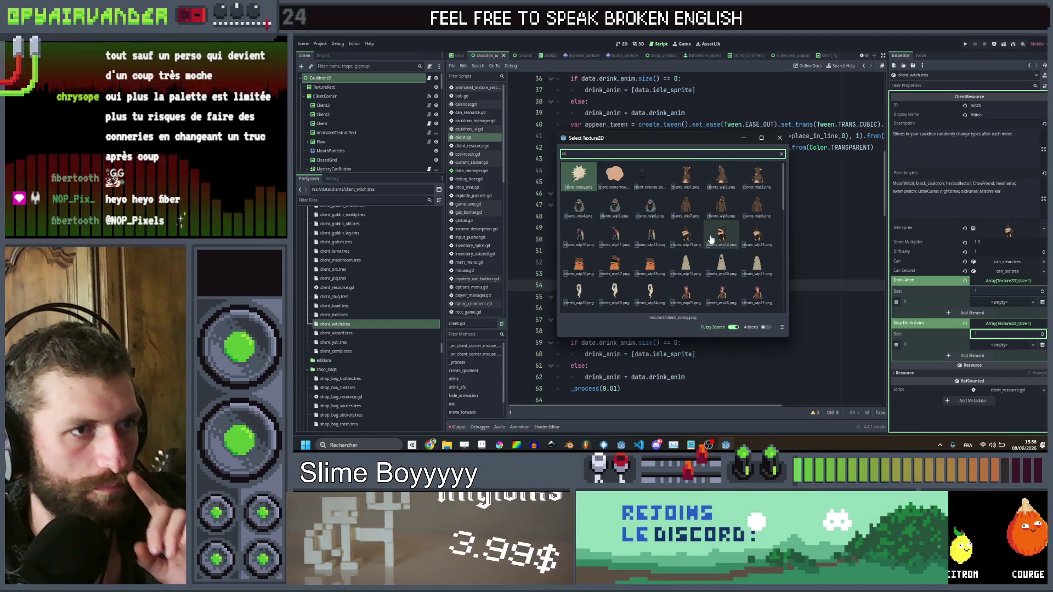
pyautogui.doubleClick(711, 235)
# Assign the witch client sprite to Stop Drink Anim element 0
pyautogui.click(1004, 356)
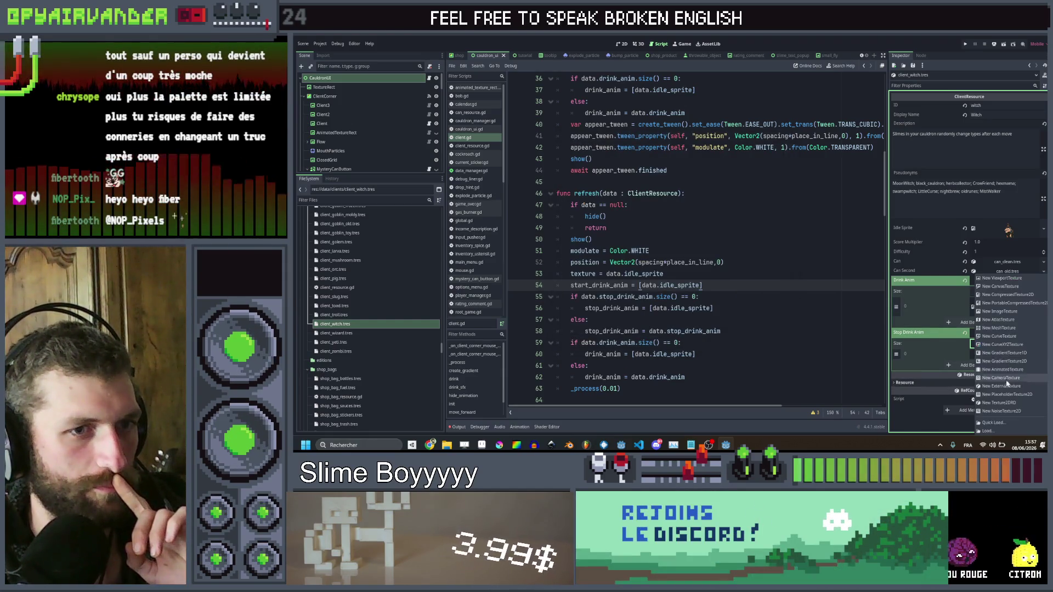
pyautogui.click(1006, 423)
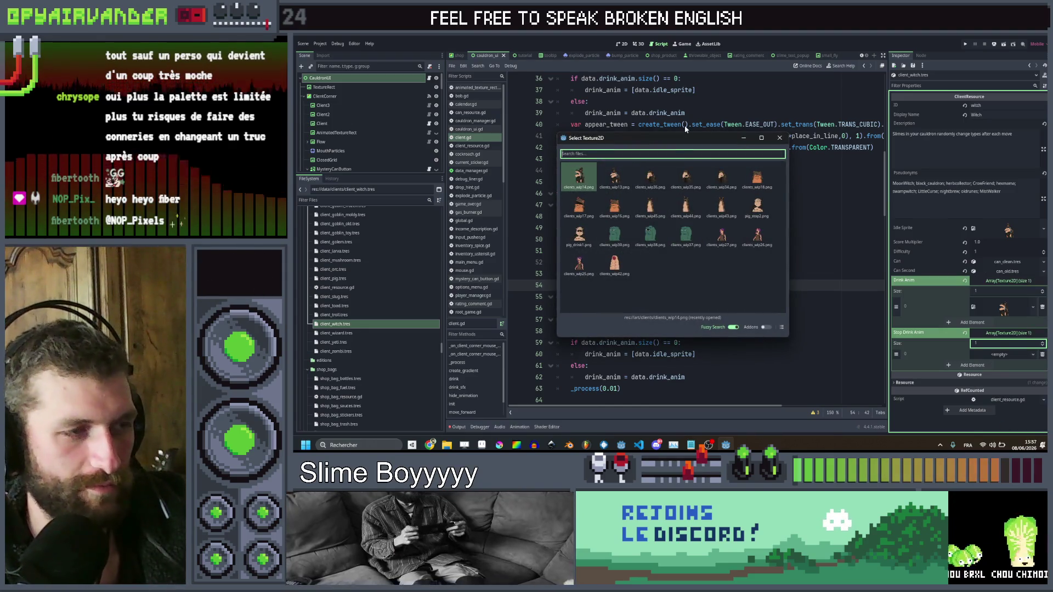
pyautogui.write('client')
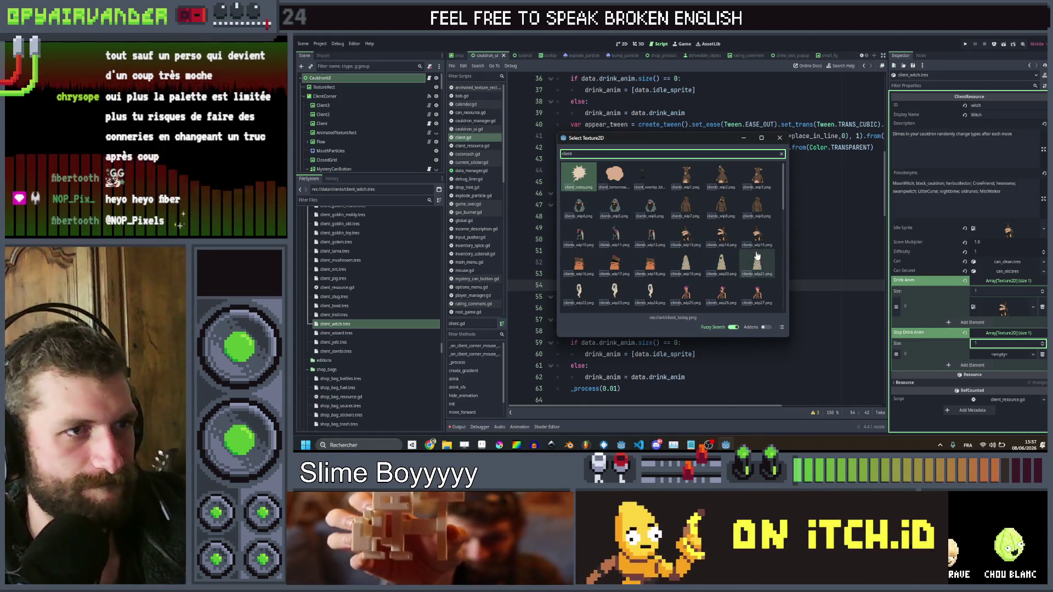
pyautogui.doubleClick(757, 243)
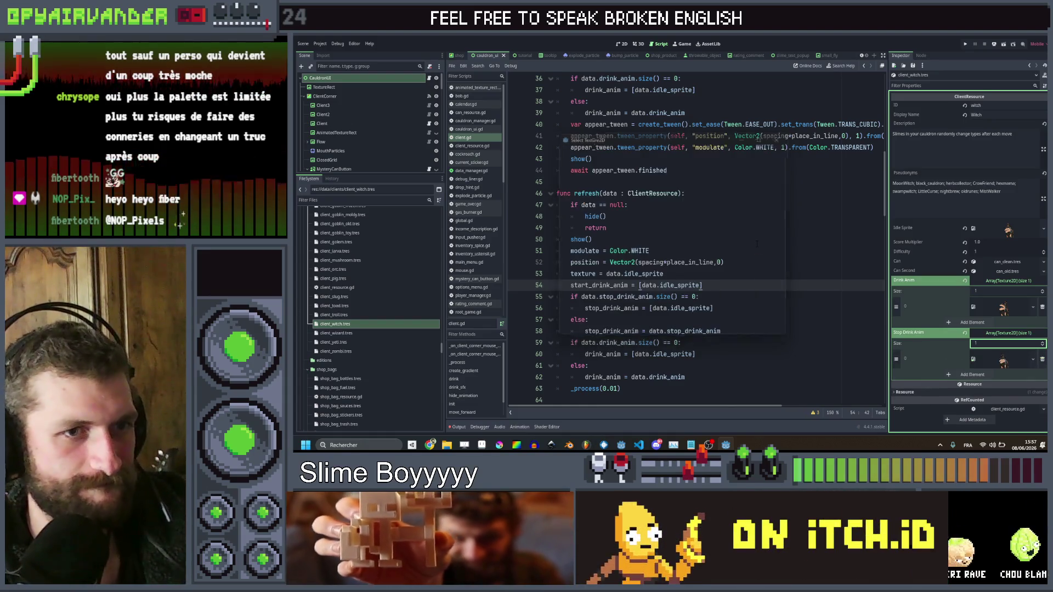
pyautogui.click(357, 334)
# Quick Load a new wizard client sprite as the Wizard's idle sprite
pyautogui.click(1044, 229)
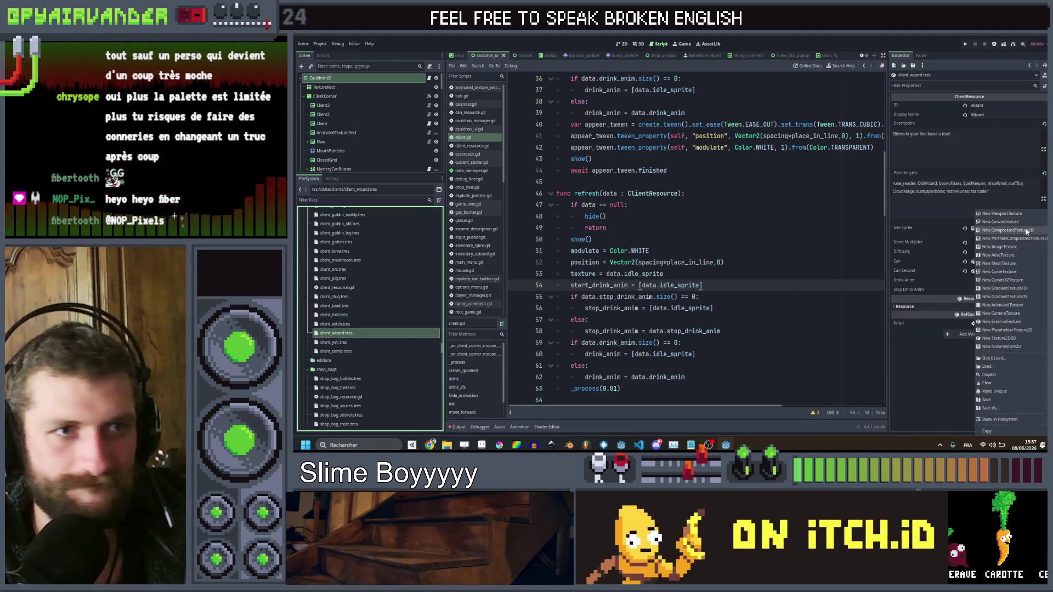
pyautogui.click(993, 359)
pyautogui.write('client')
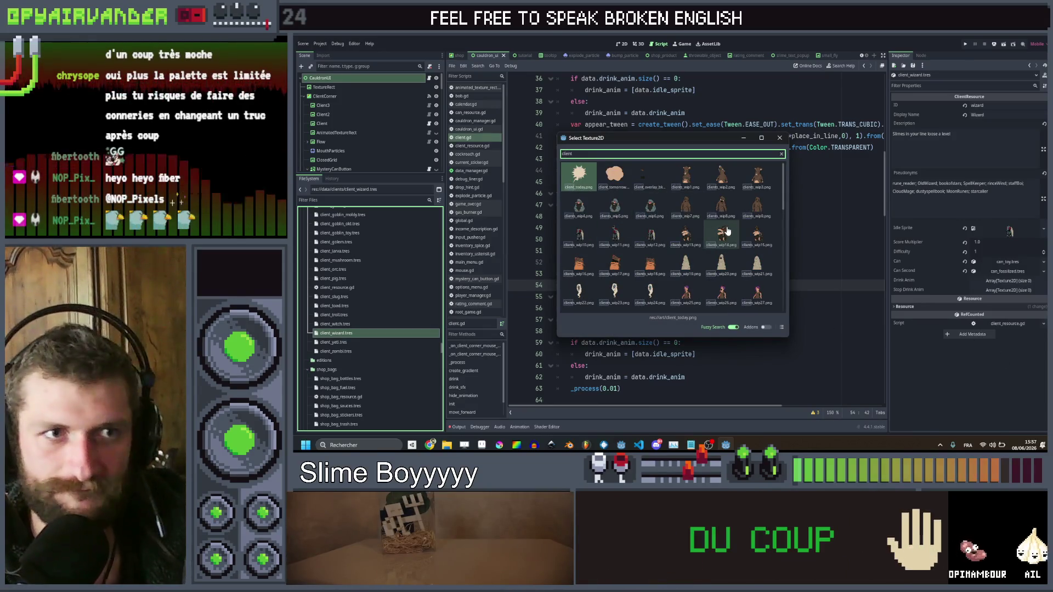
pyautogui.scroll(-2, 695, 234)
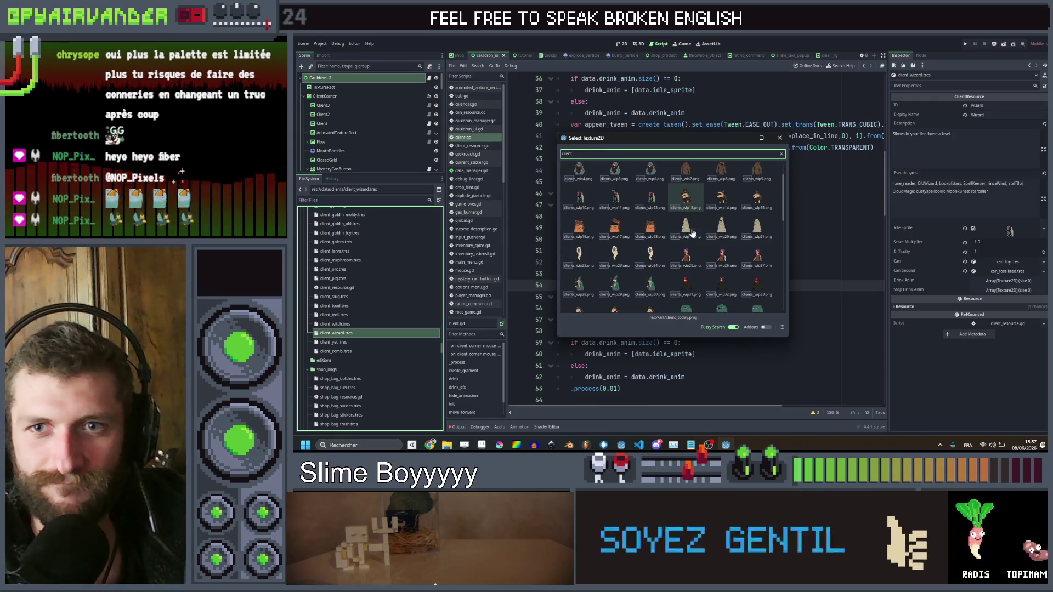
pyautogui.scroll(-1, 693, 234)
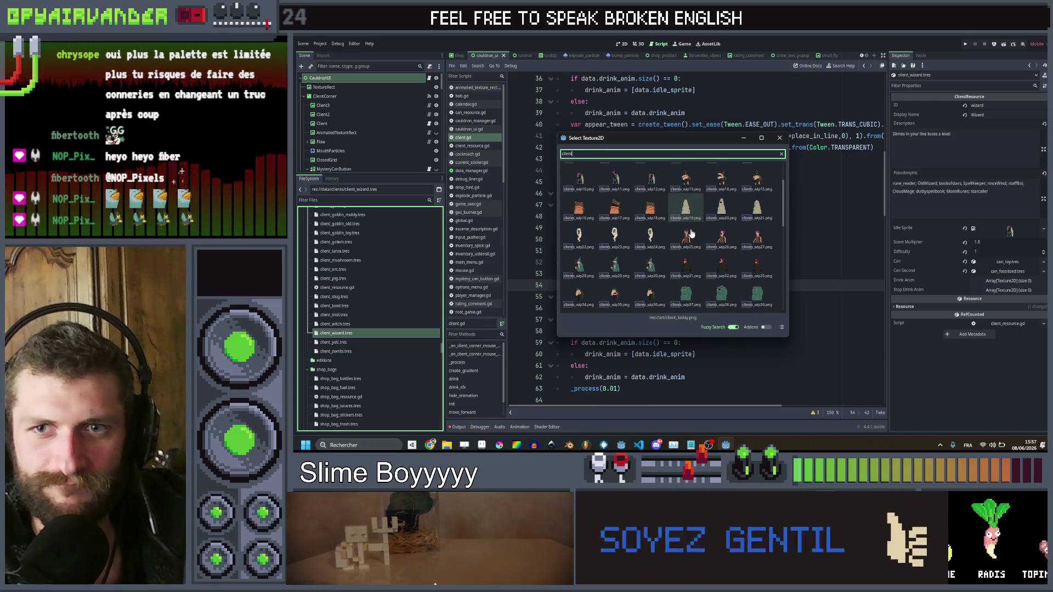
pyautogui.doubleClick(612, 234)
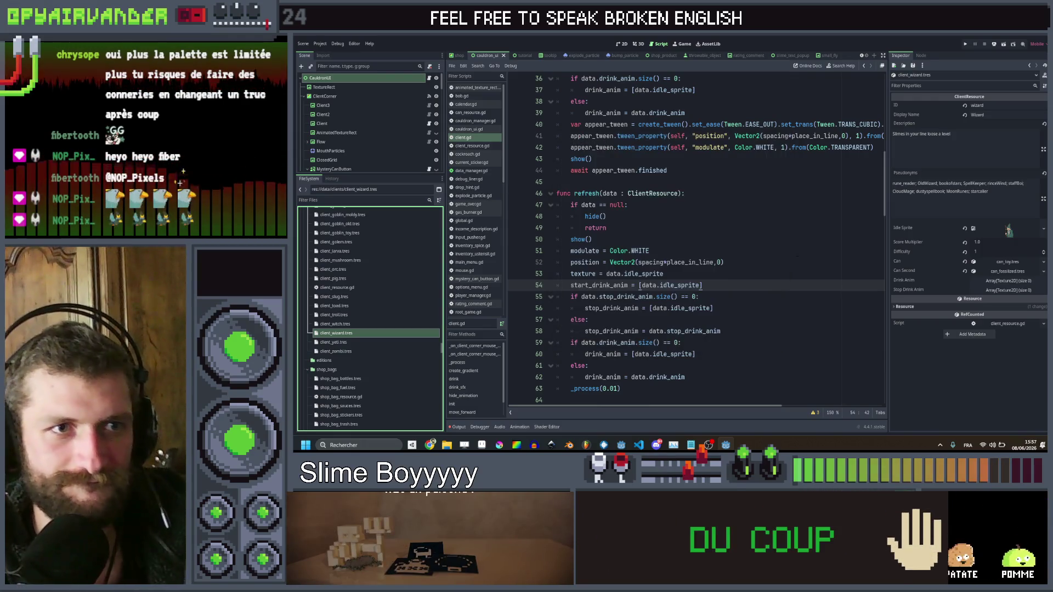
# Add one empty frame each to the Wizard's Drink Anim and Stop Drink Anim
pyautogui.click(1004, 281)
pyautogui.click(972, 301)
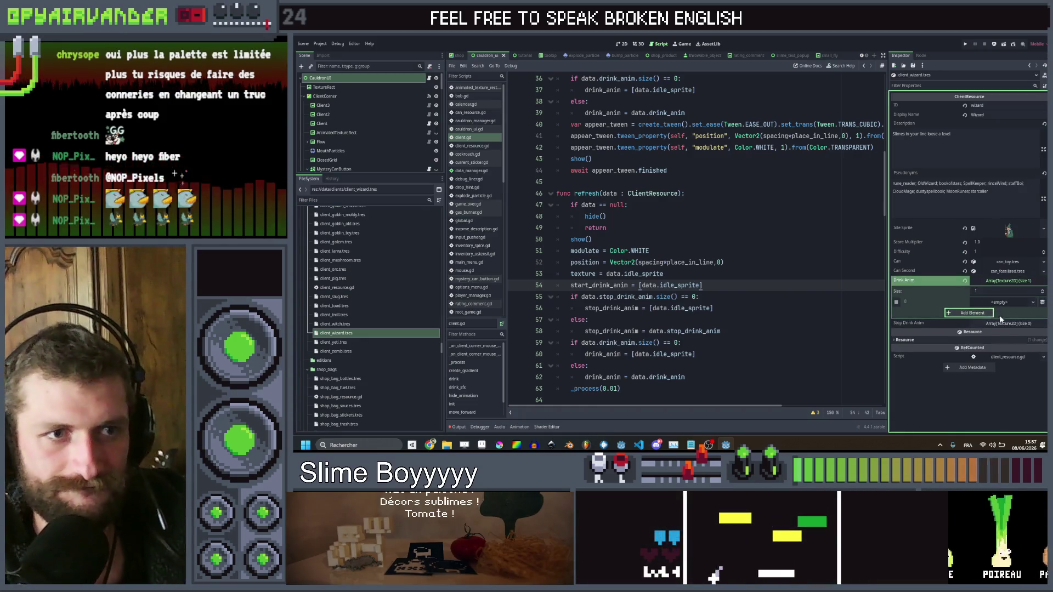
pyautogui.click(1004, 323)
pyautogui.click(987, 344)
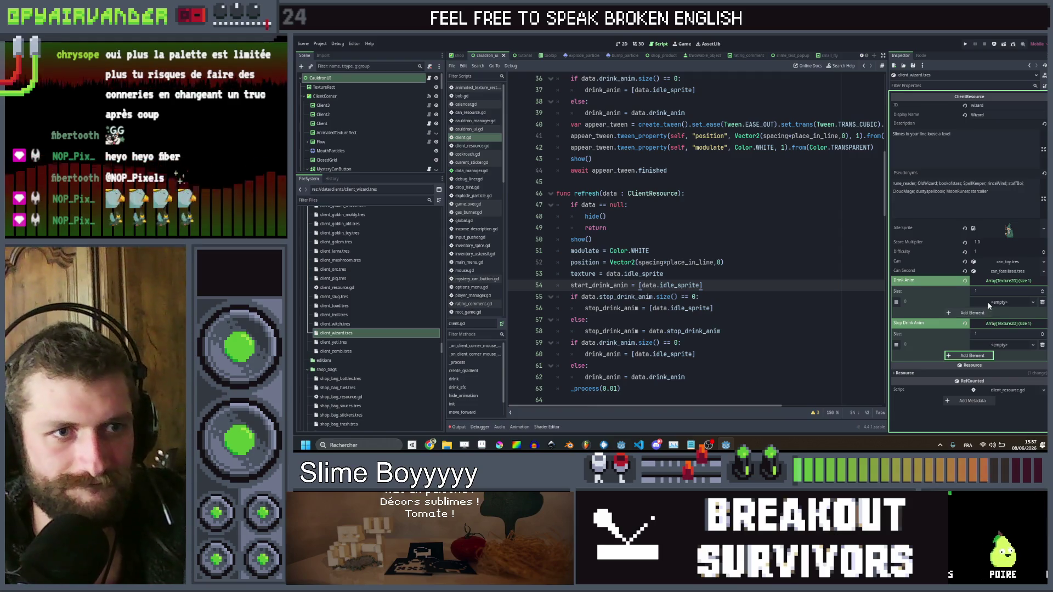
# Assign a wizard client sprite to the Drink Anim frame
pyautogui.click(990, 303)
pyautogui.click(987, 412)
pyautogui.write('cl')
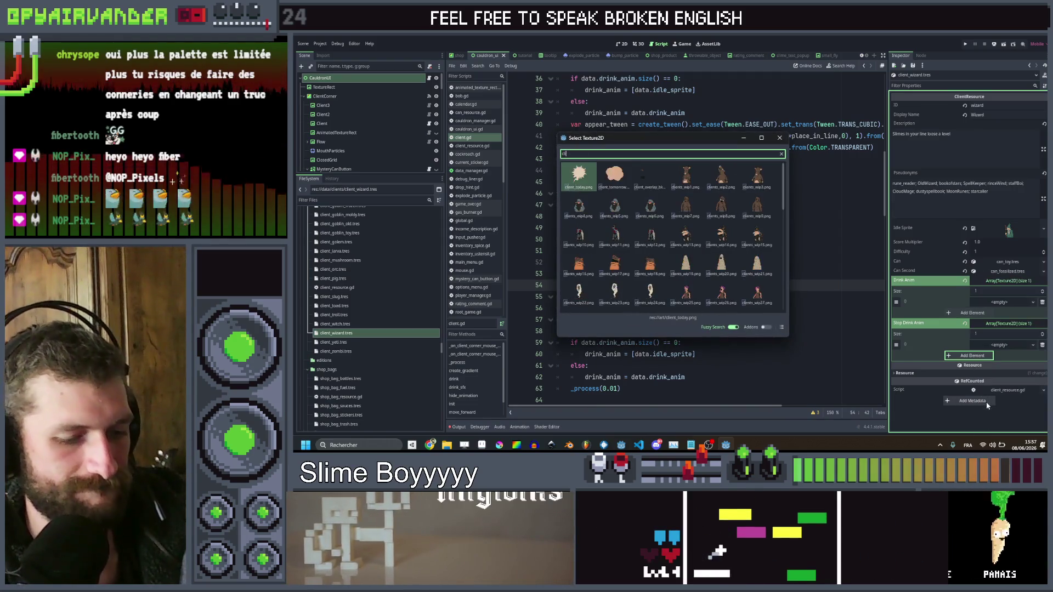
pyautogui.write('ient')
pyautogui.scroll(-1, 665, 208)
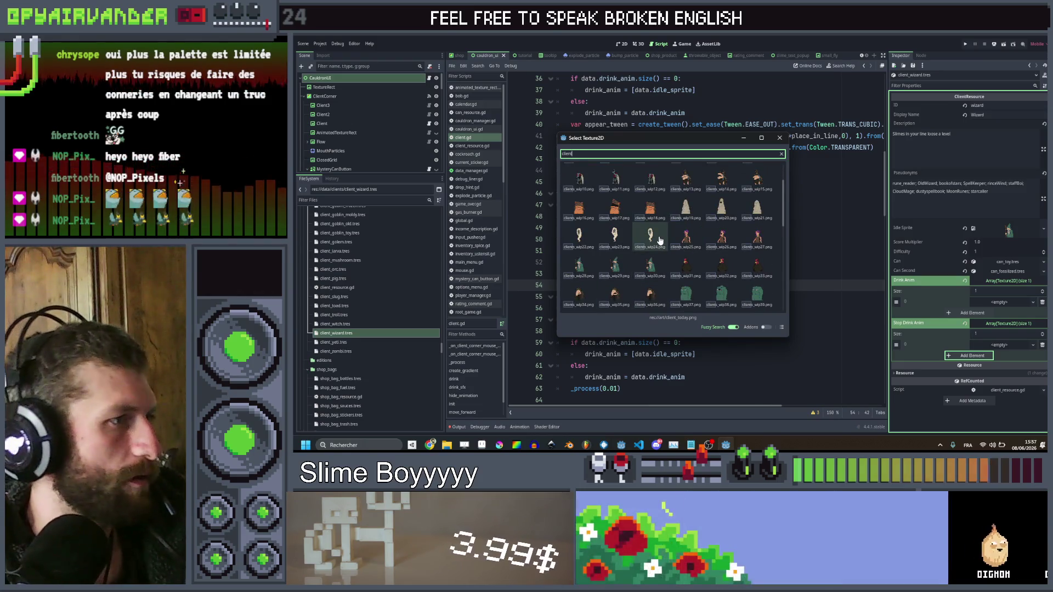
pyautogui.scroll(-1, 678, 233)
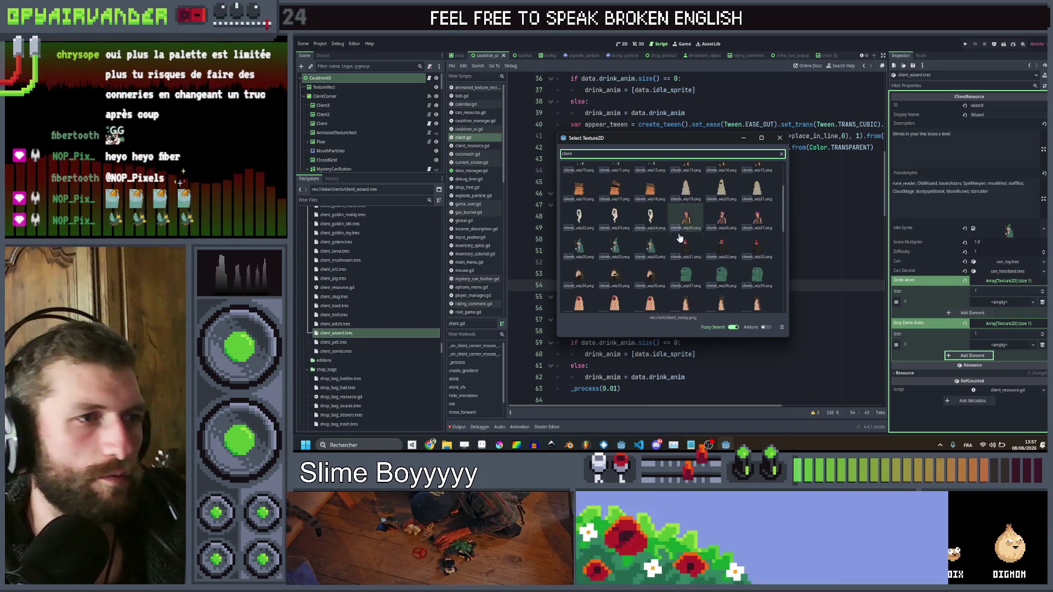
pyautogui.doubleClick(611, 256)
# Assign a wizard client sprite to the Stop Drink Anim frame
pyautogui.click(999, 355)
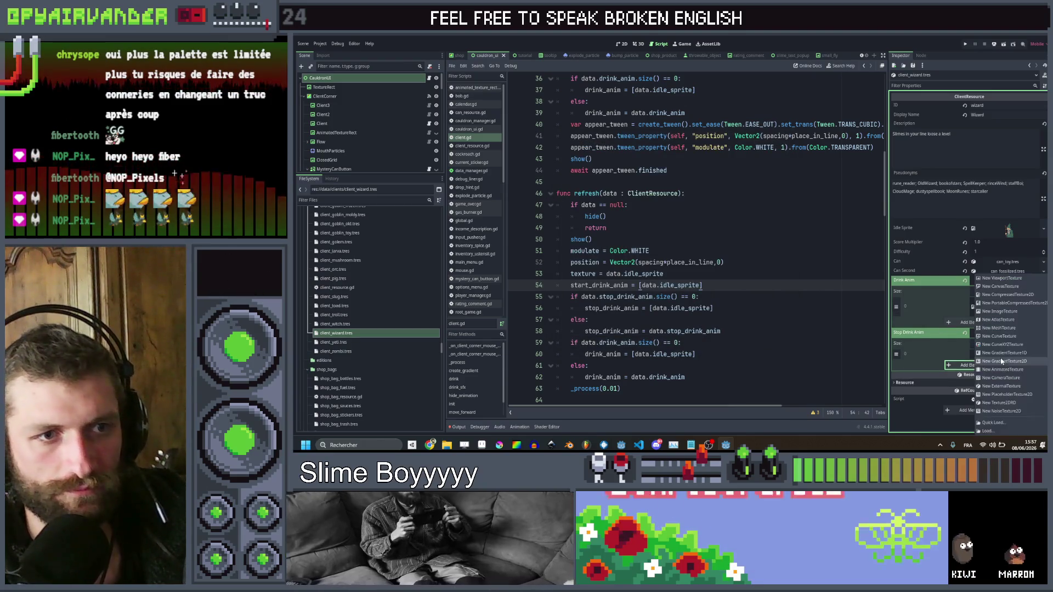
pyautogui.click(986, 424)
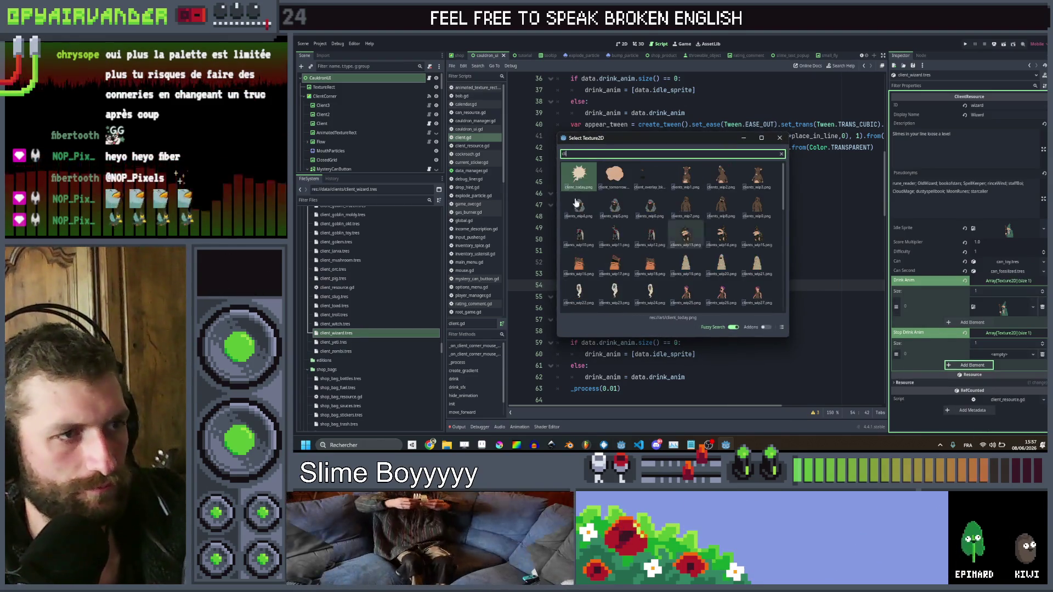
pyautogui.doubleClick(650, 253)
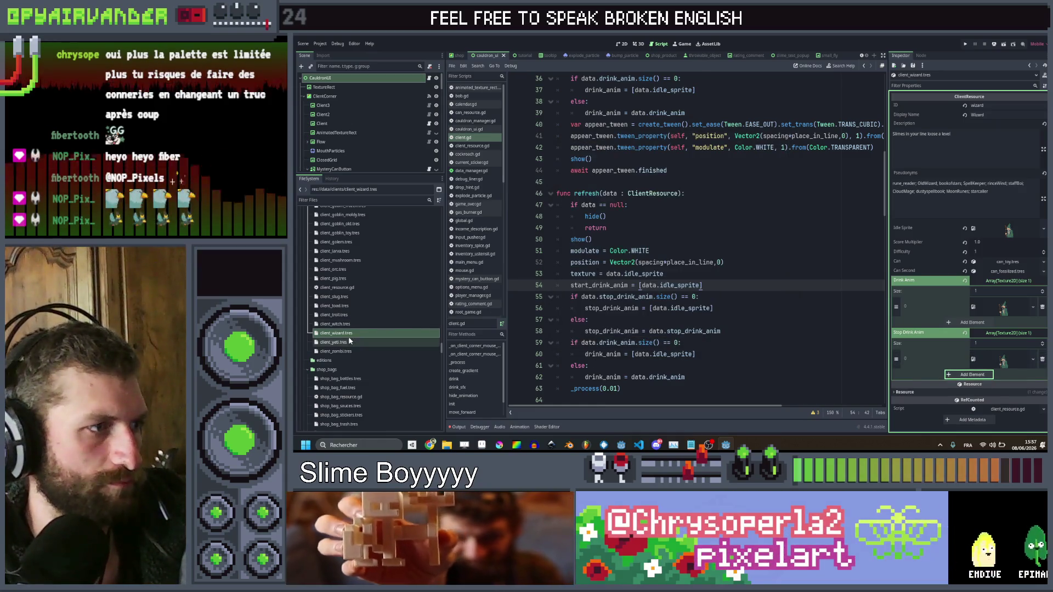
pyautogui.click(350, 342)
# Save, then set the Yeti's idle sprite to clients_wip19
pyautogui.hotkey('ctrl', 's')
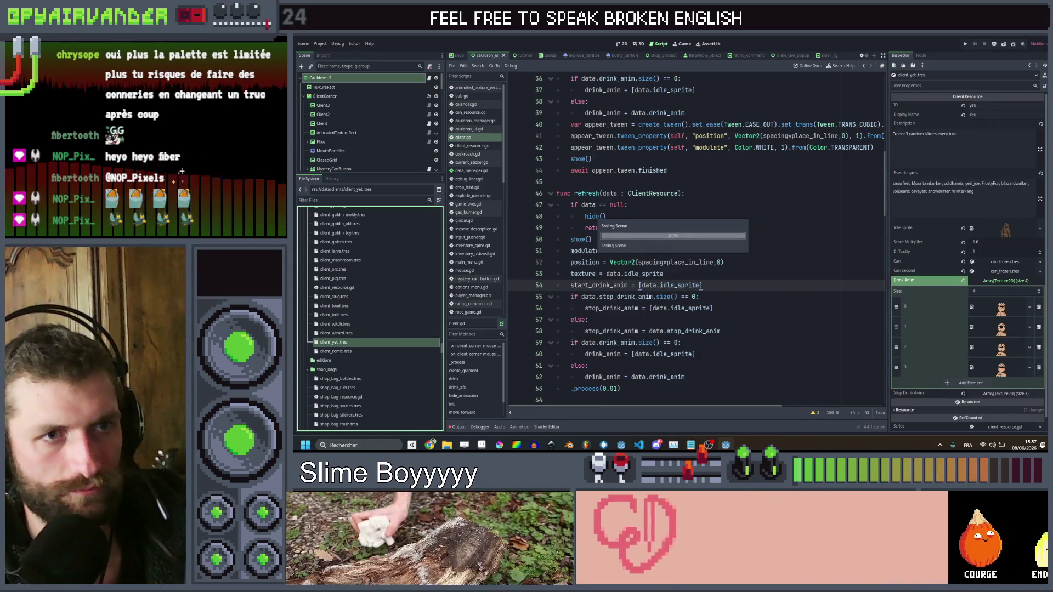
pyautogui.rightClick(1013, 226)
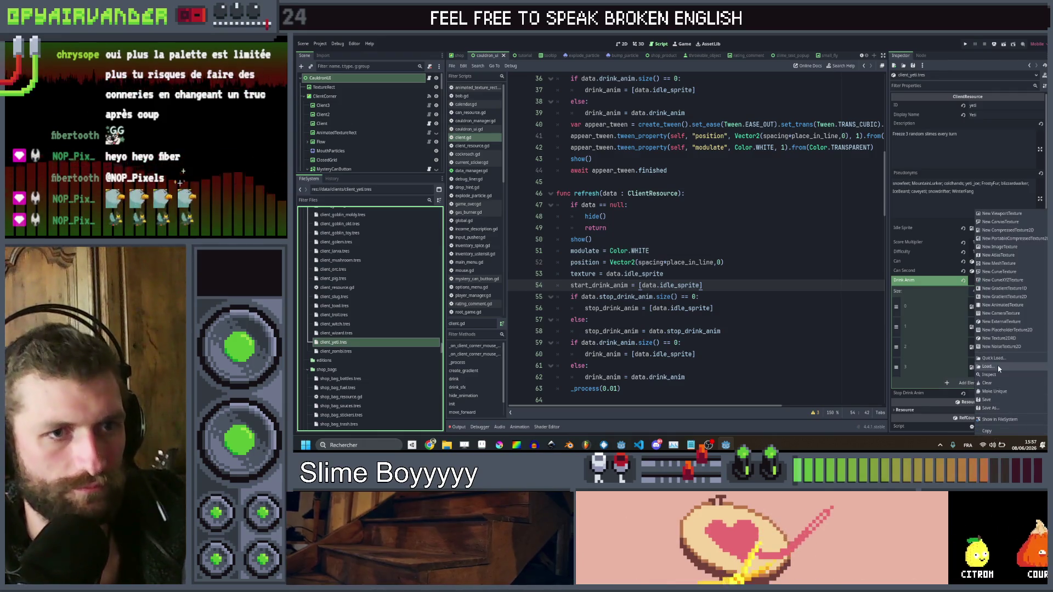
pyautogui.click(999, 367)
pyautogui.write('cli')
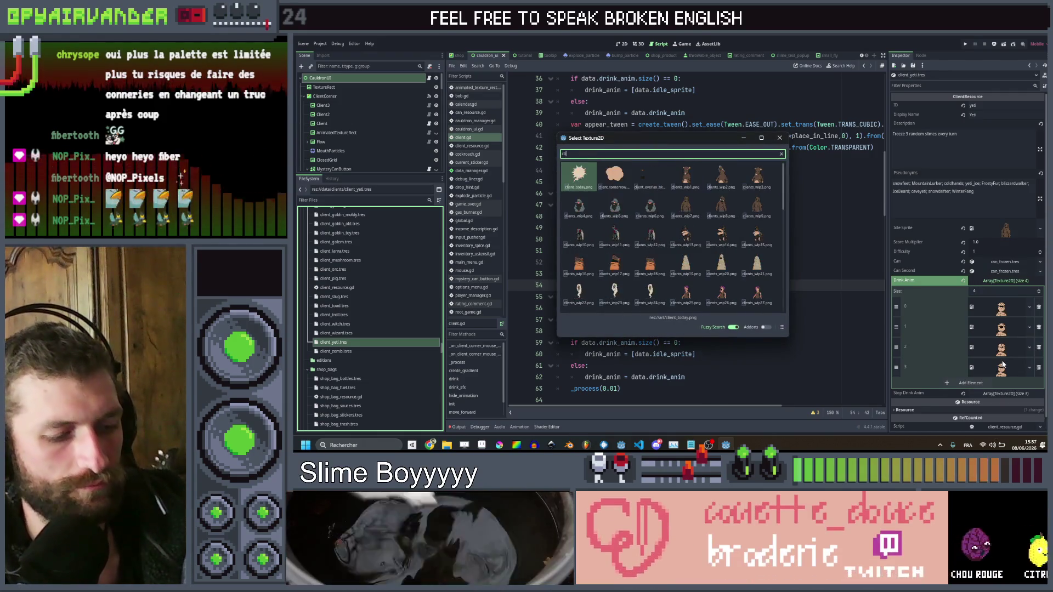
pyautogui.click(687, 266)
pyautogui.doubleClick(687, 266)
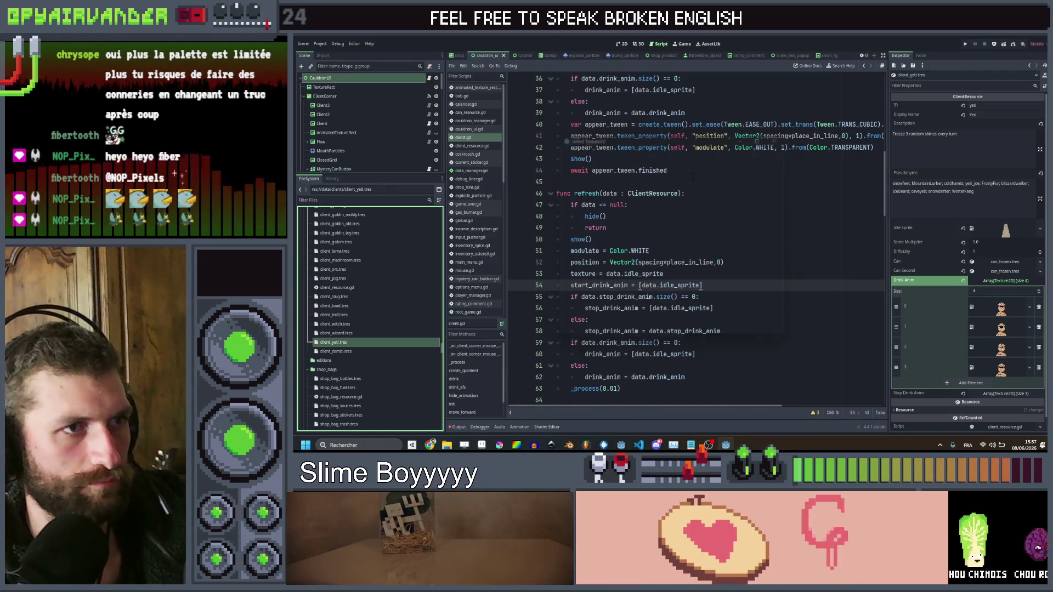
# Reset the Yeti's Drink Anim, then give Drink Anim and Stop Drink Anim one empty frame each
pyautogui.click(963, 281)
pyautogui.click(972, 302)
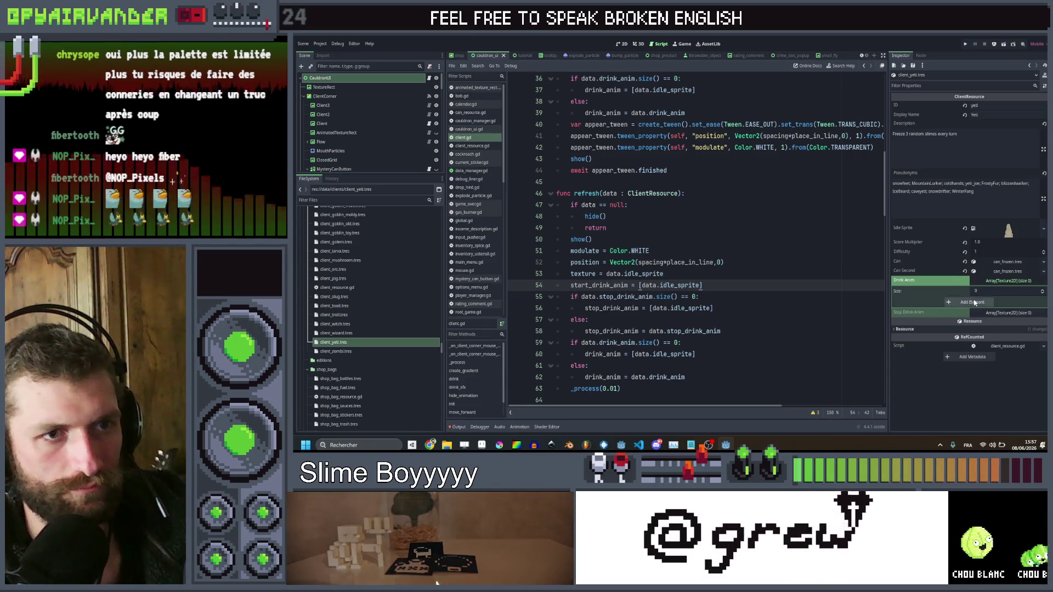
pyautogui.click(965, 323)
pyautogui.click(976, 345)
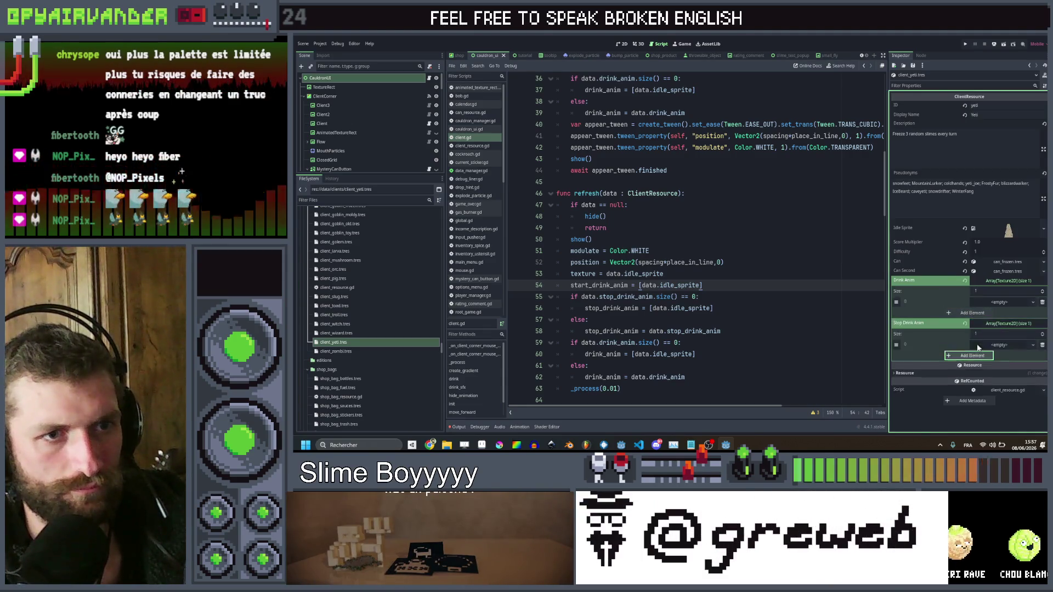
# Assign a yeti client sprite to the Drink Anim frame
pyautogui.click(991, 304)
pyautogui.click(1002, 421)
pyautogui.write('cli')
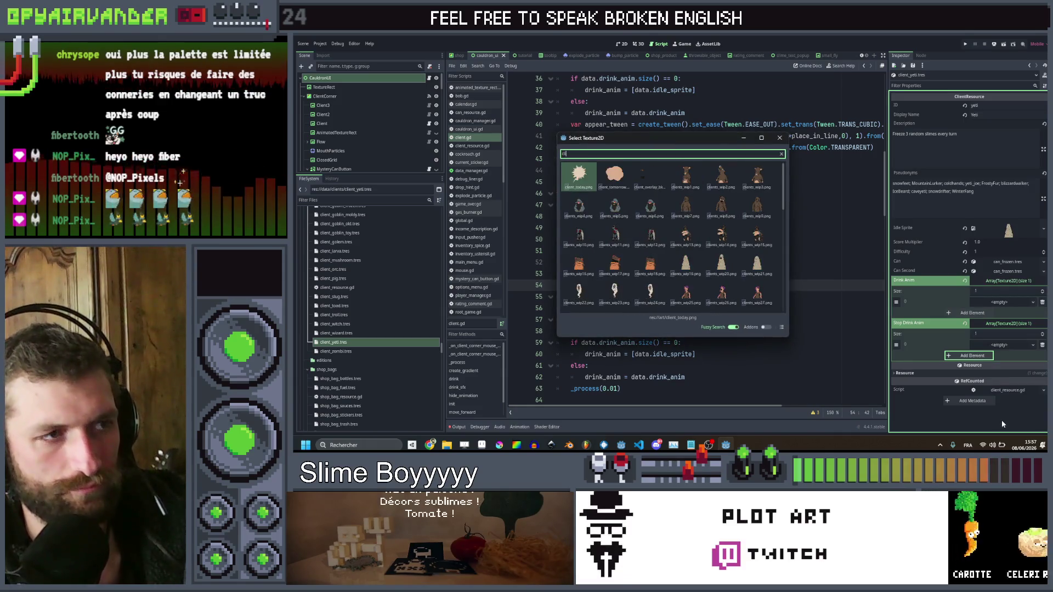
pyautogui.scroll(-5, 712, 199)
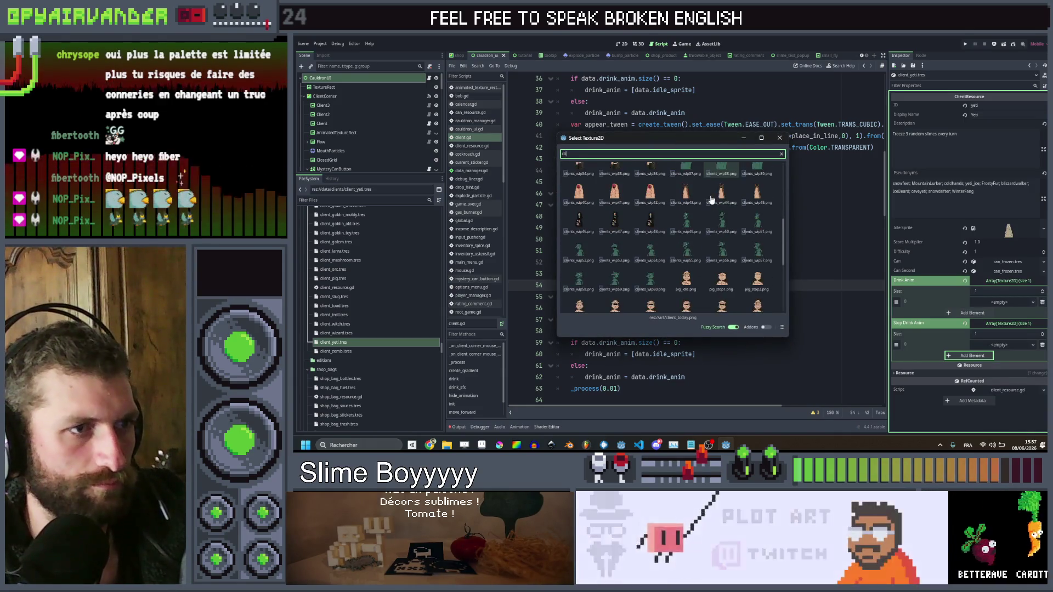
pyautogui.doubleClick(722, 193)
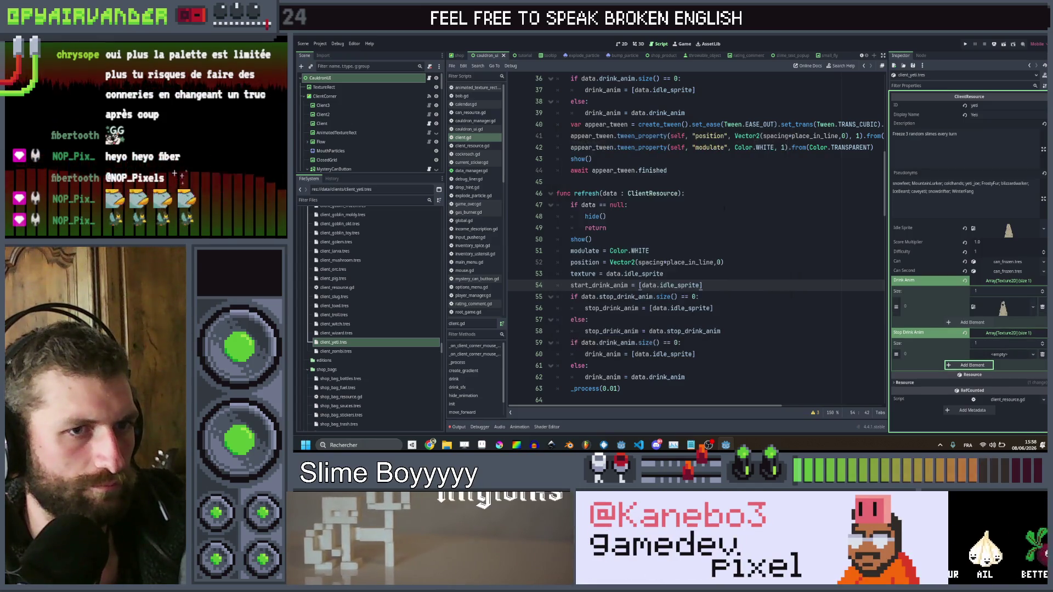
# Assign the yeti sprite to the Stop Drink Anim frame
pyautogui.click(977, 355)
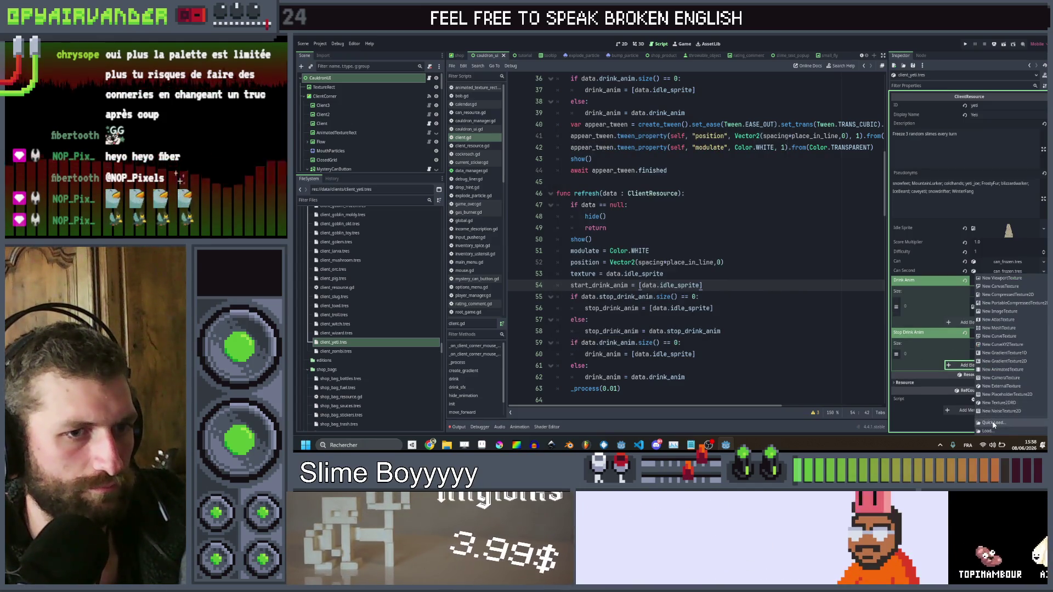
pyautogui.click(992, 422)
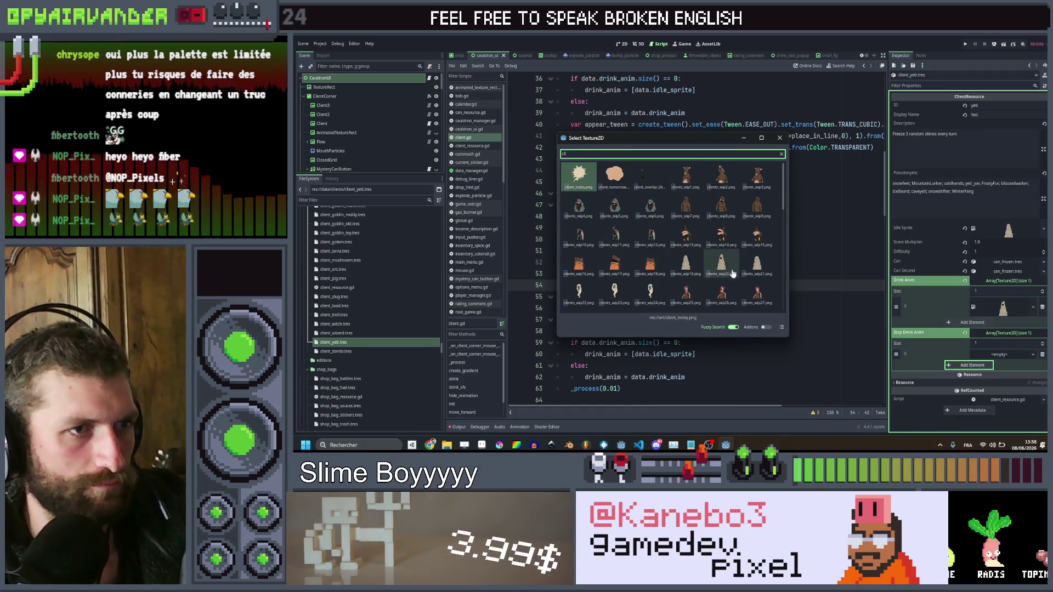
pyautogui.doubleClick(732, 273)
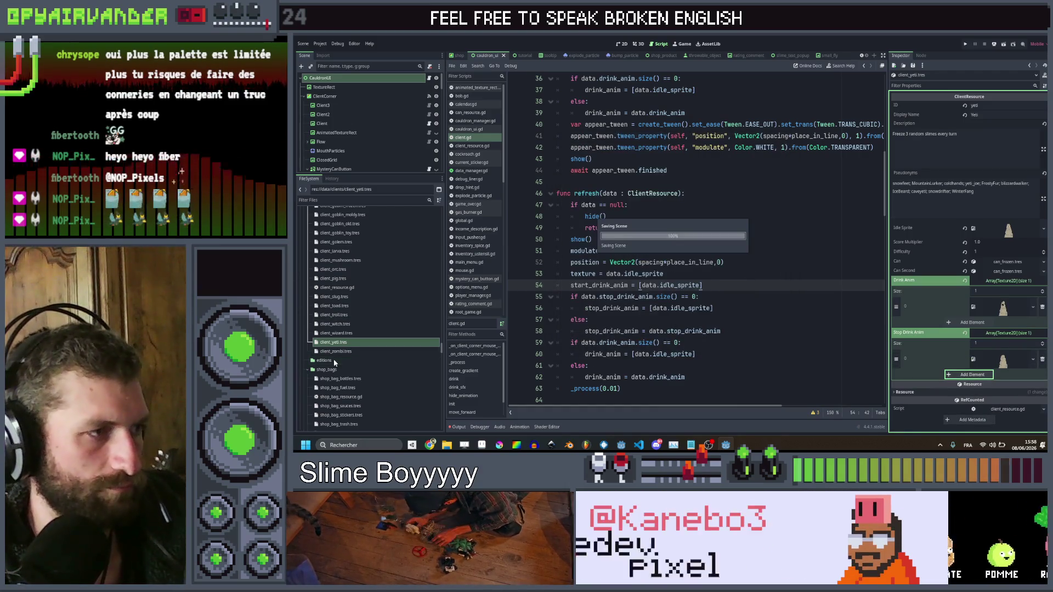
pyautogui.click(334, 353)
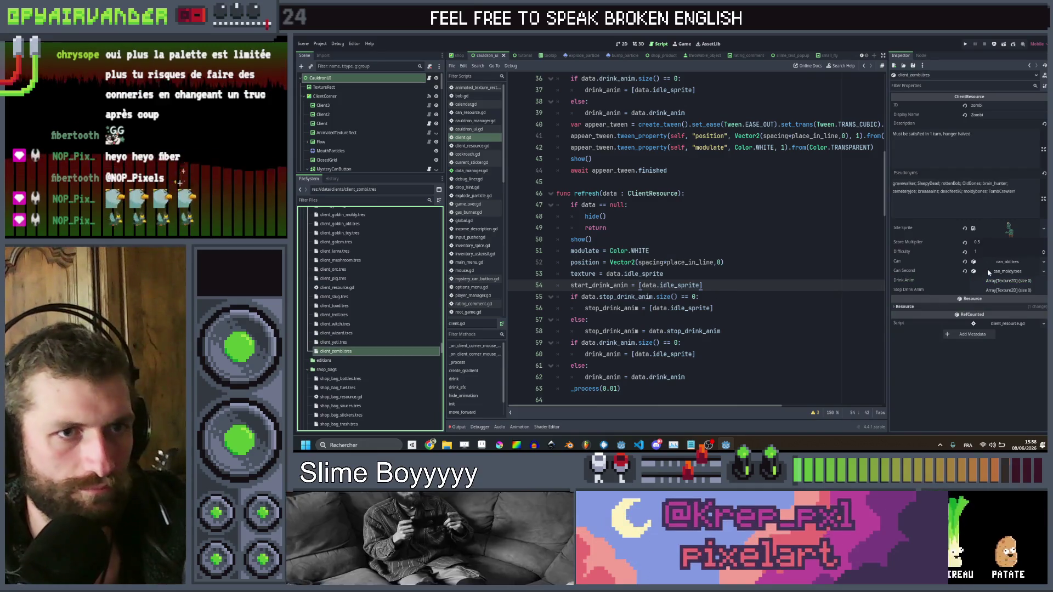
# Add one frame slot each to the zombie's Drink Anim and Stop Drink Anim, then save
pyautogui.click(989, 282)
pyautogui.click(970, 312)
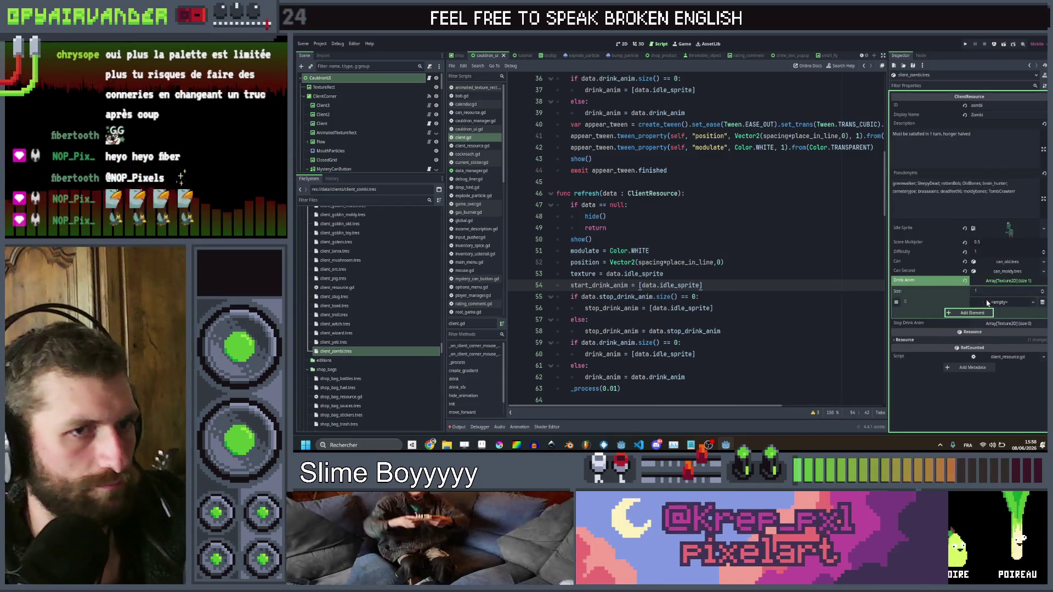
pyautogui.click(1000, 324)
pyautogui.click(970, 355)
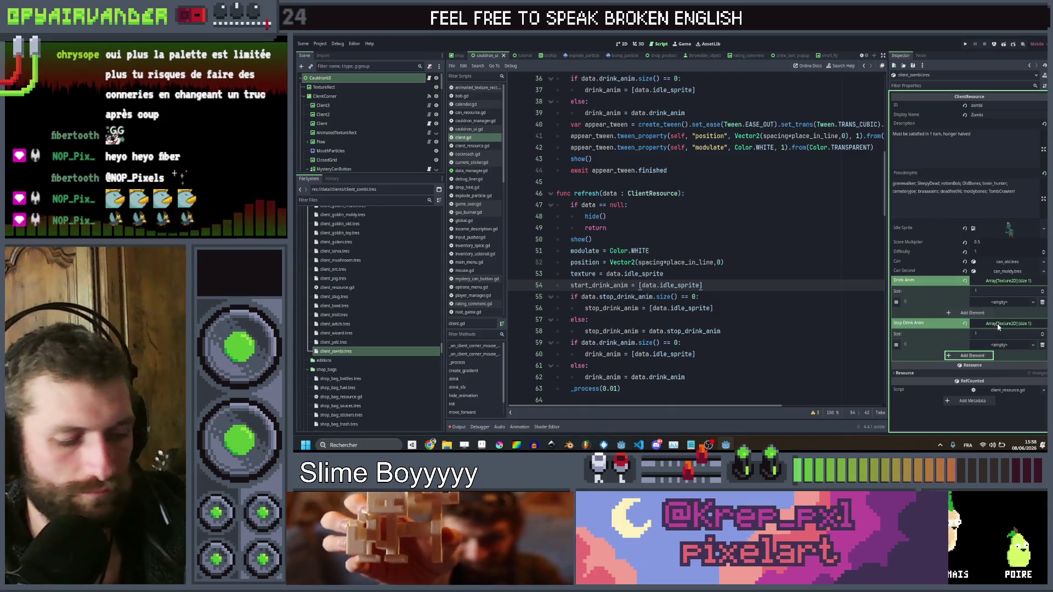
pyautogui.hotkey('ctrl', 's')
# Assign a zombie sprite to the Drink Anim frame
pyautogui.click(1001, 304)
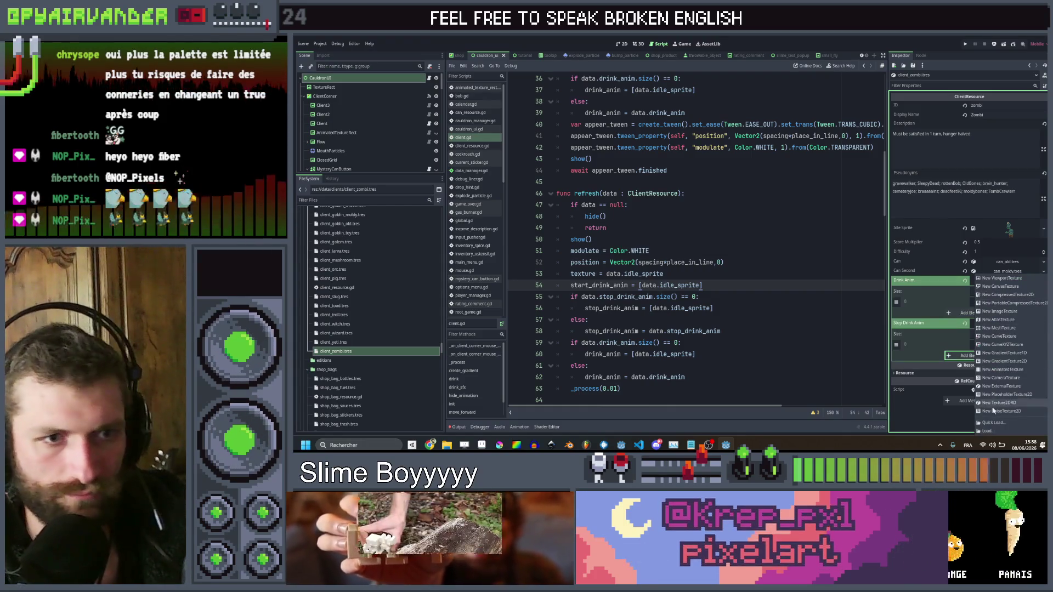
pyautogui.click(993, 422)
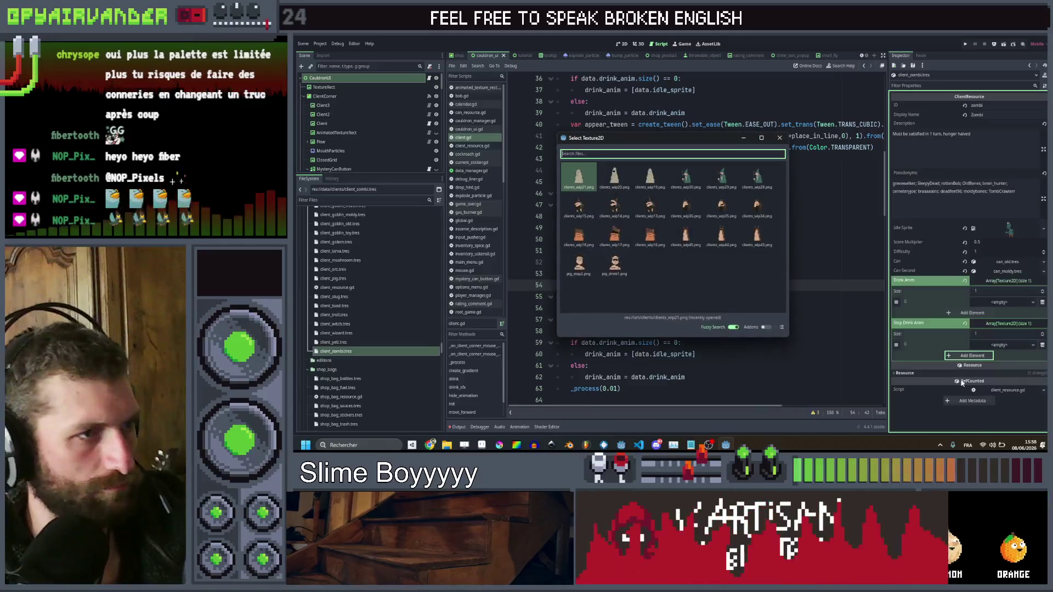
pyautogui.write('zom')
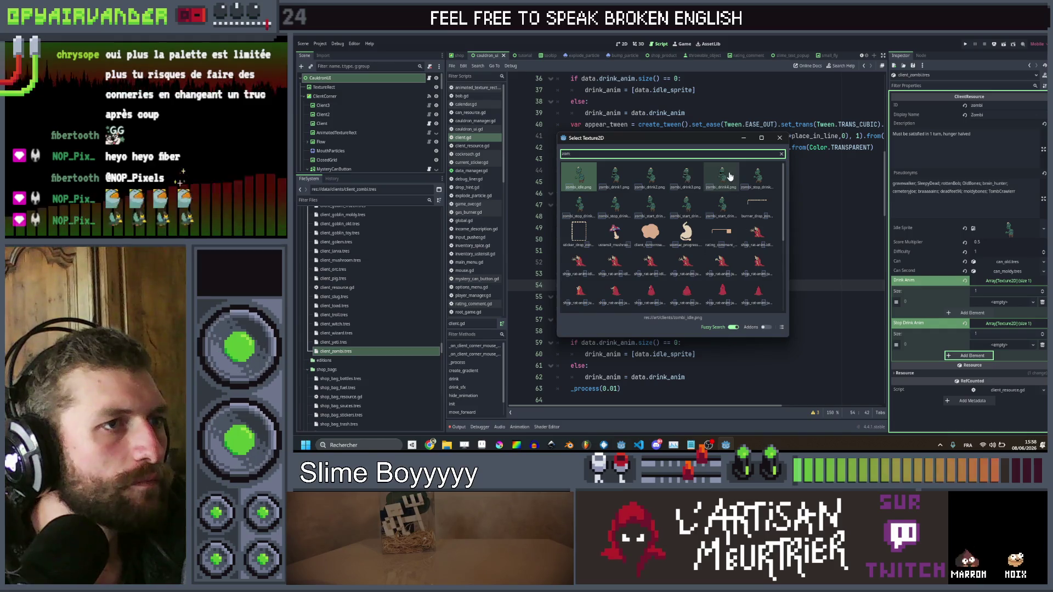
pyautogui.doubleClick(701, 176)
# Assign a zombie sprite to the Stop Drink Anim frame and run the game
pyautogui.click(999, 354)
pyautogui.click(1004, 419)
pyautogui.write('cl')
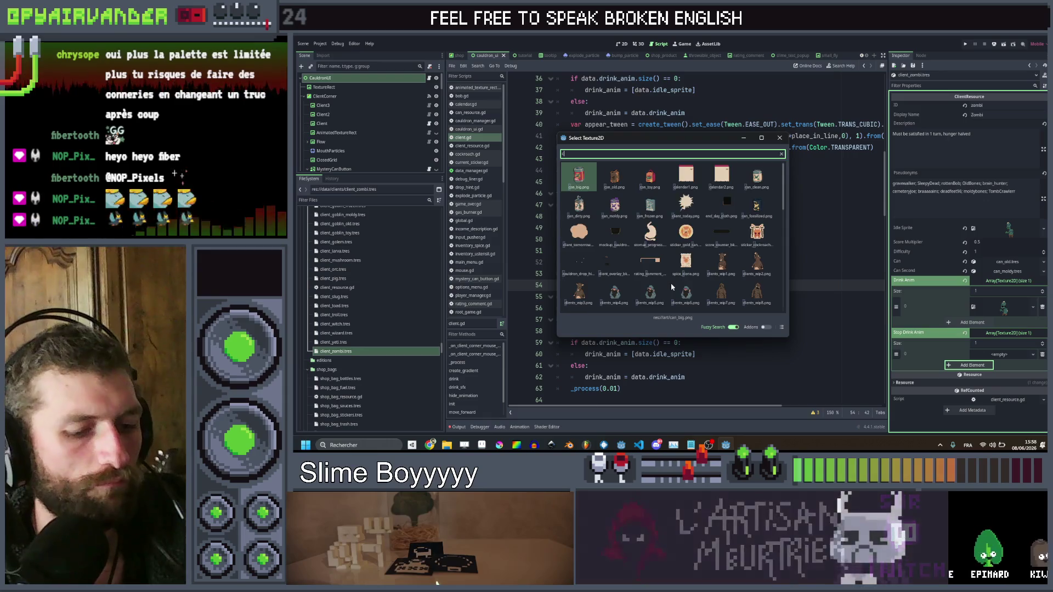
pyautogui.scroll(-3, 695, 236)
pyautogui.press('BackSpace')
pyautogui.press('BackSpace')
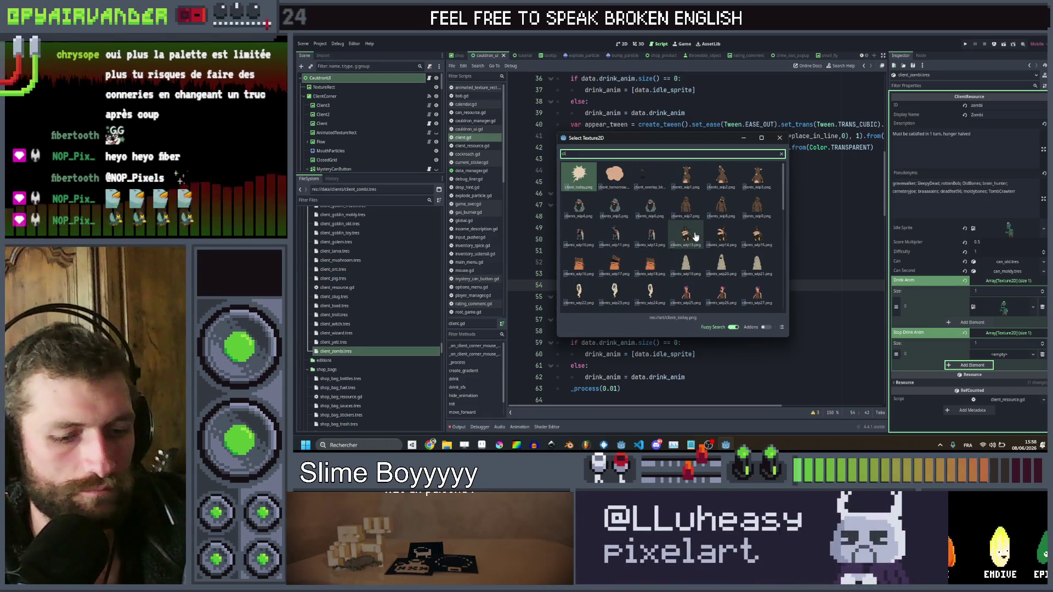
pyautogui.write('zom')
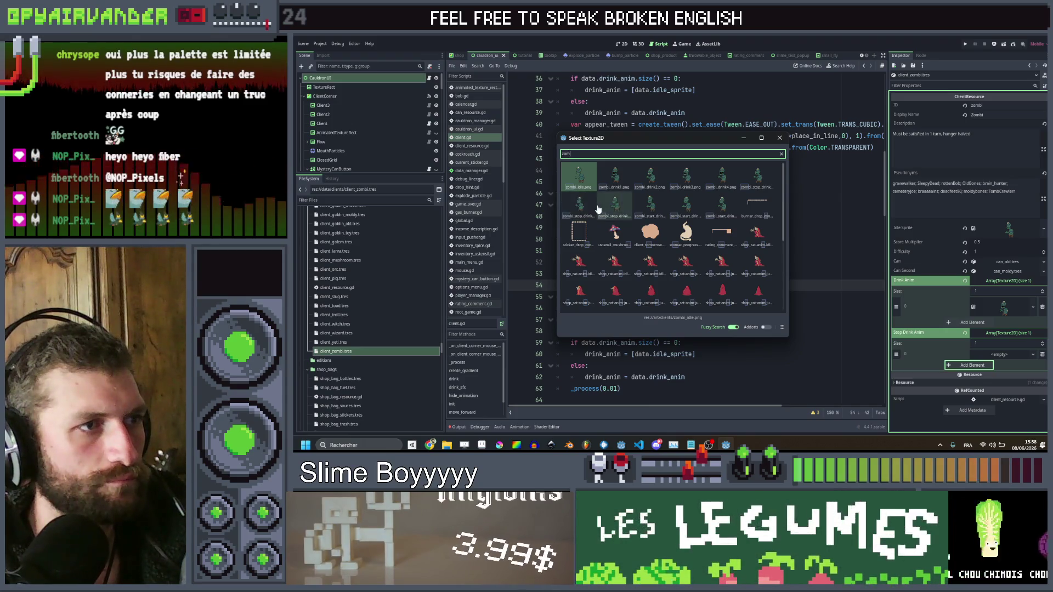
pyautogui.doubleClick(762, 177)
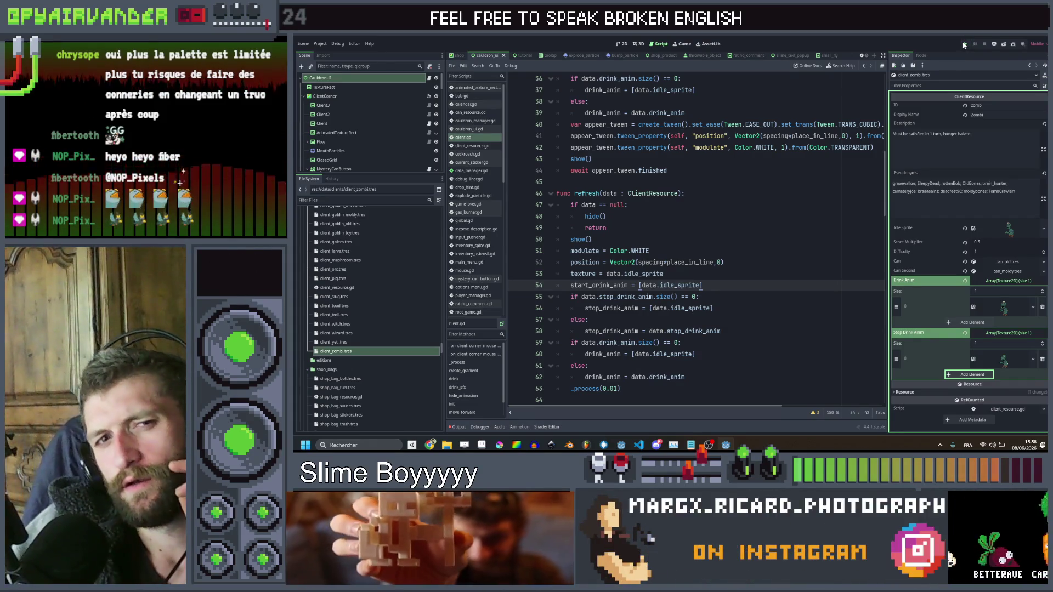
pyautogui.click(964, 45)
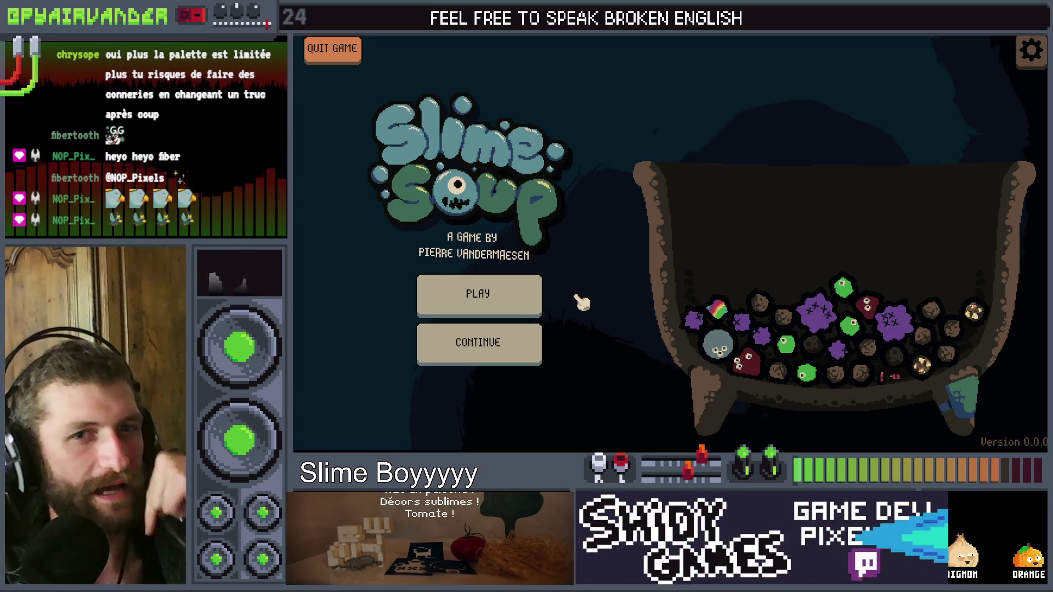
# Start a new game, pull the slime bag, and merge the green slimes
pyautogui.click(524, 295)
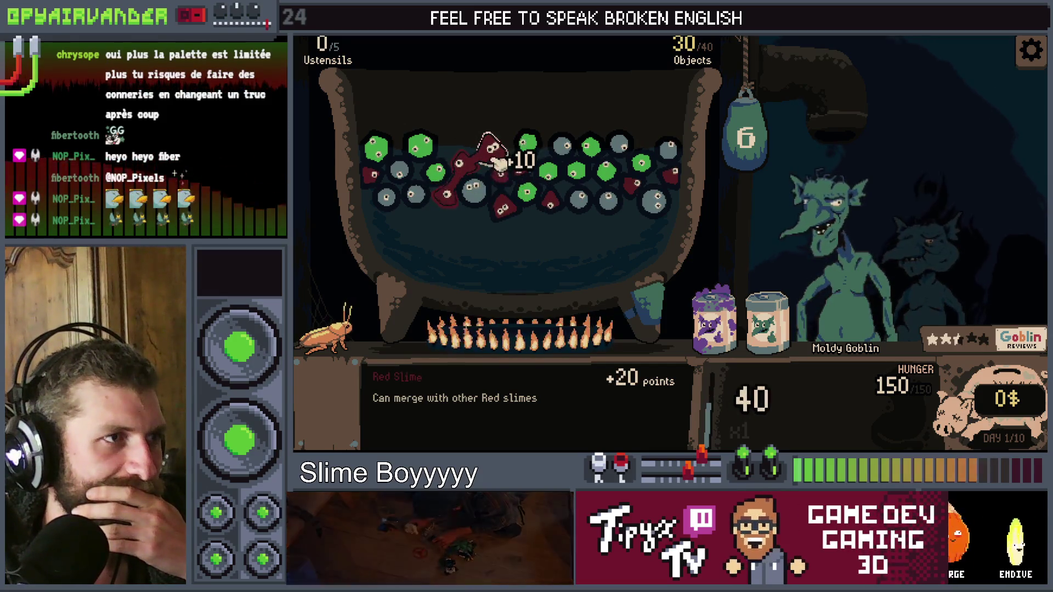
pyautogui.moveTo(771, 166); pyautogui.dragTo(767, 264)
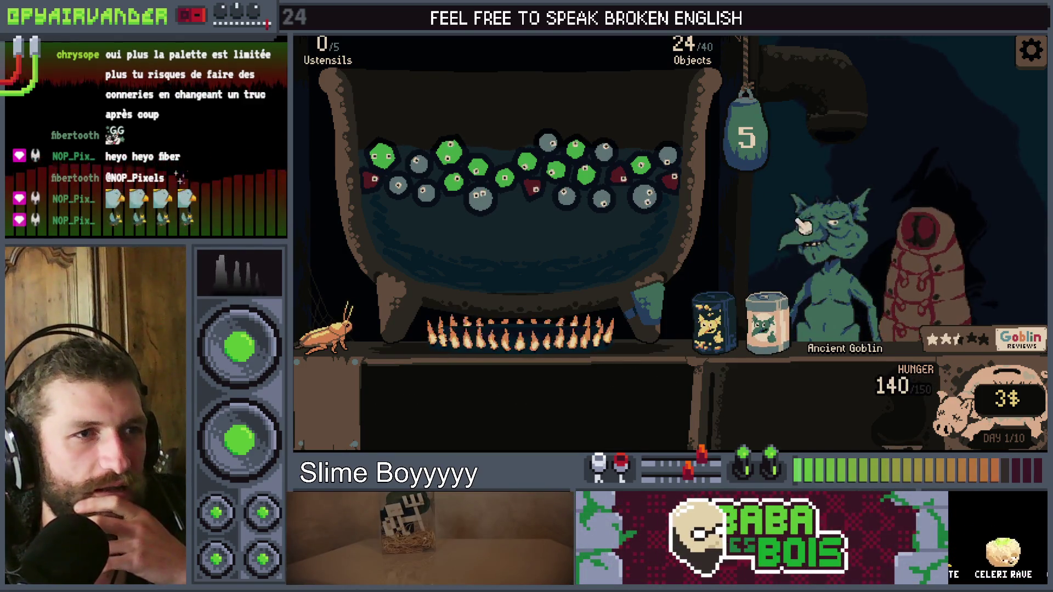
pyautogui.click(597, 181)
pyautogui.click(478, 167)
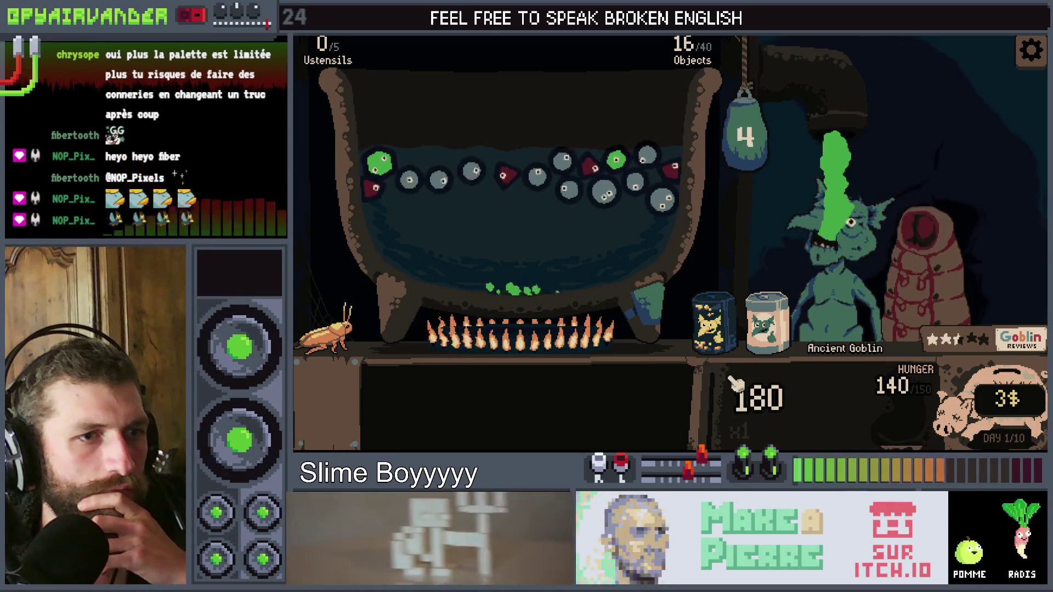
# Add the Fresh box and jar to the cauldron, merge red slimes, and finish serving day 1
pyautogui.moveTo(582, 288)
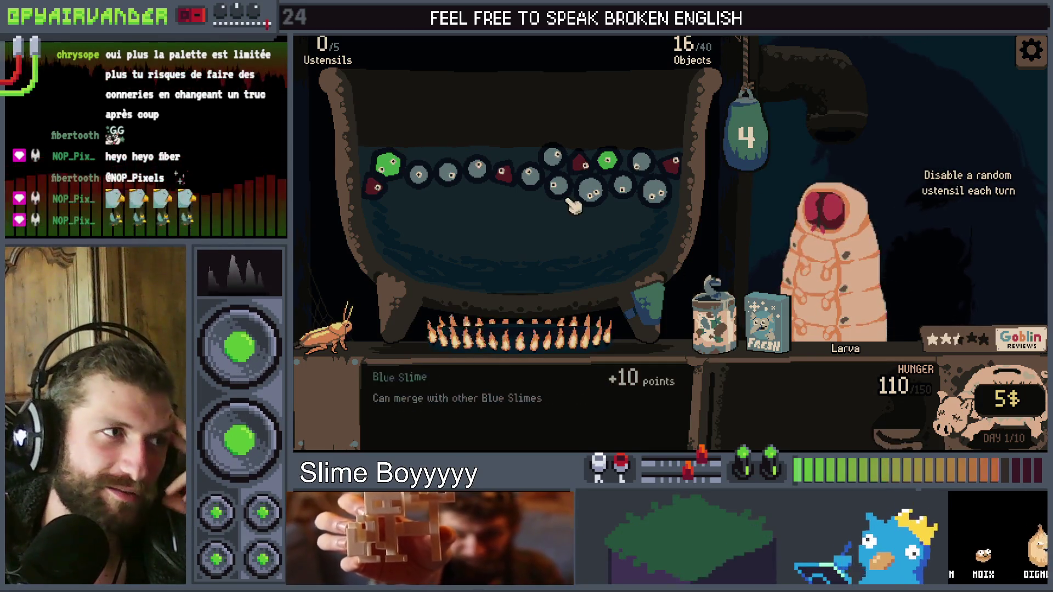
pyautogui.moveTo(747, 296); pyautogui.dragTo(570, 236)
pyautogui.moveTo(713, 307); pyautogui.dragTo(548, 225)
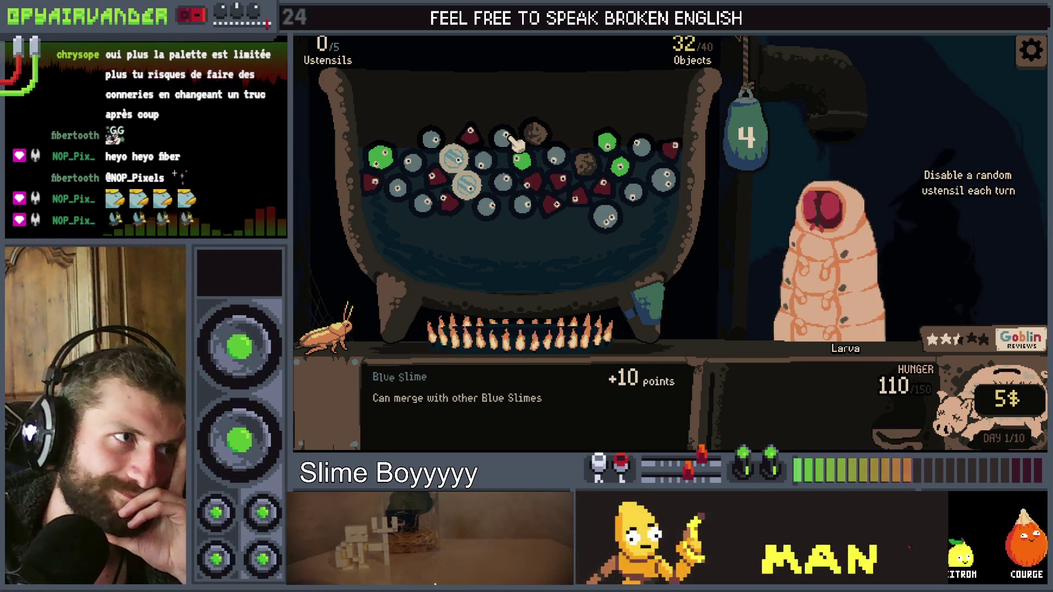
pyautogui.click(610, 190)
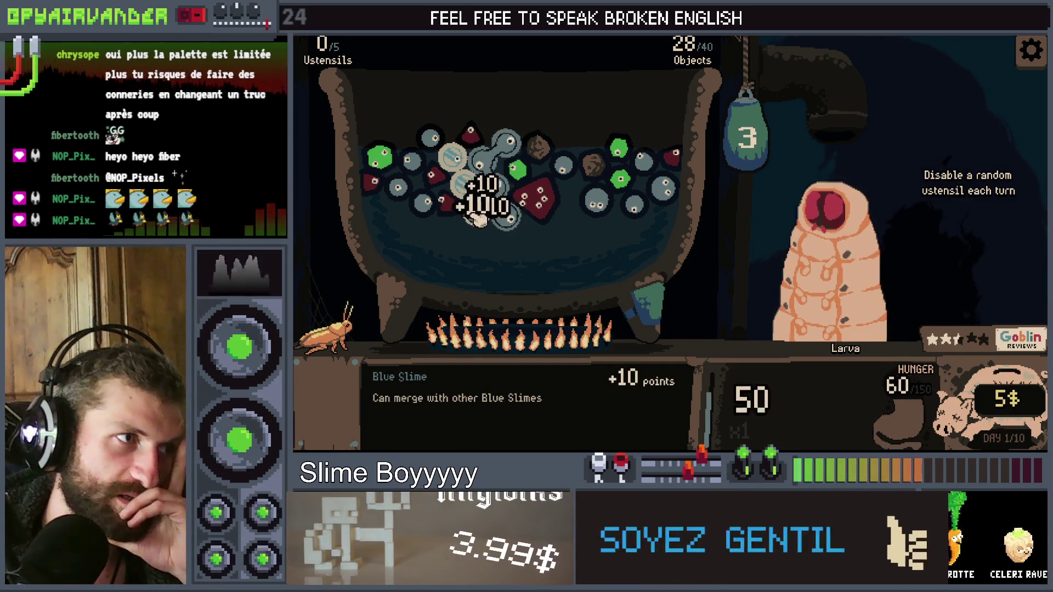
pyautogui.moveTo(716, 136); pyautogui.dragTo(761, 243)
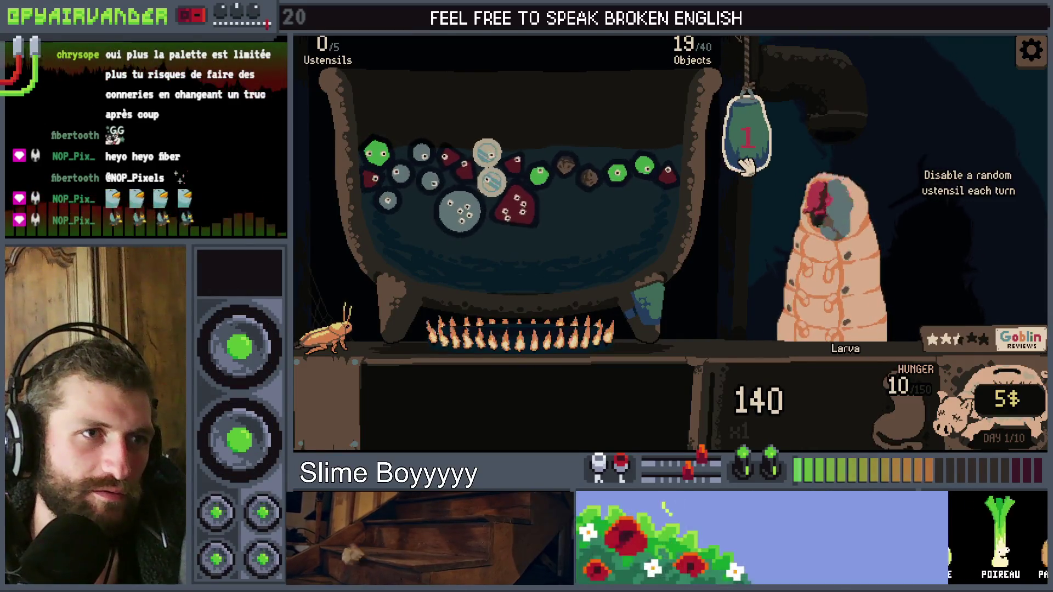
pyautogui.click(746, 164)
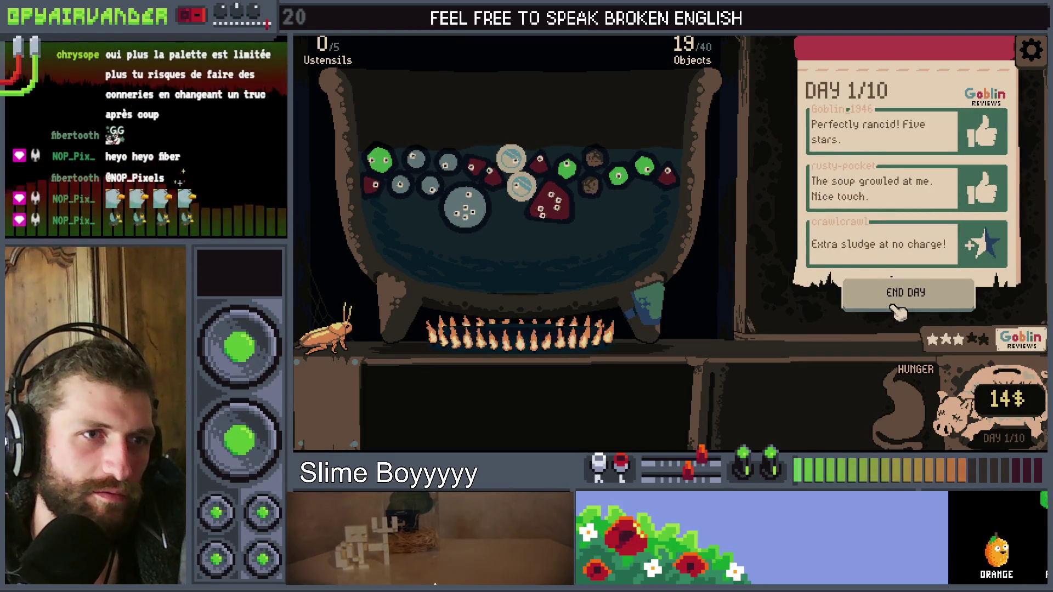
# Buy two cardboard boxes and put the Card Castle and Scoby utensils in the cauldron
pyautogui.click(899, 311)
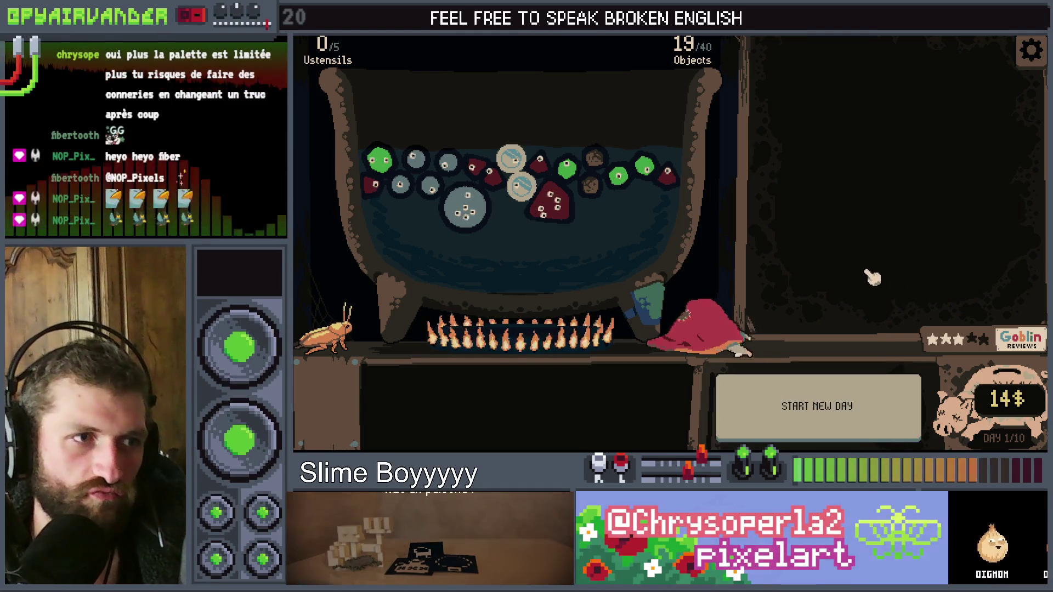
pyautogui.click(832, 153)
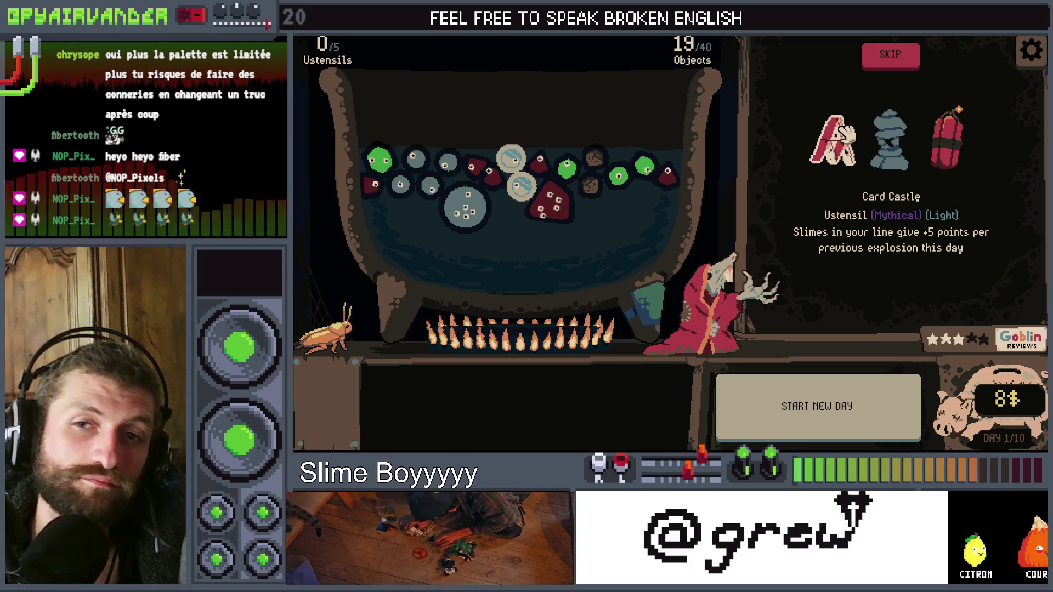
pyautogui.moveTo(660, 203); pyautogui.dragTo(655, 202)
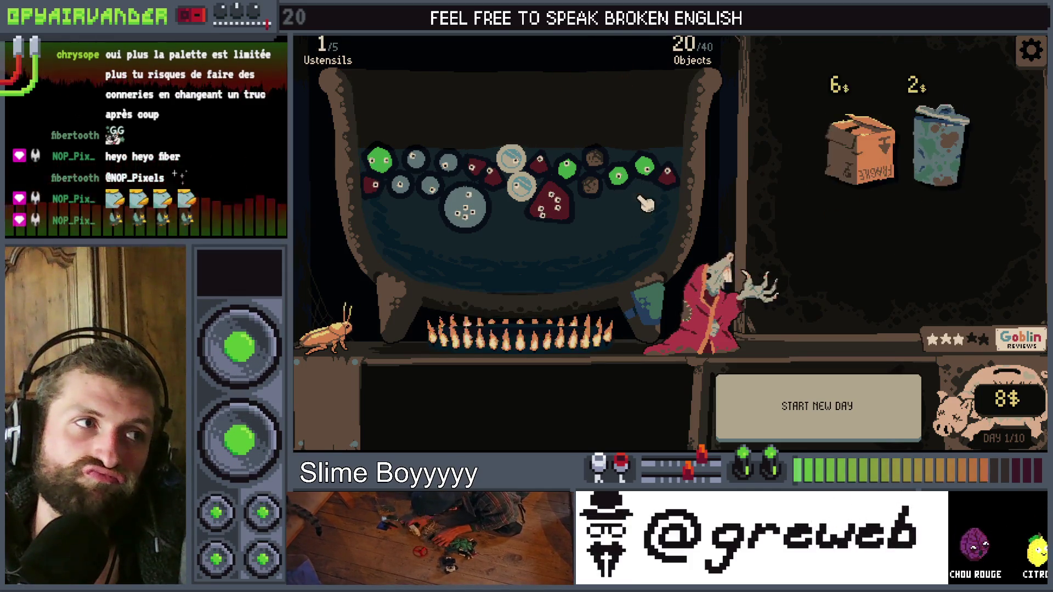
pyautogui.click(853, 187)
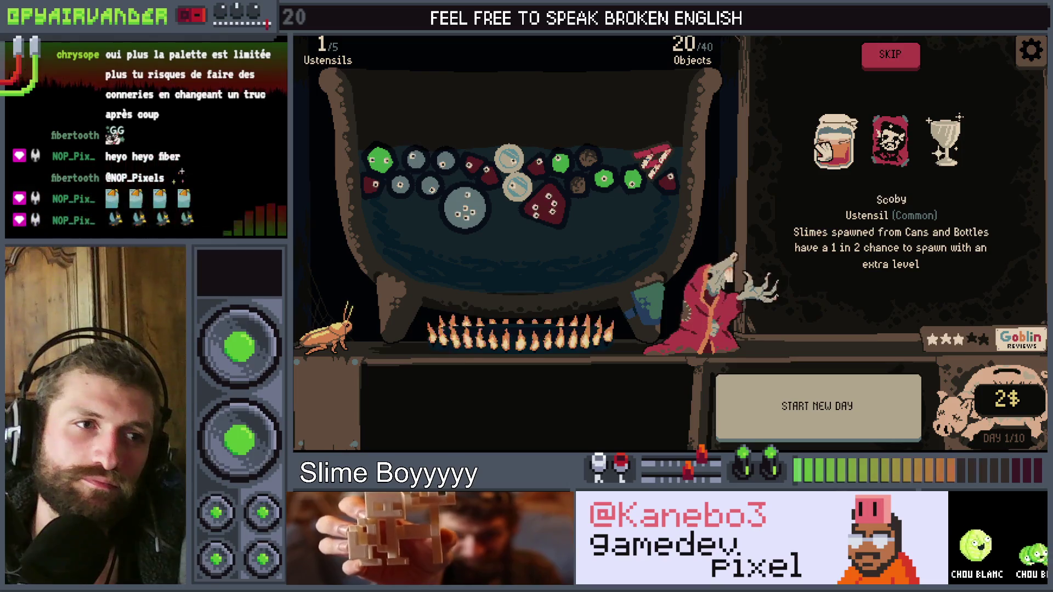
pyautogui.moveTo(824, 151); pyautogui.dragTo(625, 66)
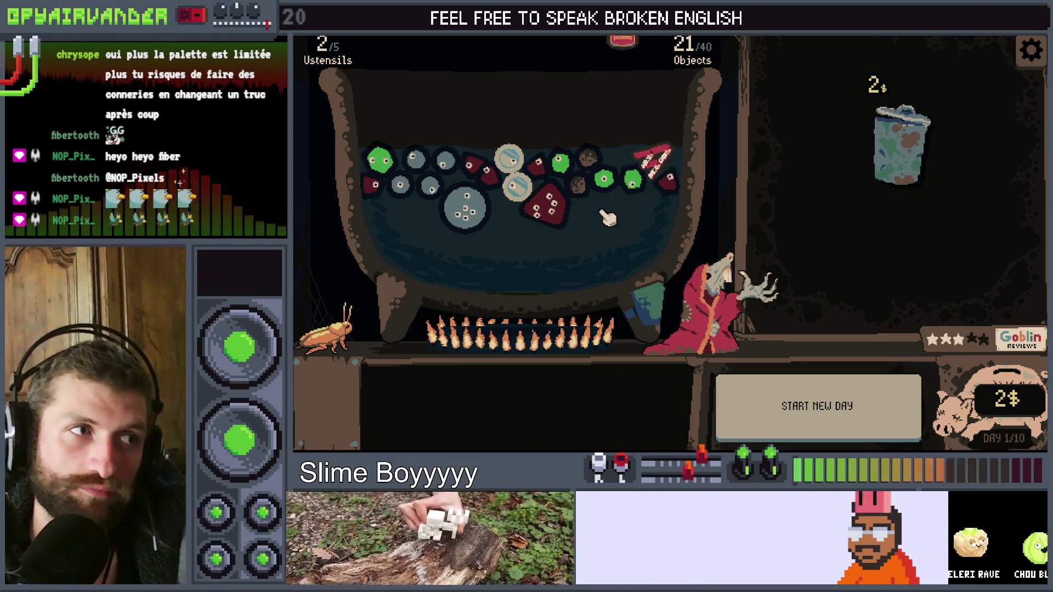
# Buy the trash can, add the Spring Water bottle to the cauldron, and start day 2
pyautogui.click(900, 143)
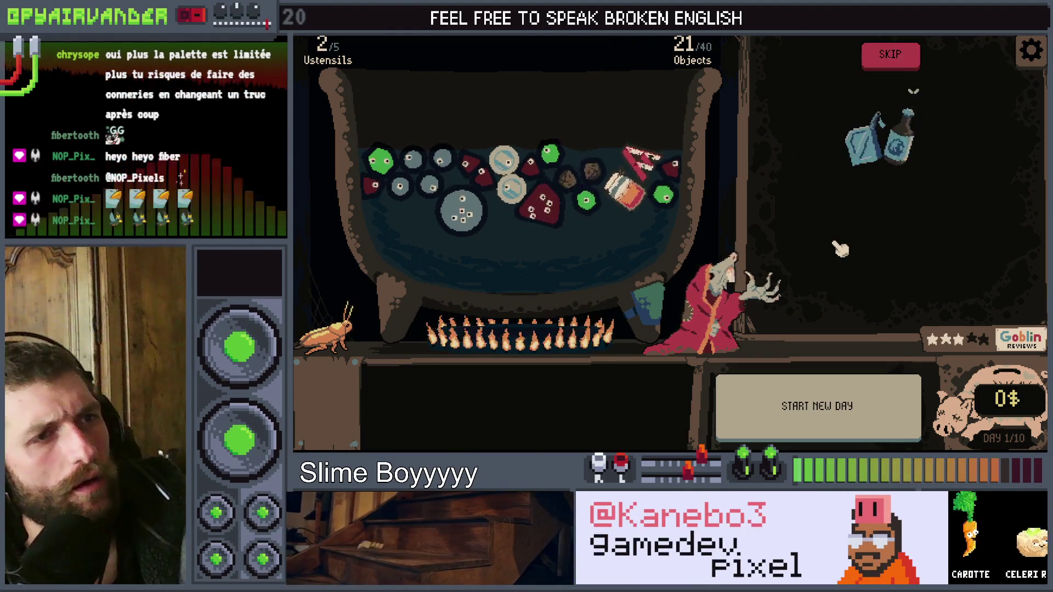
pyautogui.moveTo(847, 146)
pyautogui.moveTo(924, 140)
pyautogui.mouseDown()
pyautogui.moveTo(483, 296)
pyautogui.moveTo(461, 293)
pyautogui.mouseUp()
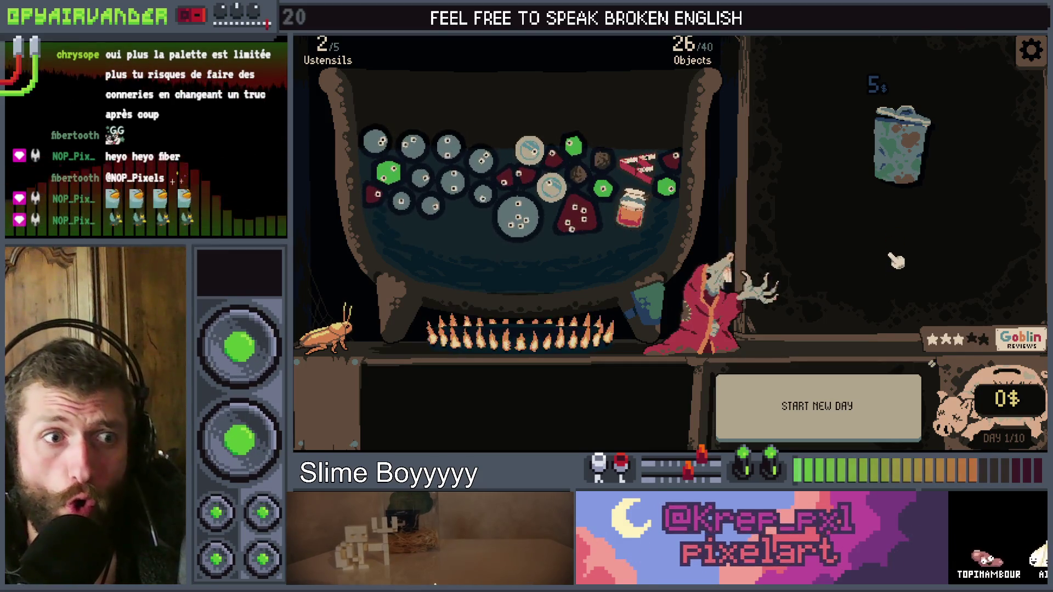
pyautogui.click(865, 400)
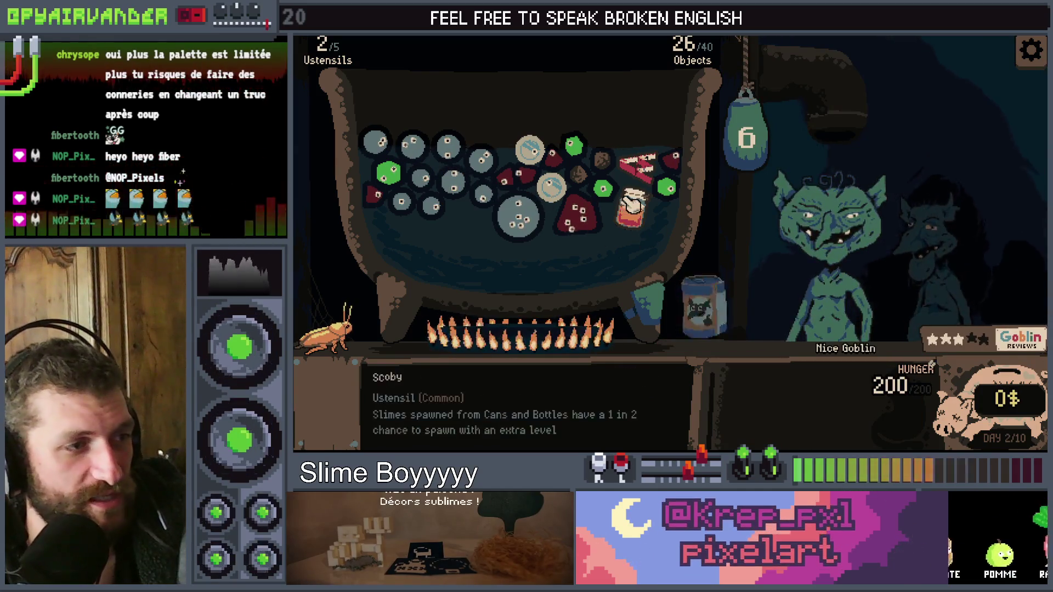
# Merge and pop the blue slime chain for points, then stop the game with F8
pyautogui.click(376, 140)
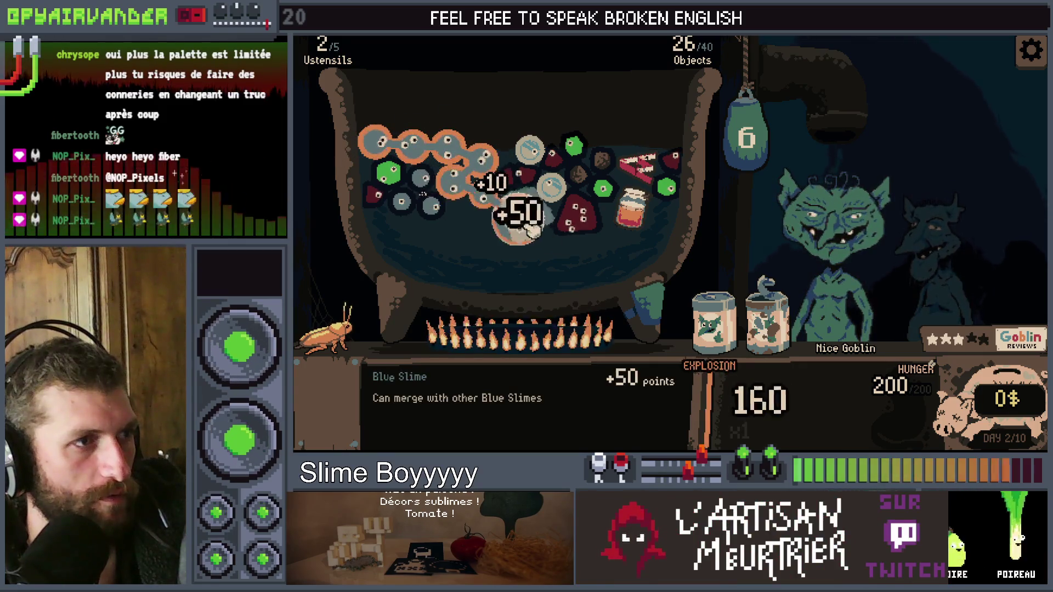
pyautogui.click(761, 132)
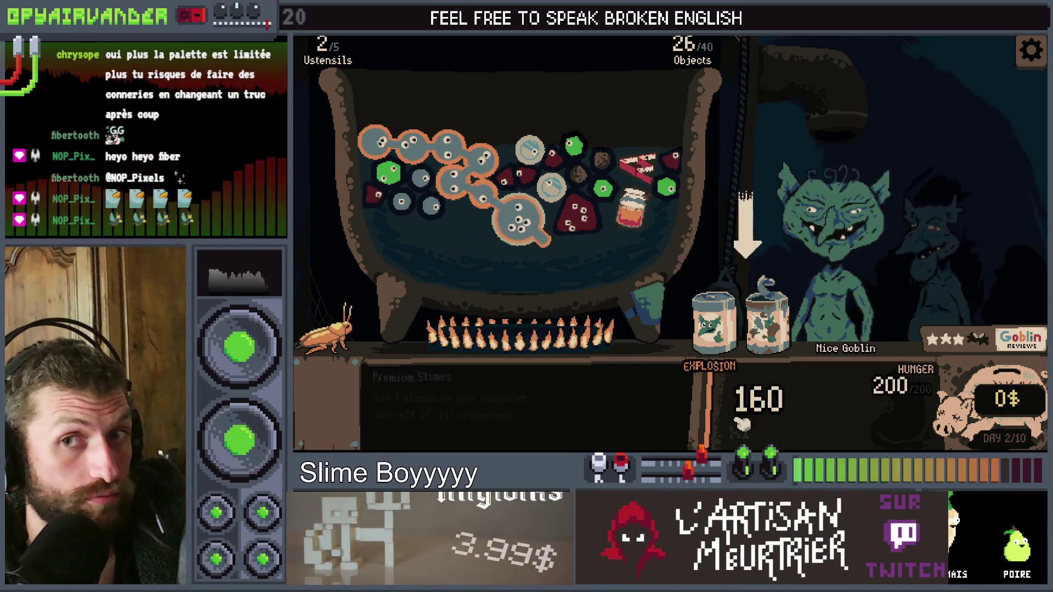
pyautogui.click(498, 246)
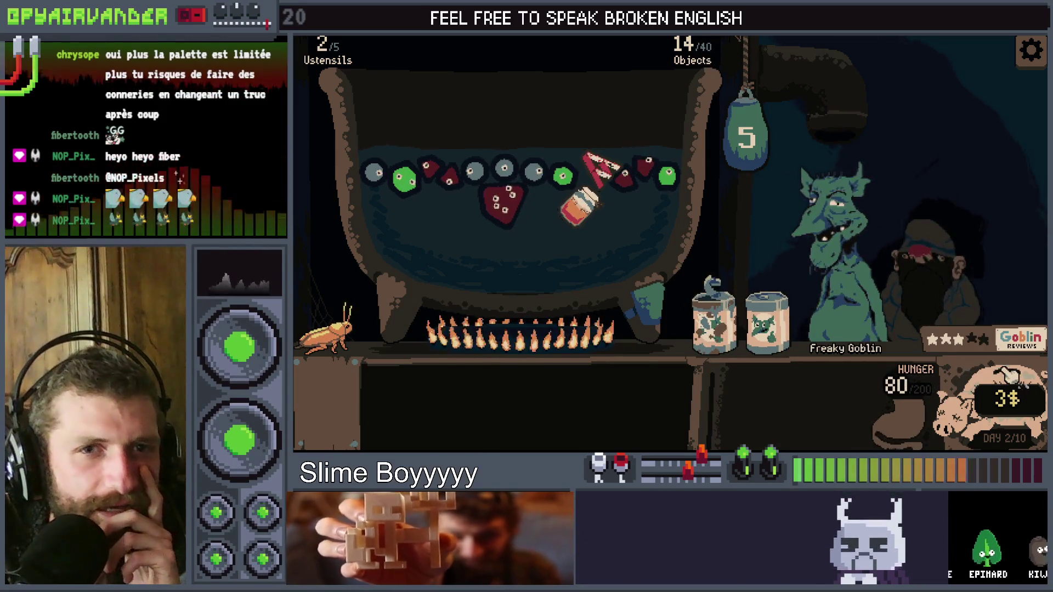
pyautogui.press('F8')
pyautogui.click(608, 228)
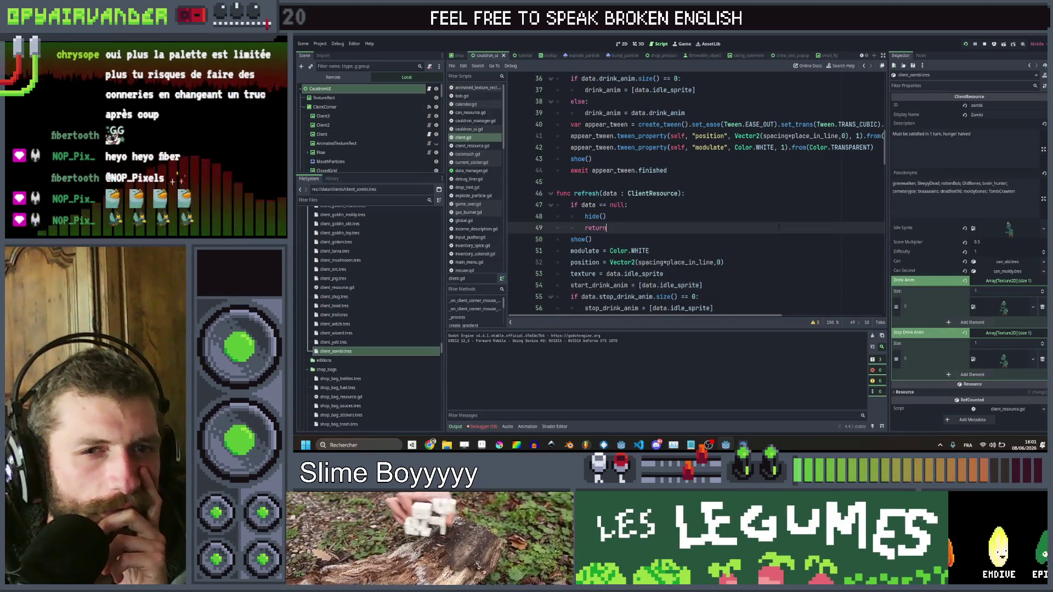
# Test-run the game, then find process_overflow in files and open it in cauldron_manager.gd
pyautogui.press('F5')
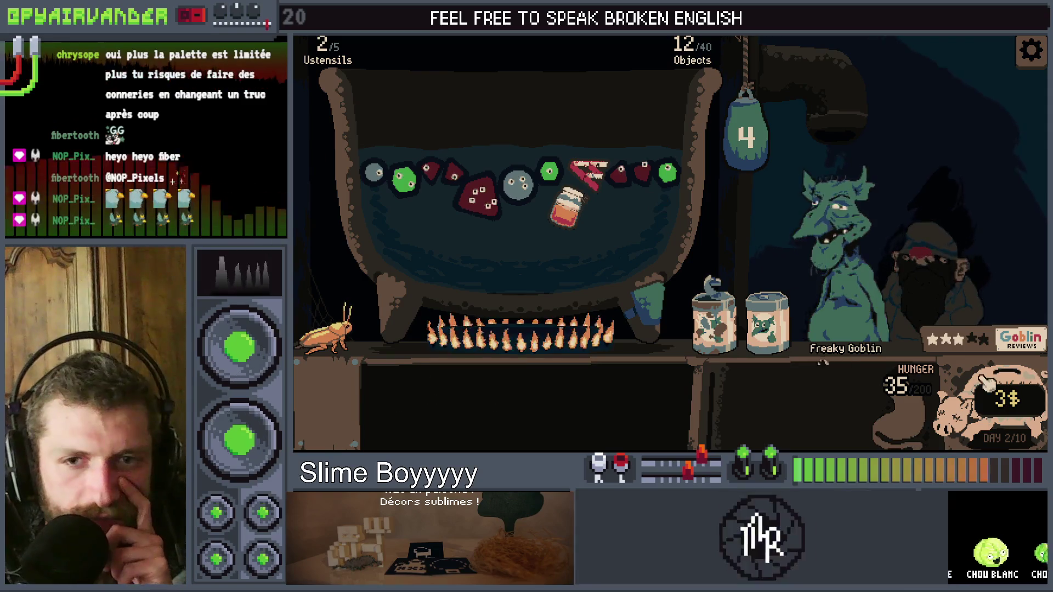
pyautogui.press('F8')
pyautogui.scroll(-1, 759, 229)
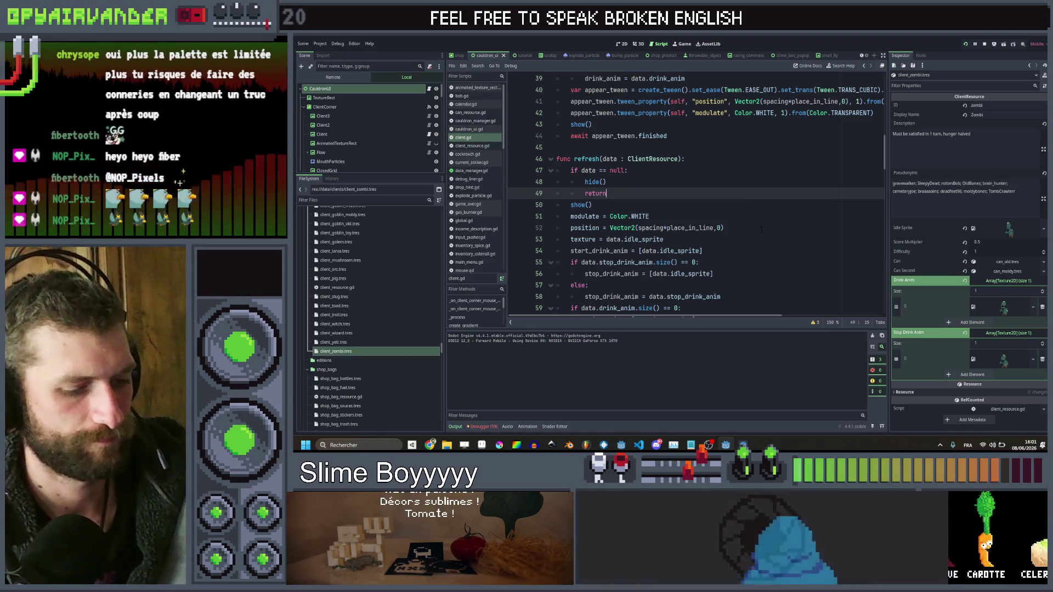
pyautogui.hotkey('ctrl', 'shift', 'f')
pyautogui.write('process_ov')
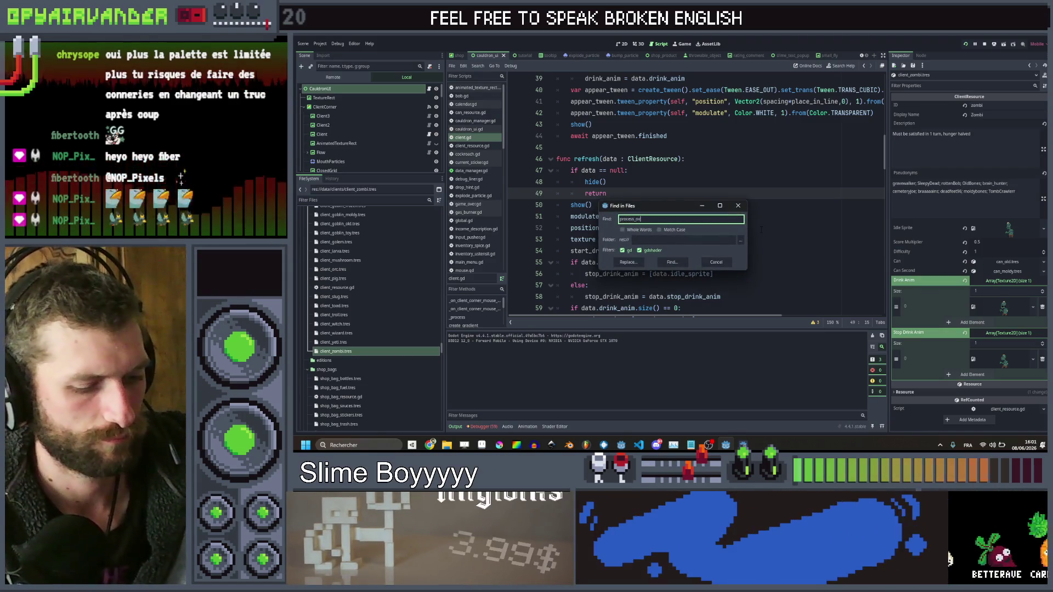
pyautogui.write('erflow')
pyautogui.press('Return')
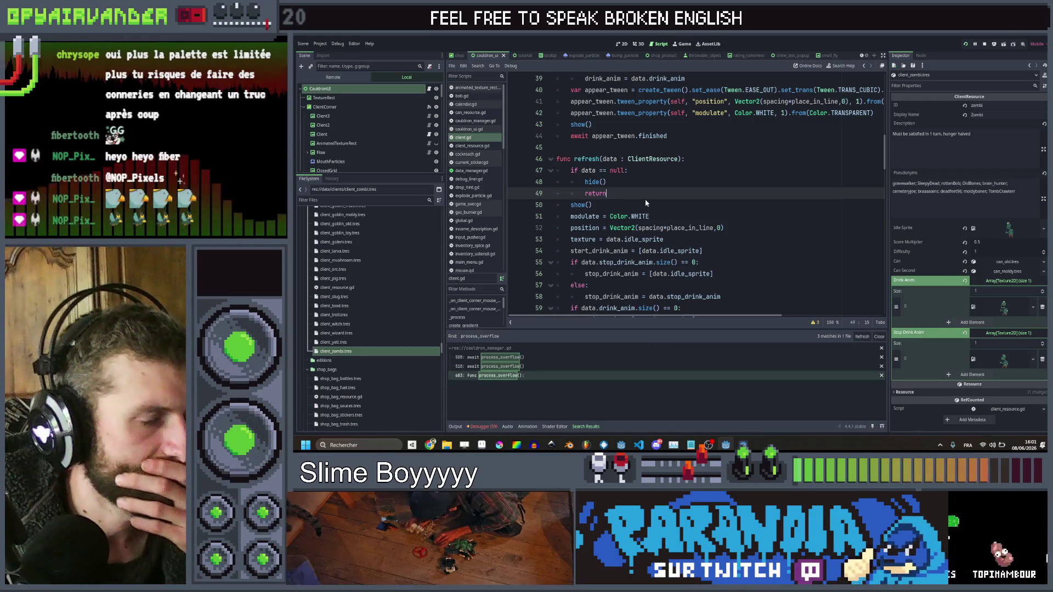
pyautogui.click(501, 375)
# Change line 688 to create_timer(duration+0.3), save, and relaunch the game
pyautogui.click(705, 147)
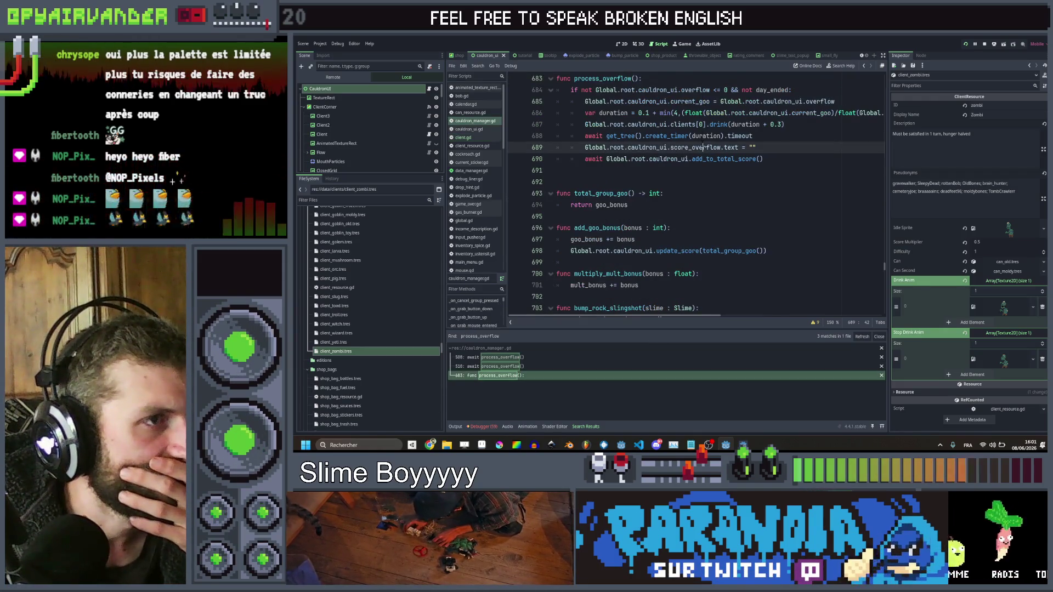
pyautogui.scroll(2, 705, 147)
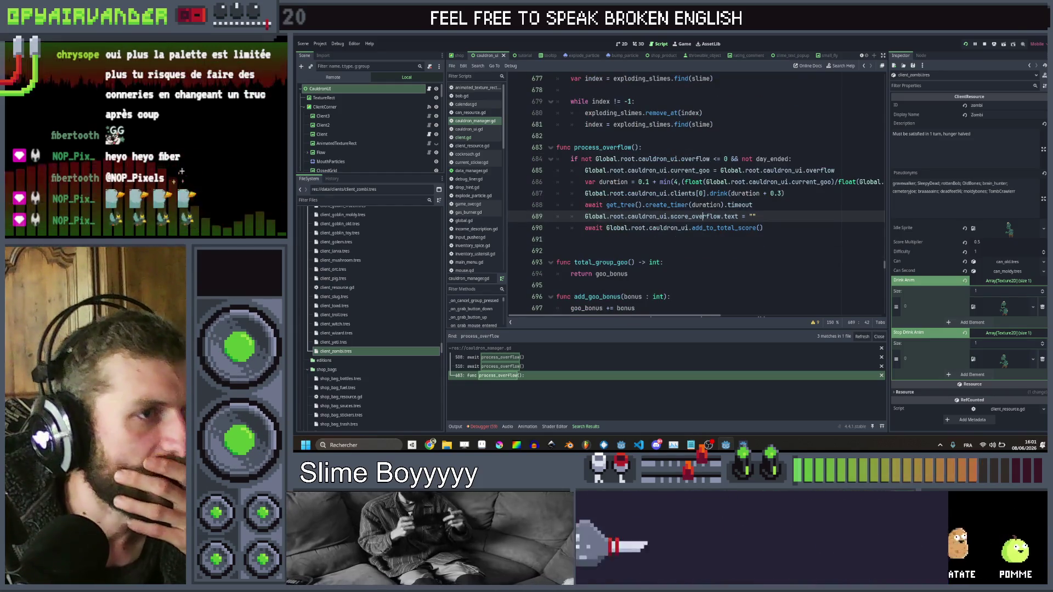
pyautogui.click(719, 204)
pyautogui.press('Right')
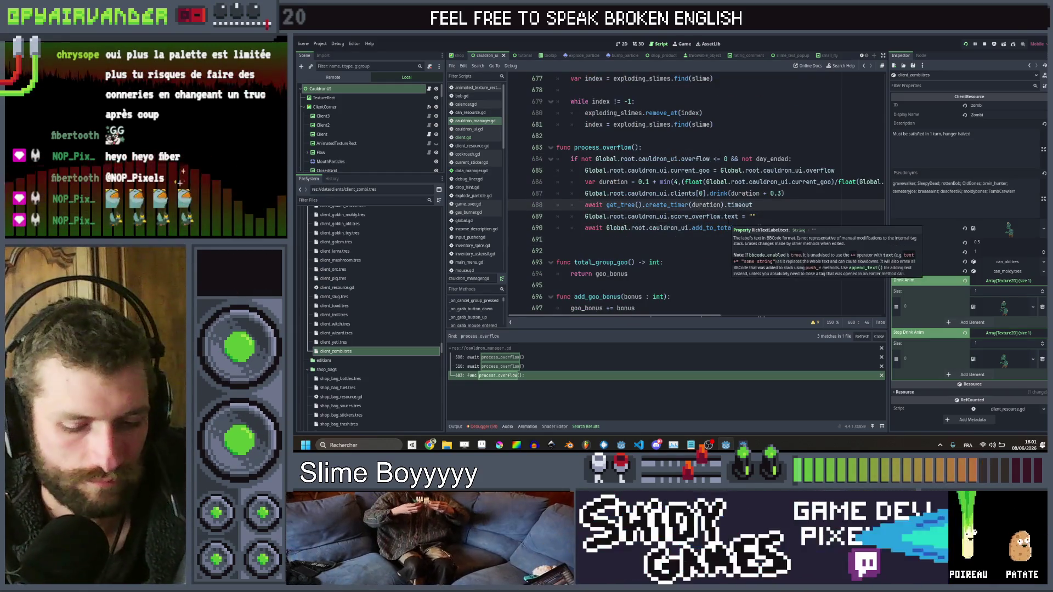
pyautogui.moveTo(735, 216)
pyautogui.write('+0.3')
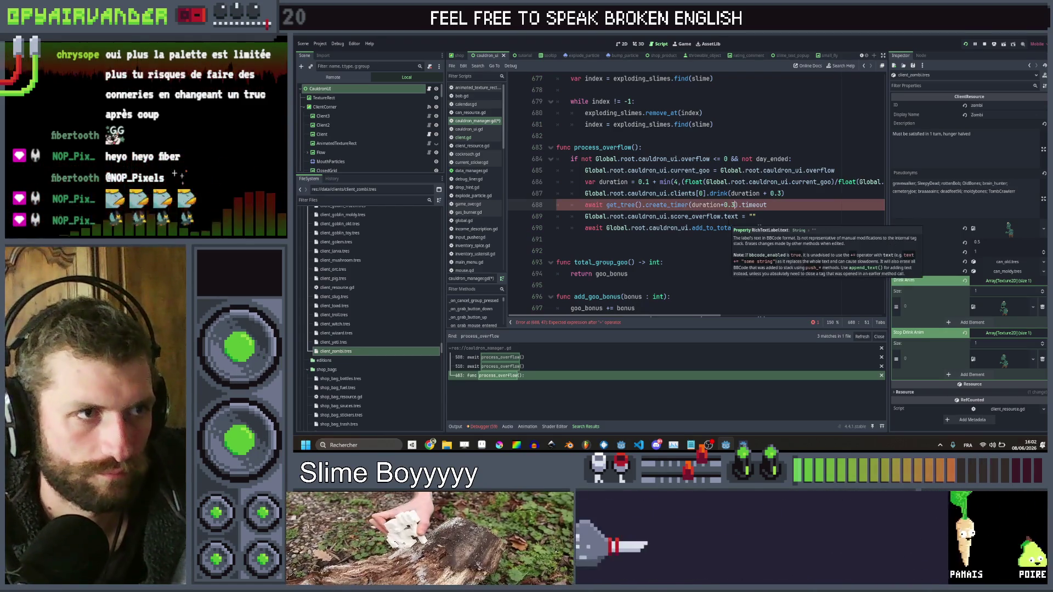
pyautogui.hotkey('ctrl', 's')
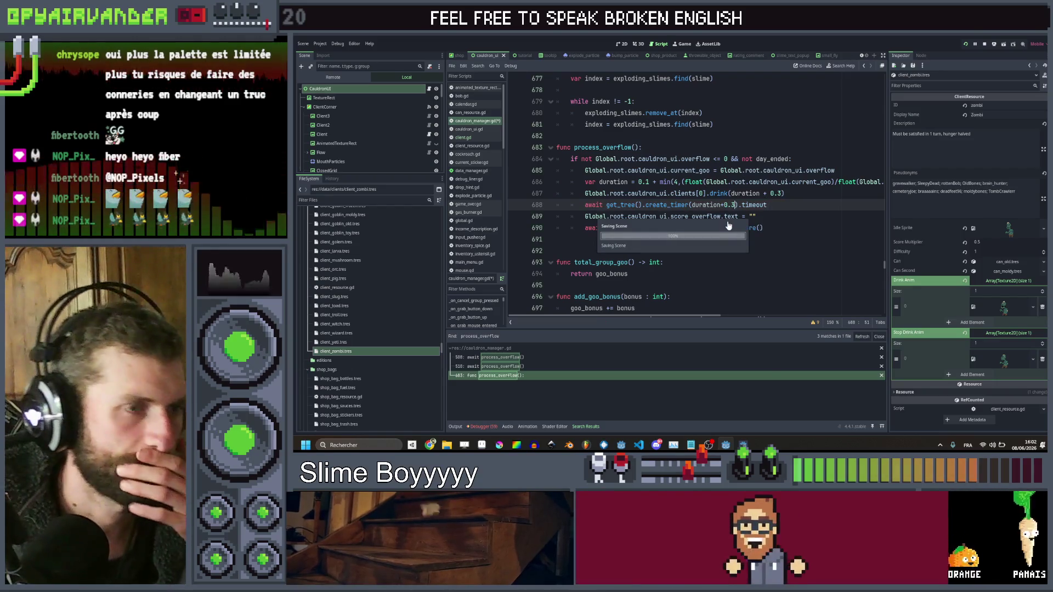
pyautogui.click(743, 403)
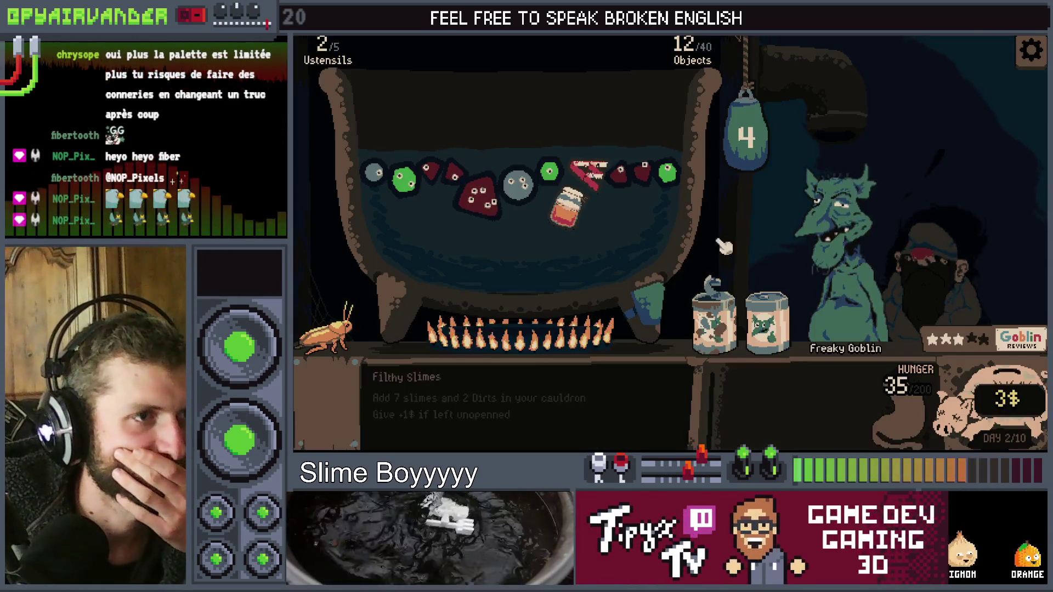
# Pour the Premium Slimes and Filthy Slimes jars into the cauldron and shake it twice
pyautogui.moveTo(767, 323)
pyautogui.mouseDown()
pyautogui.moveTo(606, 312)
pyautogui.moveTo(417, 258)
pyautogui.mouseUp()
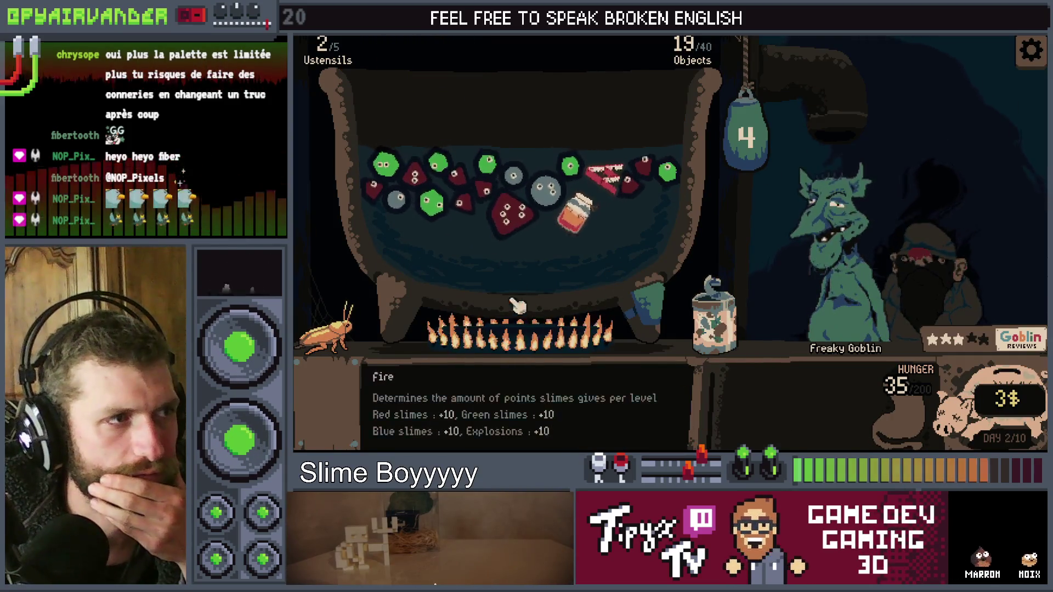
pyautogui.moveTo(724, 313)
pyautogui.mouseDown()
pyautogui.moveTo(483, 222)
pyautogui.moveTo(452, 255)
pyautogui.mouseUp()
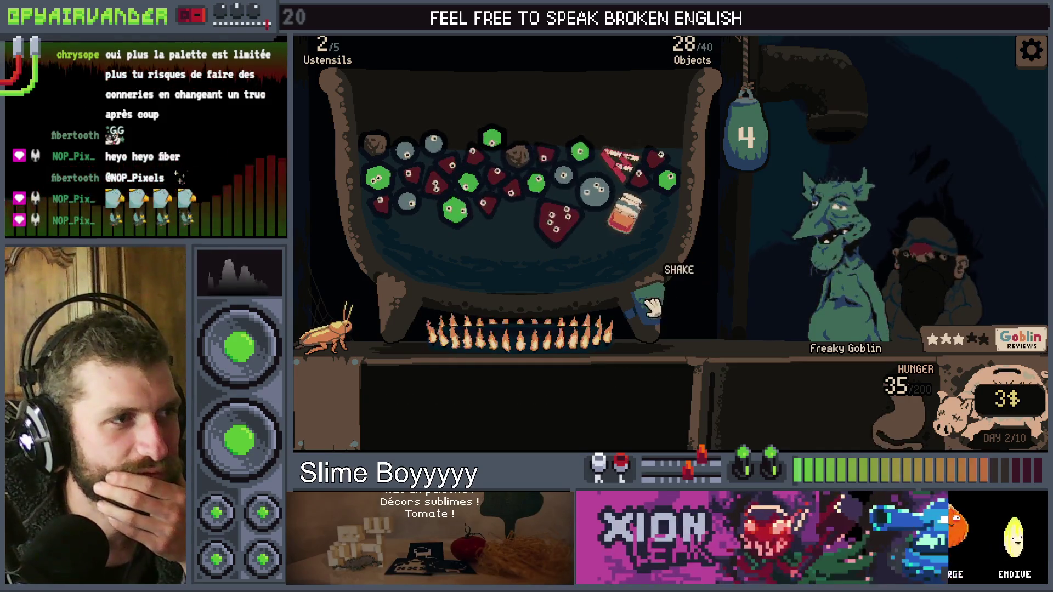
pyautogui.click(670, 298)
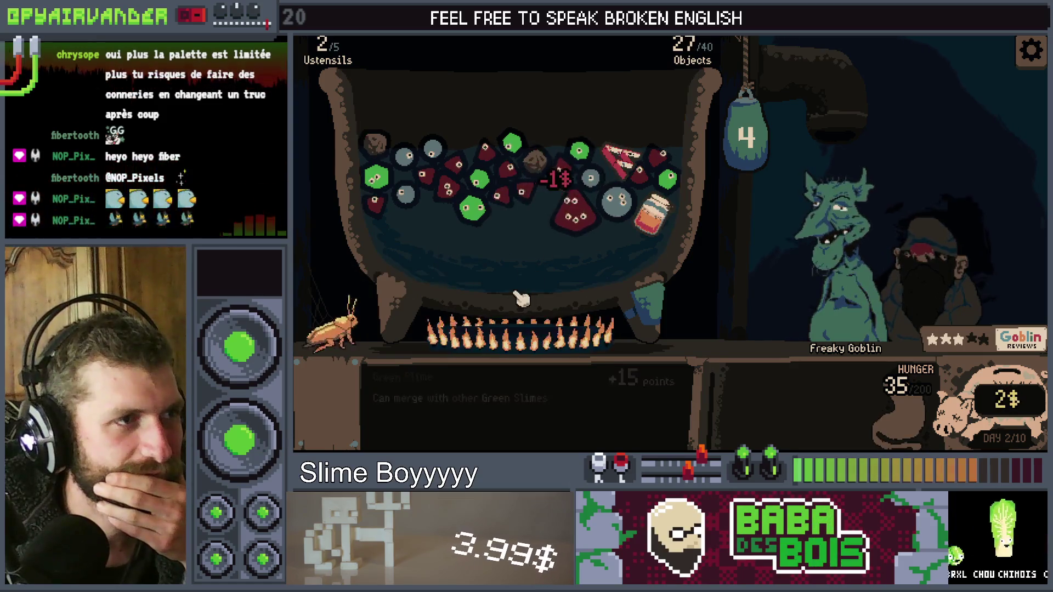
pyautogui.click(659, 317)
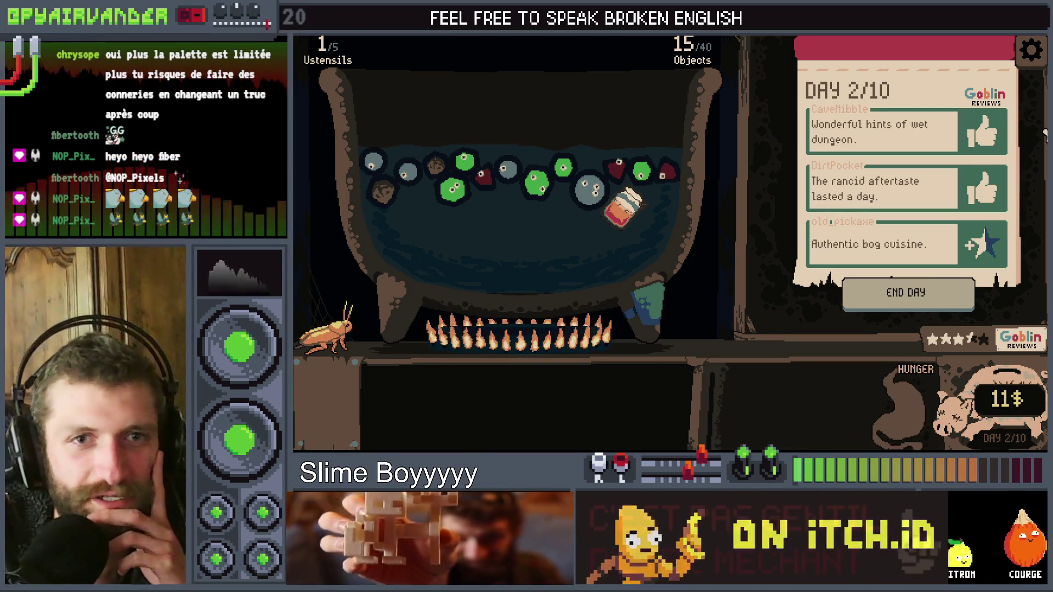
# End day 2, buy the 6$ Cardboard Box, and add Potato Chips to the cauldron
pyautogui.click(920, 295)
pyautogui.moveTo(660, 304)
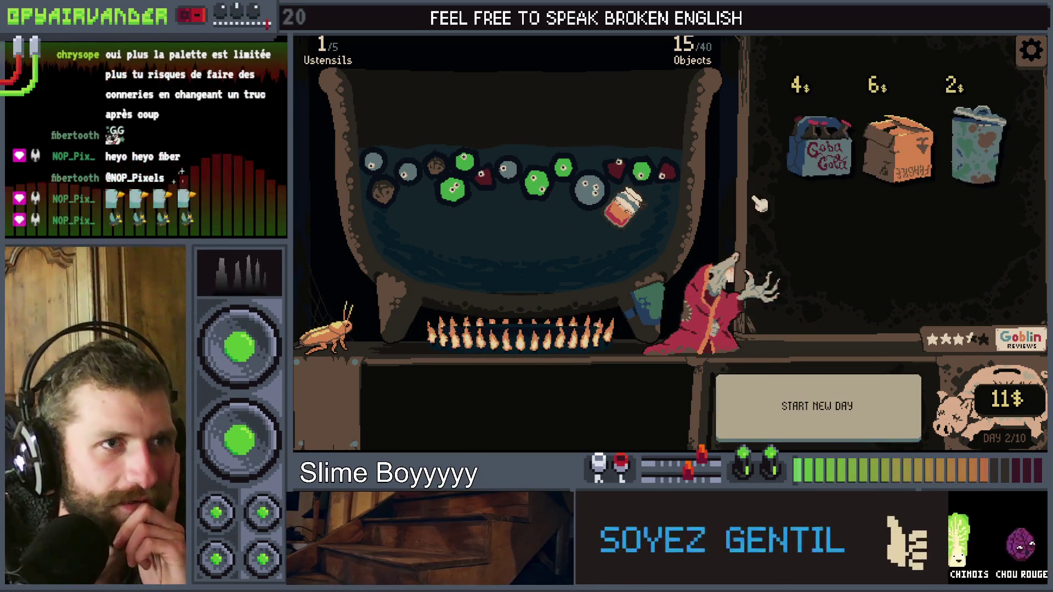
pyautogui.click(899, 145)
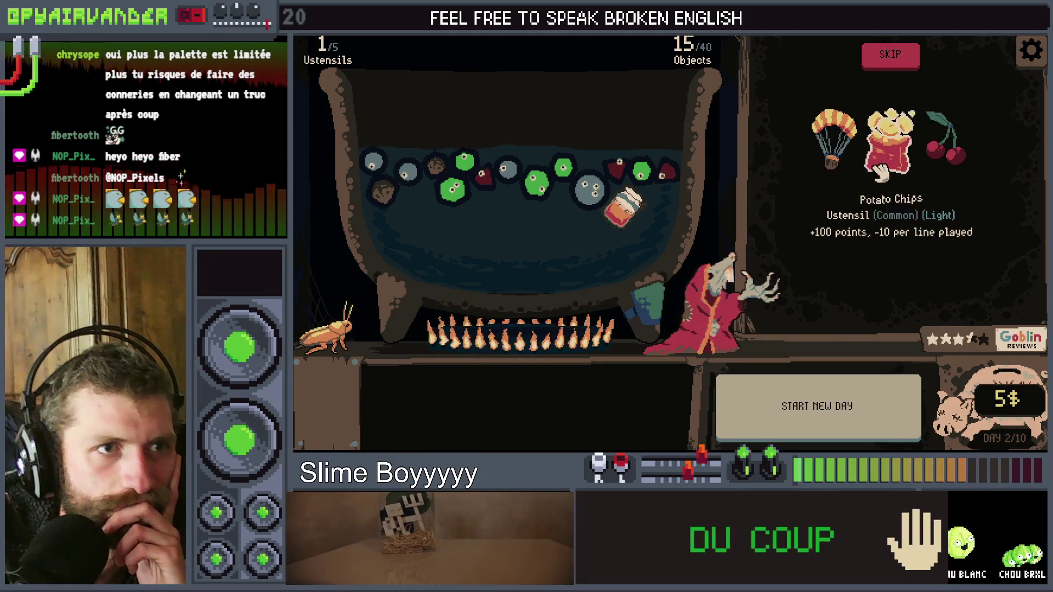
pyautogui.click(923, 164)
pyautogui.click(567, 225)
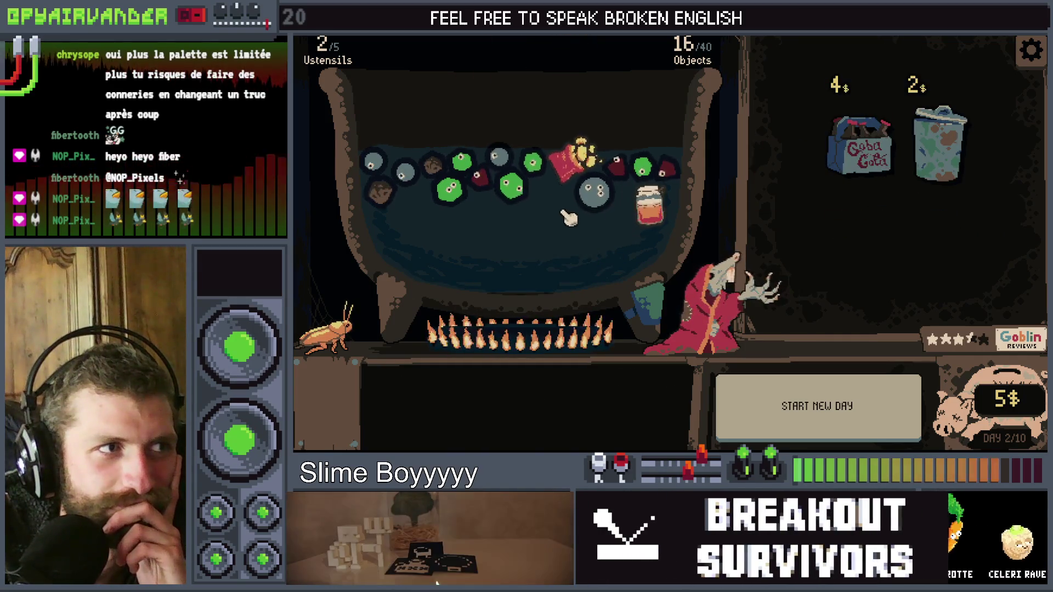
# Buy the trash can, choose the Spring Water bottle, and start day 3
pyautogui.click(924, 162)
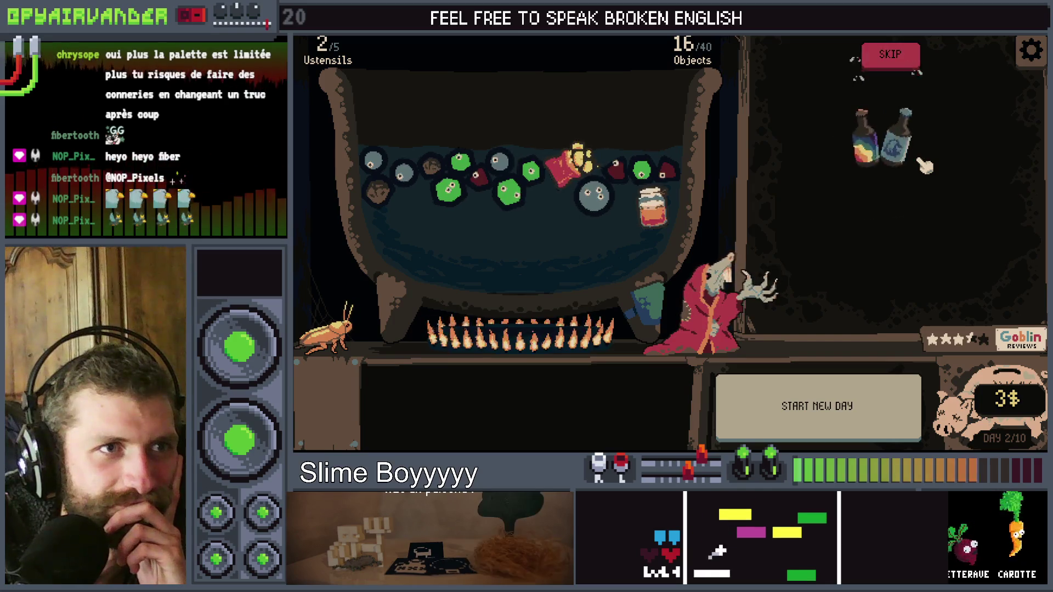
pyautogui.click(912, 136)
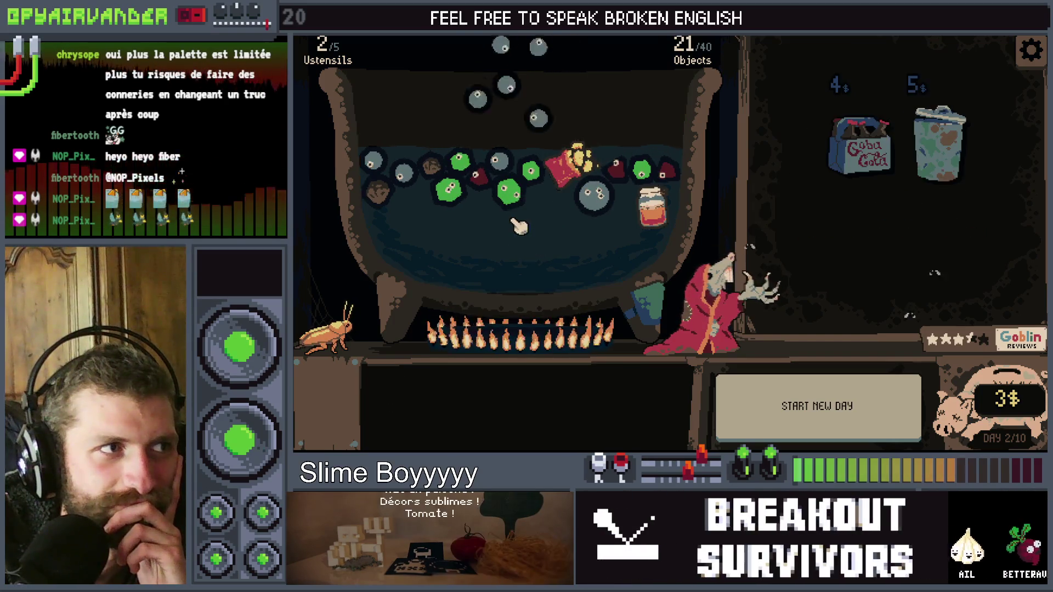
pyautogui.click(818, 431)
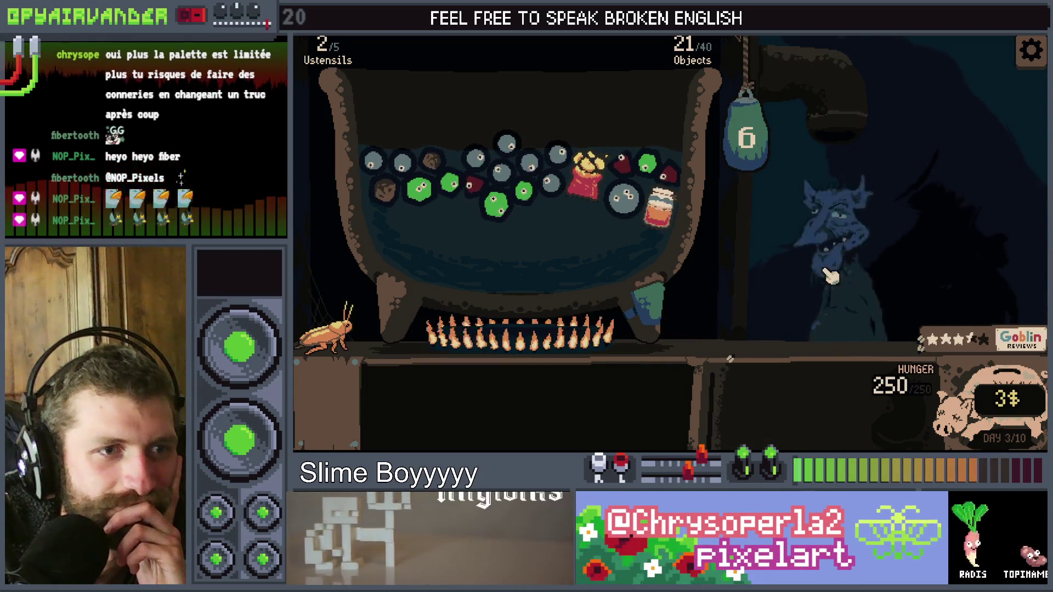
# Drop the Fizzy Slimes into the cauldron, chain and pop the blue slimes, then close the game with F8
pyautogui.moveTo(713, 308)
pyautogui.mouseDown()
pyautogui.moveTo(631, 263)
pyautogui.moveTo(553, 240)
pyautogui.mouseUp()
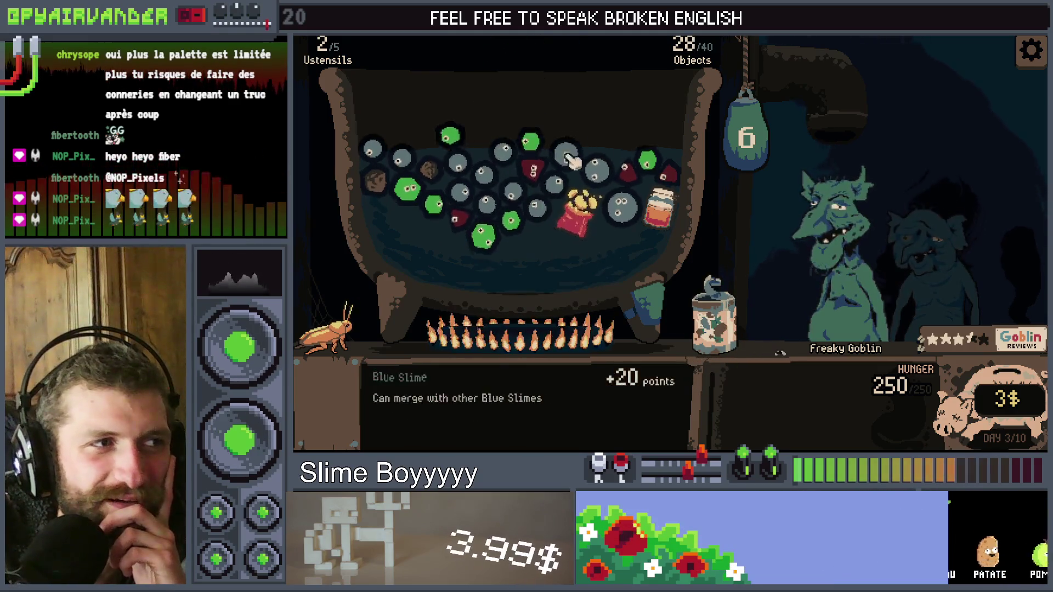
pyautogui.moveTo(478, 187)
pyautogui.mouseDown()
pyautogui.moveTo(516, 144)
pyautogui.moveTo(548, 173)
pyautogui.moveTo(628, 187)
pyautogui.mouseUp()
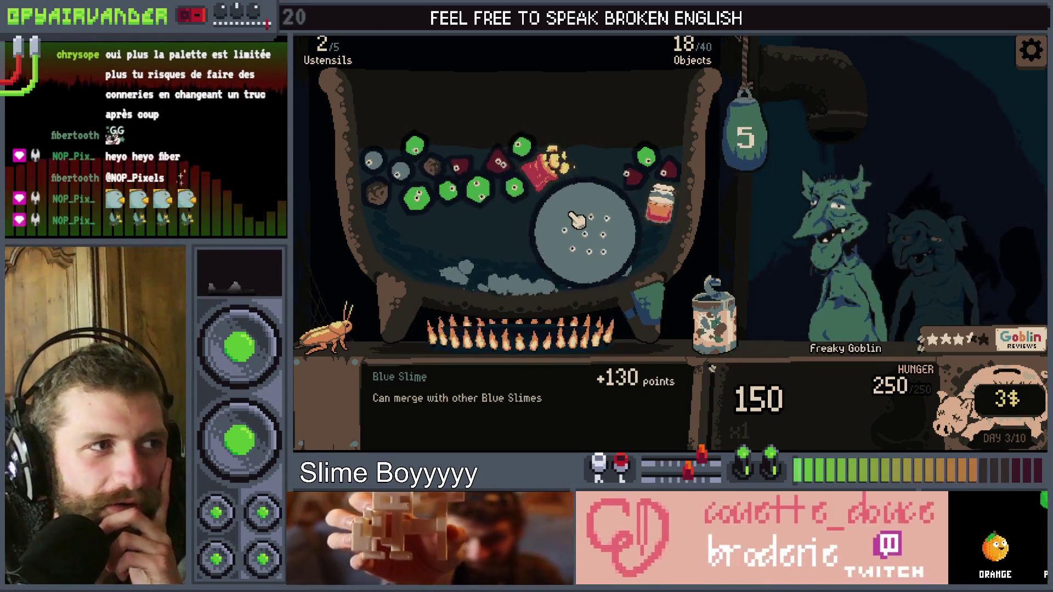
pyautogui.click(576, 220)
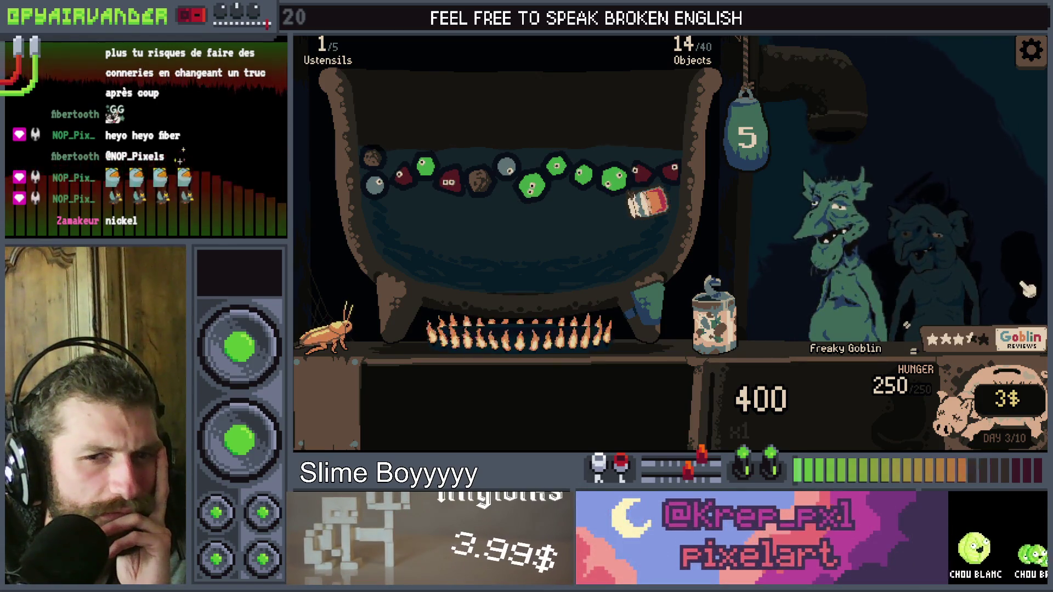
pyautogui.press('F8')
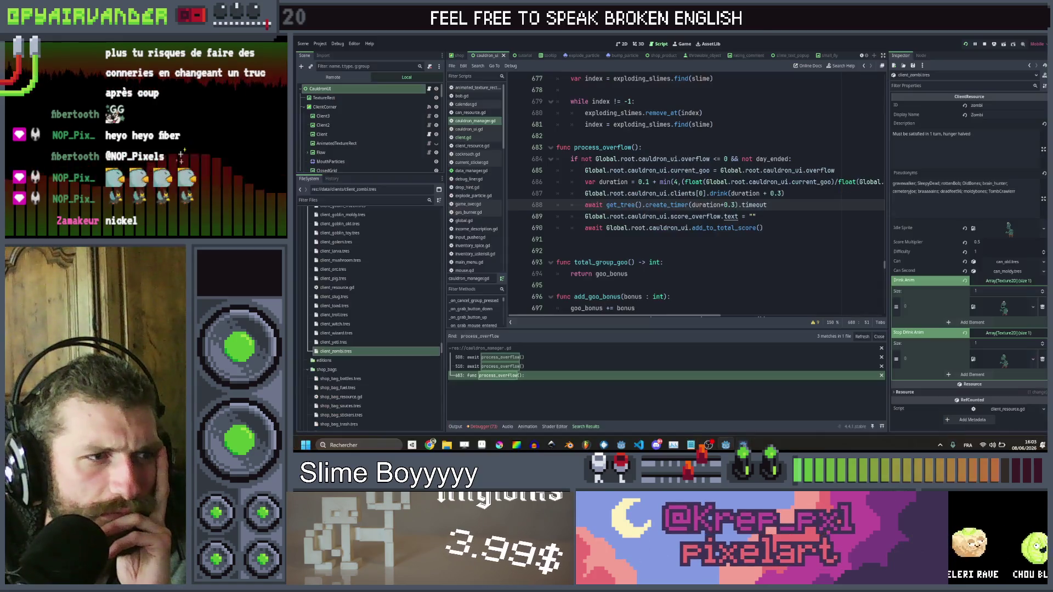
# From the debugger's error list, open the tooltip.gd:11 error to reach that script line
pyautogui.press('F5')
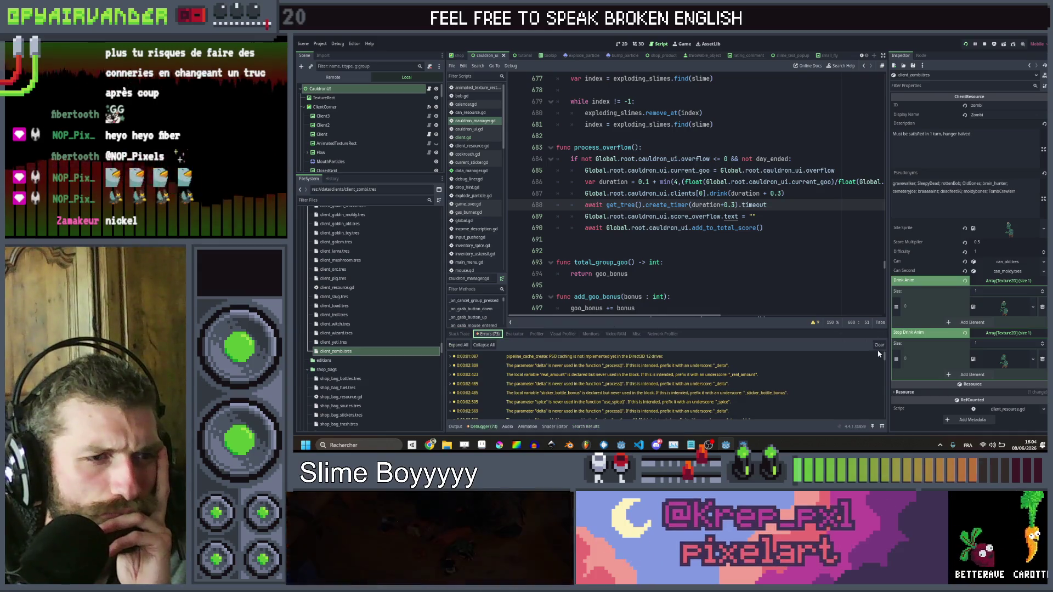
pyautogui.scroll(-15, 886, 359)
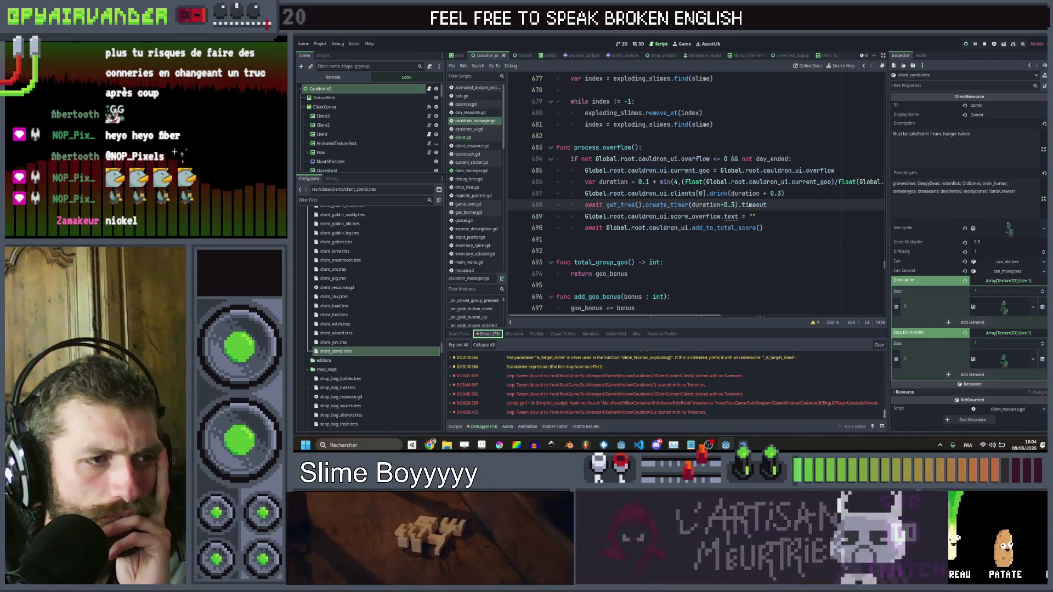
pyautogui.click(713, 404)
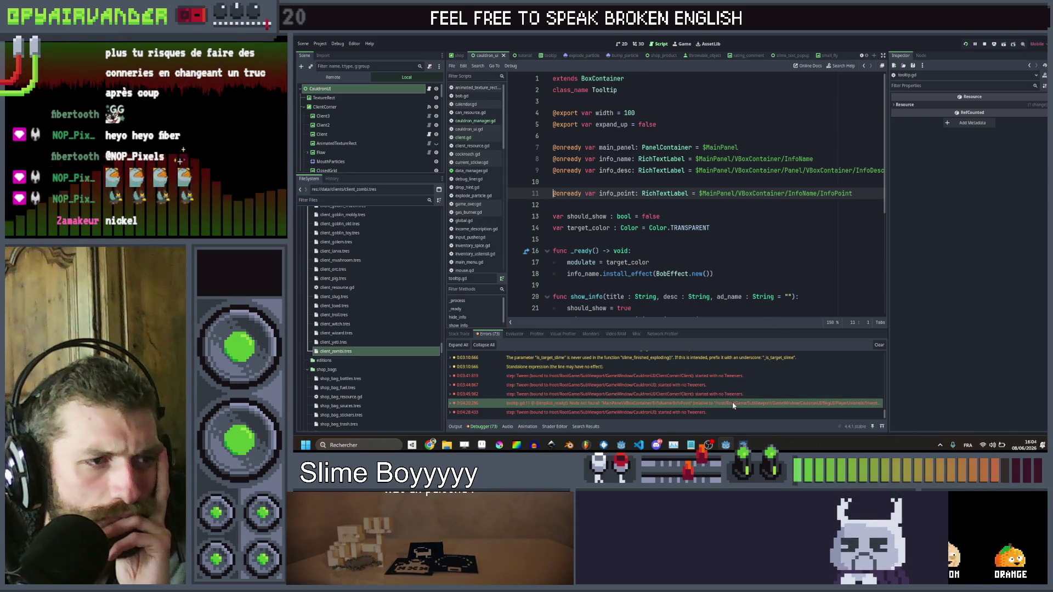
# Run the game again with F5, then close it with F8 to return to tooltip.gd
pyautogui.moveTo(733, 405)
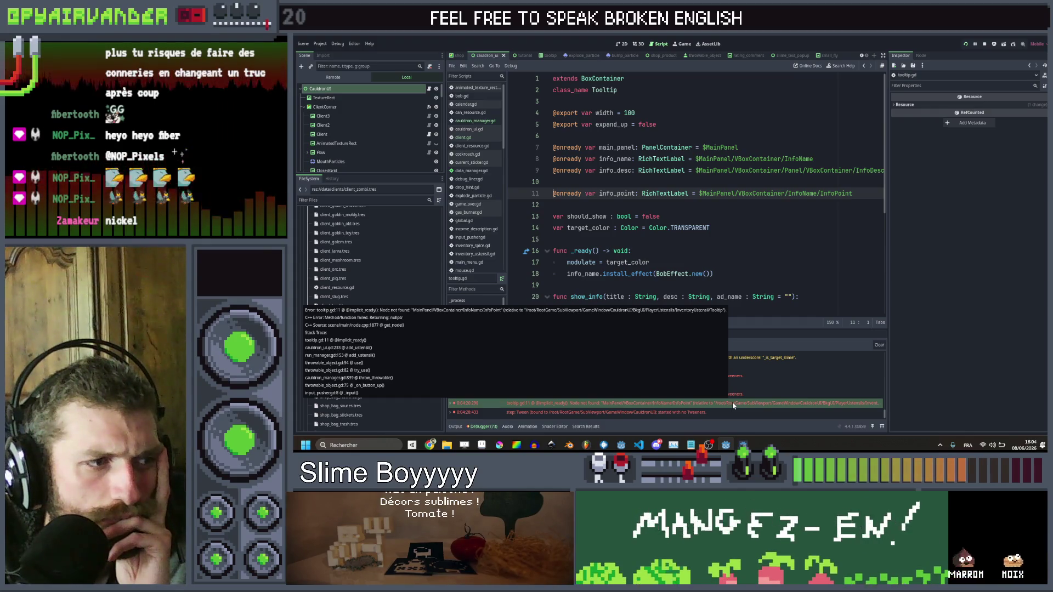
pyautogui.moveTo(683, 417)
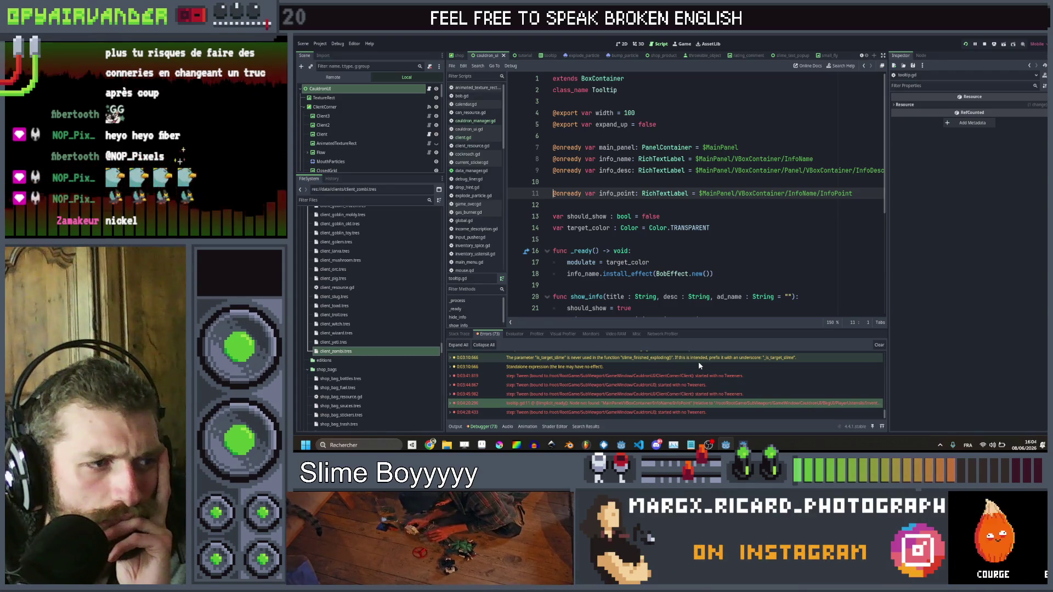
pyautogui.press('F5')
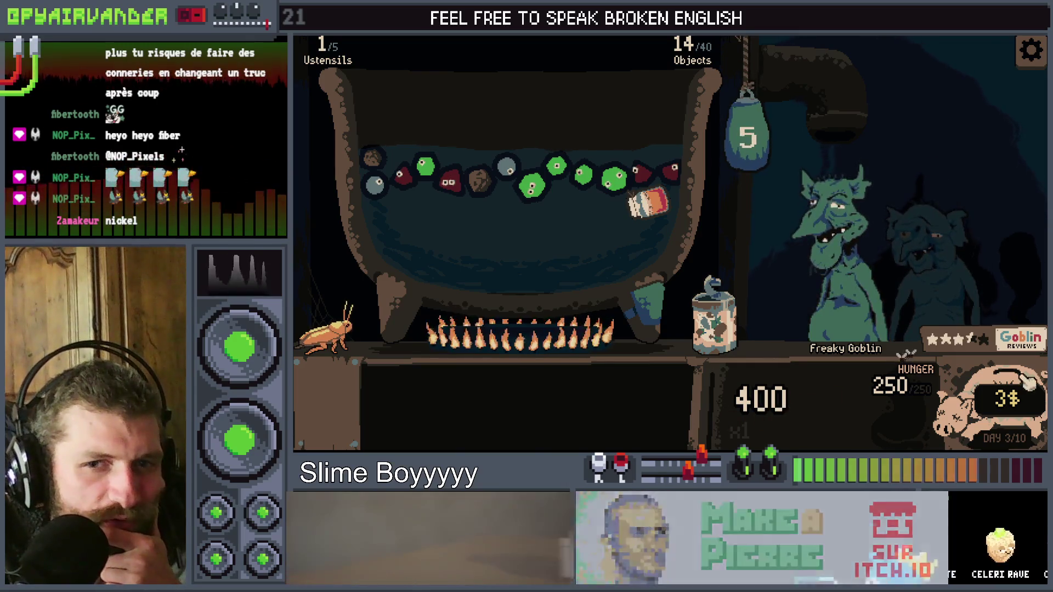
pyautogui.press('F8')
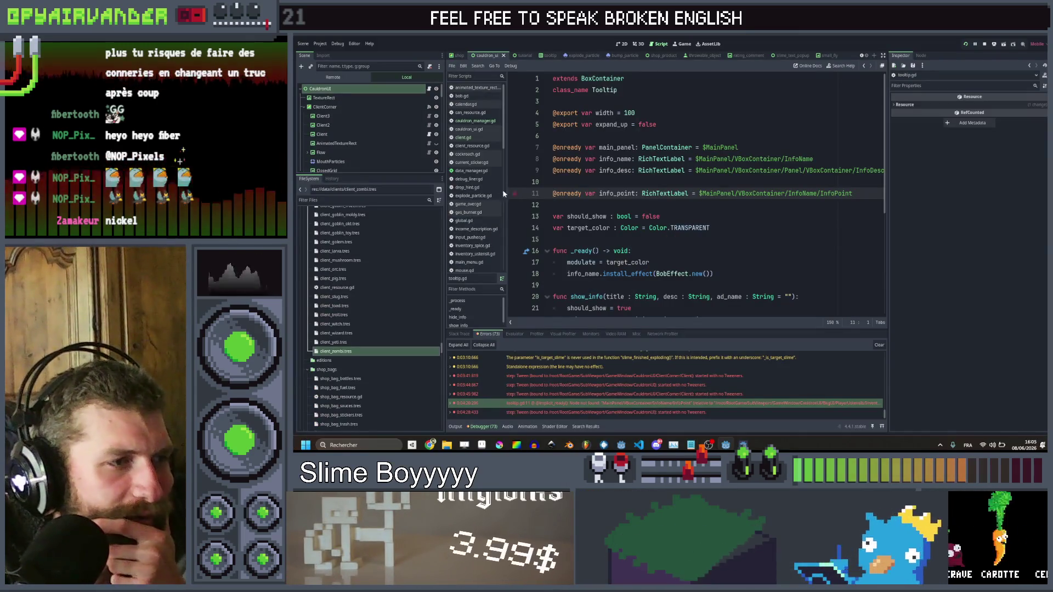
# Open cauldron_manager.gd and review the merge and scoring code around line 498
pyautogui.click(483, 121)
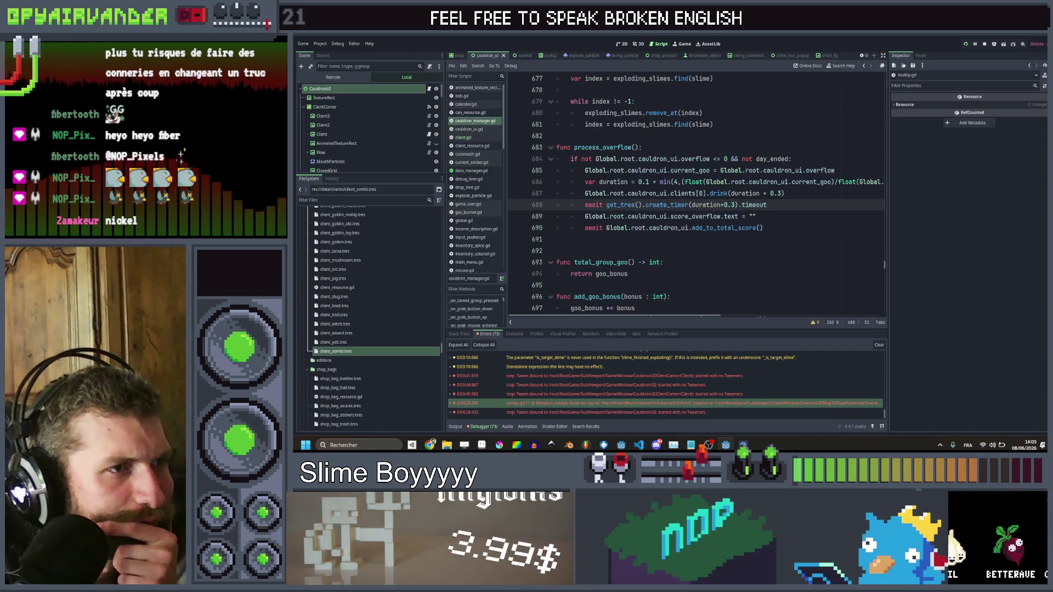
pyautogui.scroll(15, 727, 156)
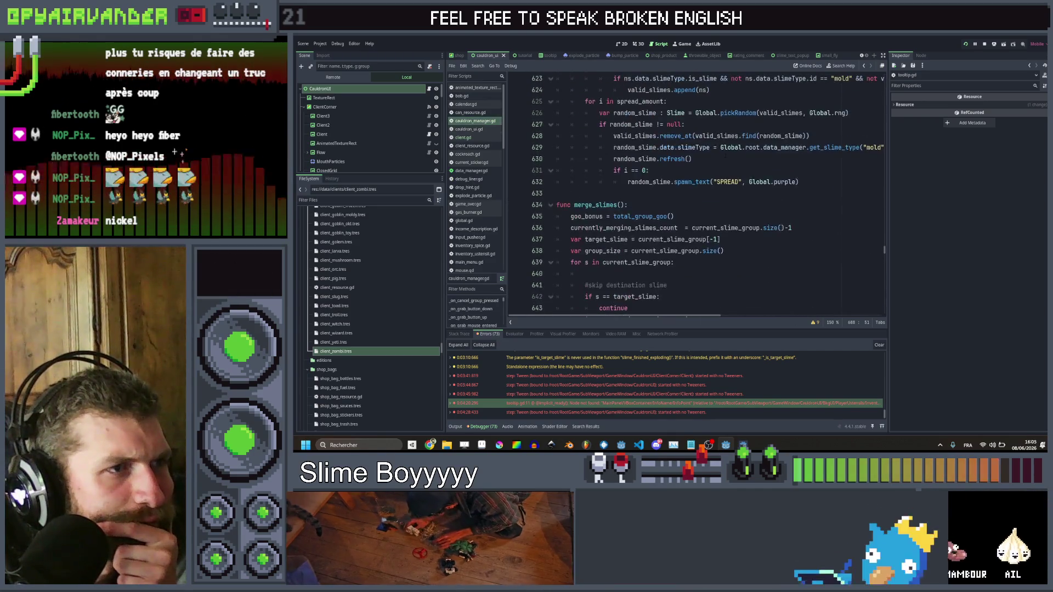
pyautogui.scroll(15, 728, 155)
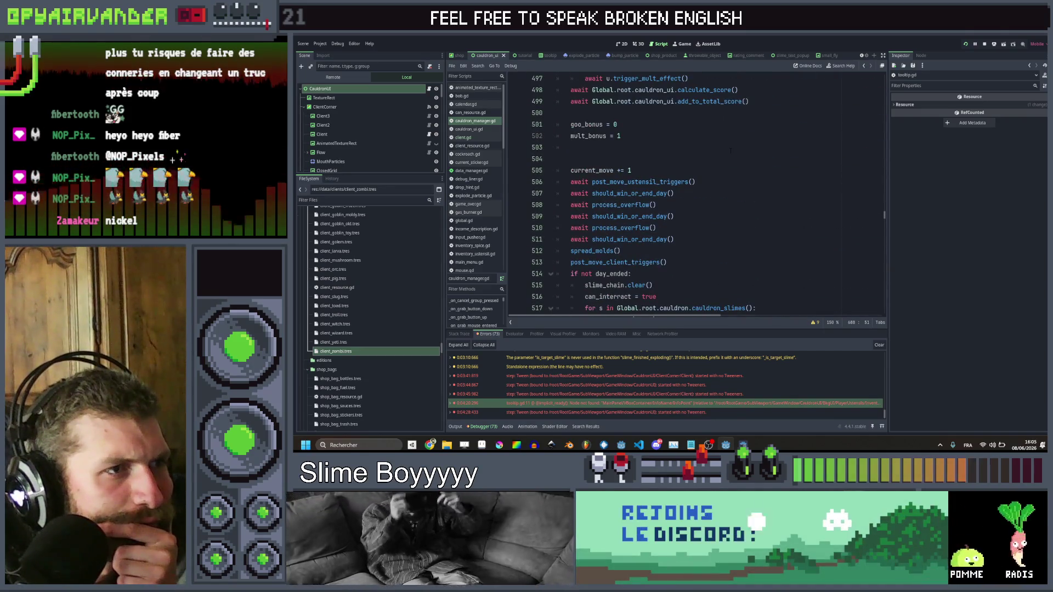
pyautogui.scroll(4, 731, 150)
pyautogui.scroll(4, 714, 157)
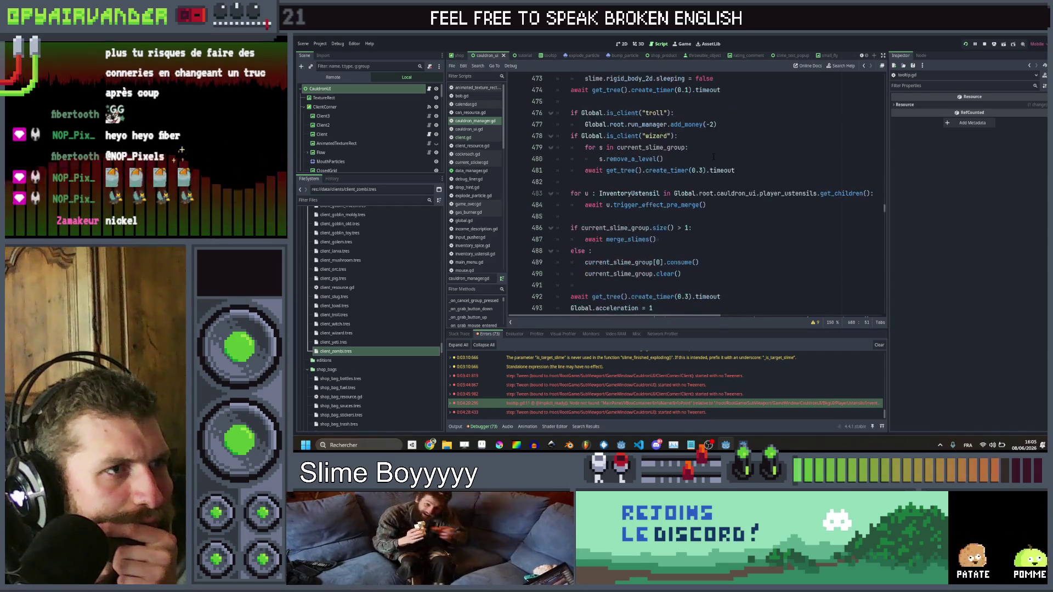
pyautogui.scroll(3, 714, 157)
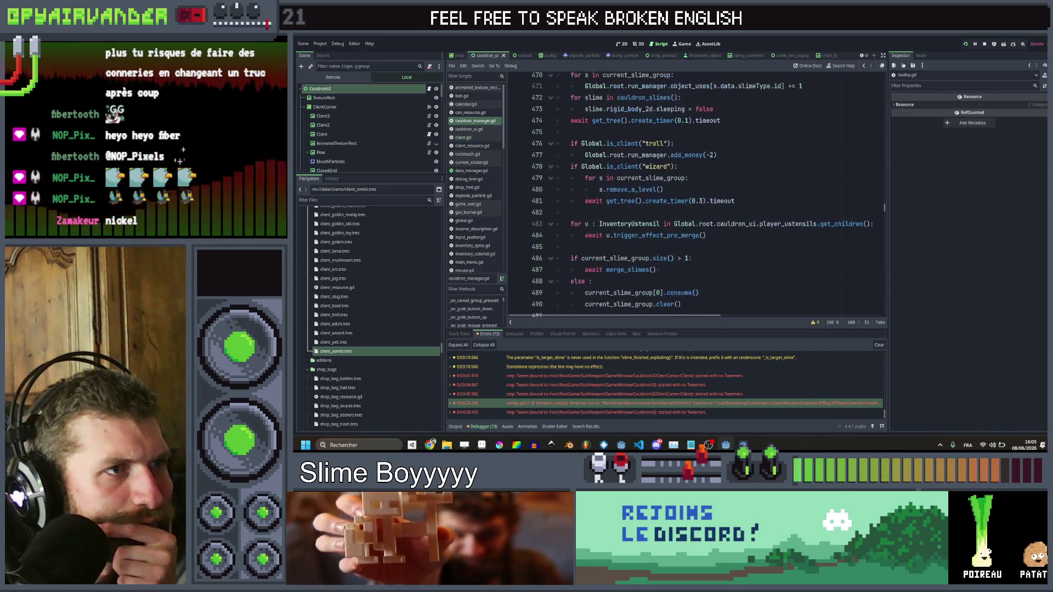
pyautogui.scroll(-7, 713, 192)
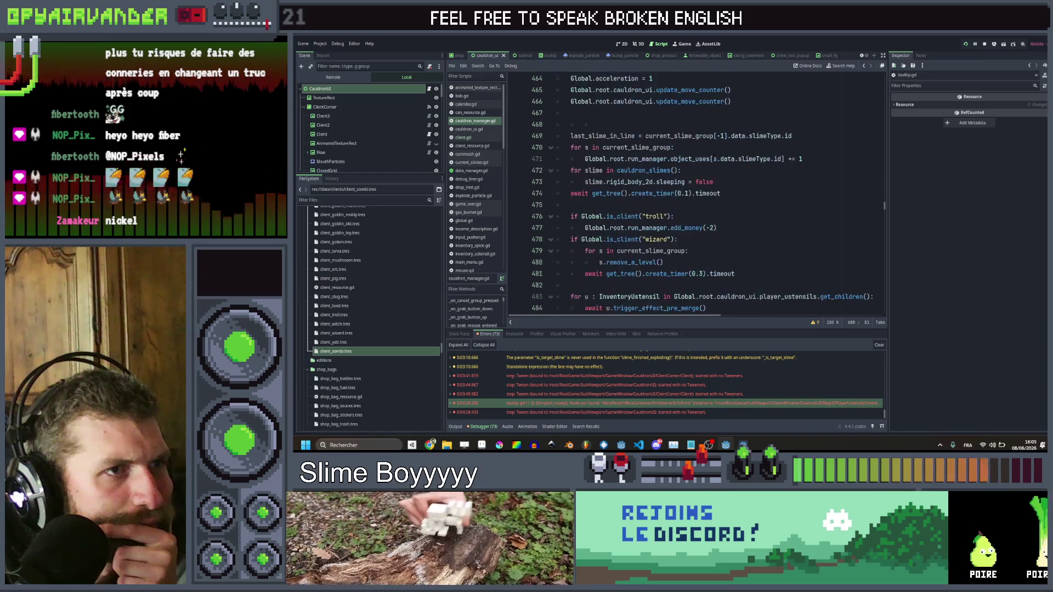
pyautogui.scroll(-1, 713, 192)
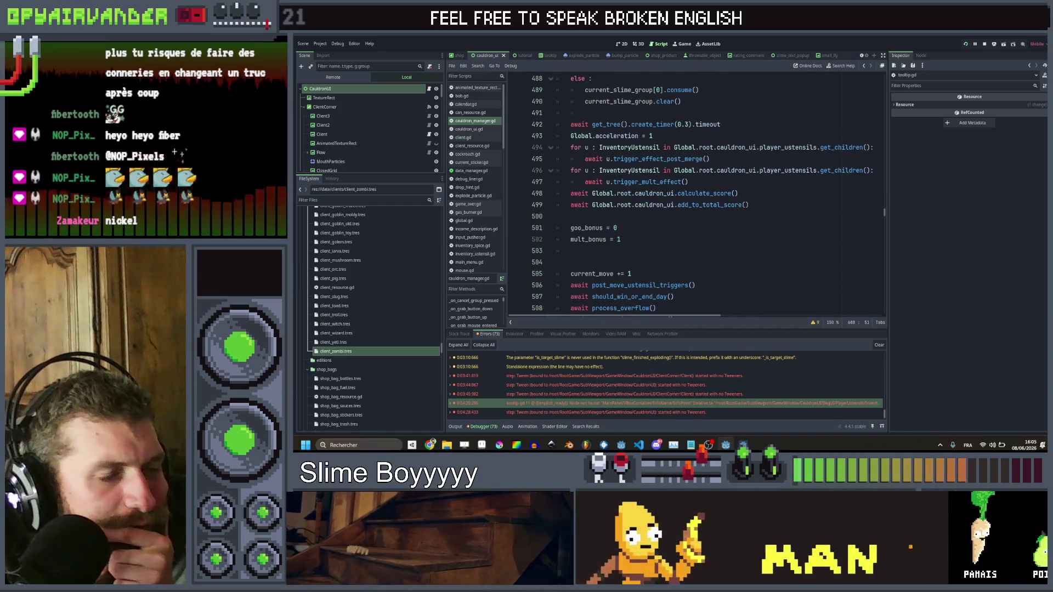
pyautogui.moveTo(667, 193); pyautogui.dragTo(753, 192)
pyautogui.click(755, 192)
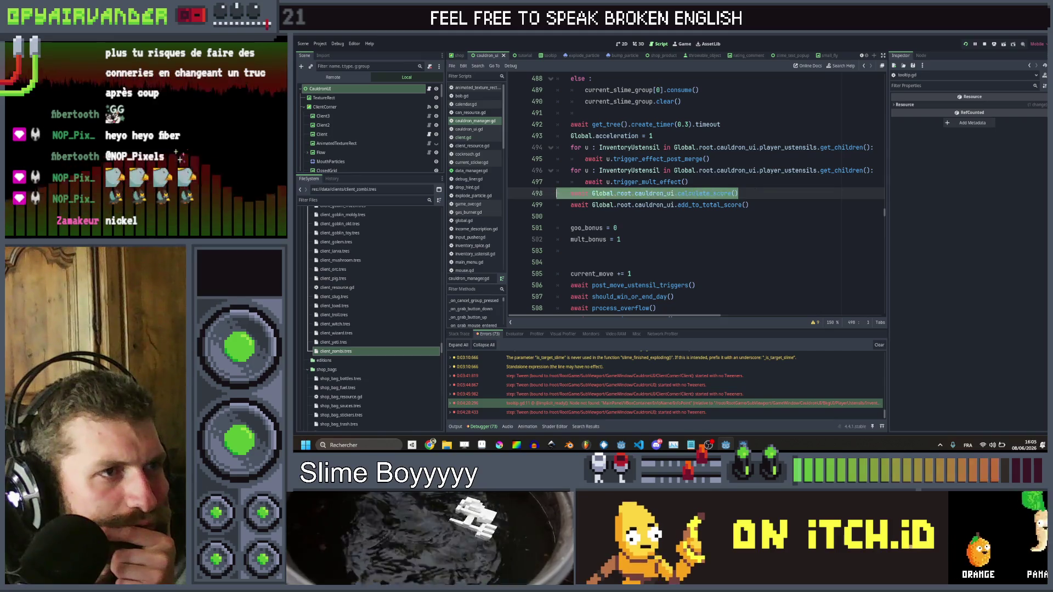
# Check the running game, then jump to the trigger_effect_post_merge definition from line 495
pyautogui.hotkey('alt', 'Tab')
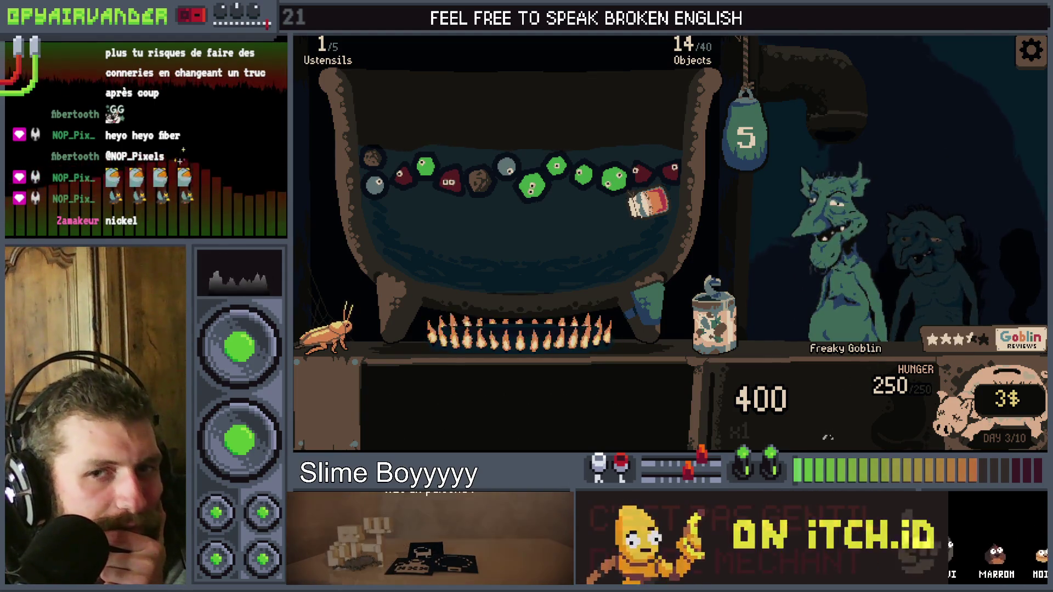
pyautogui.hotkey('alt', 'Tab')
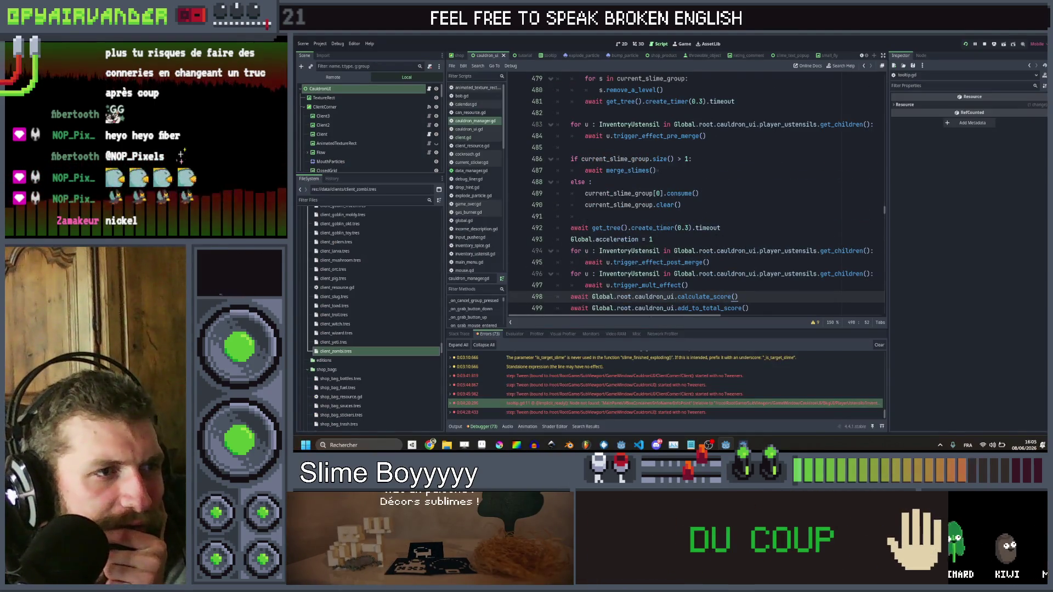
pyautogui.click(710, 262)
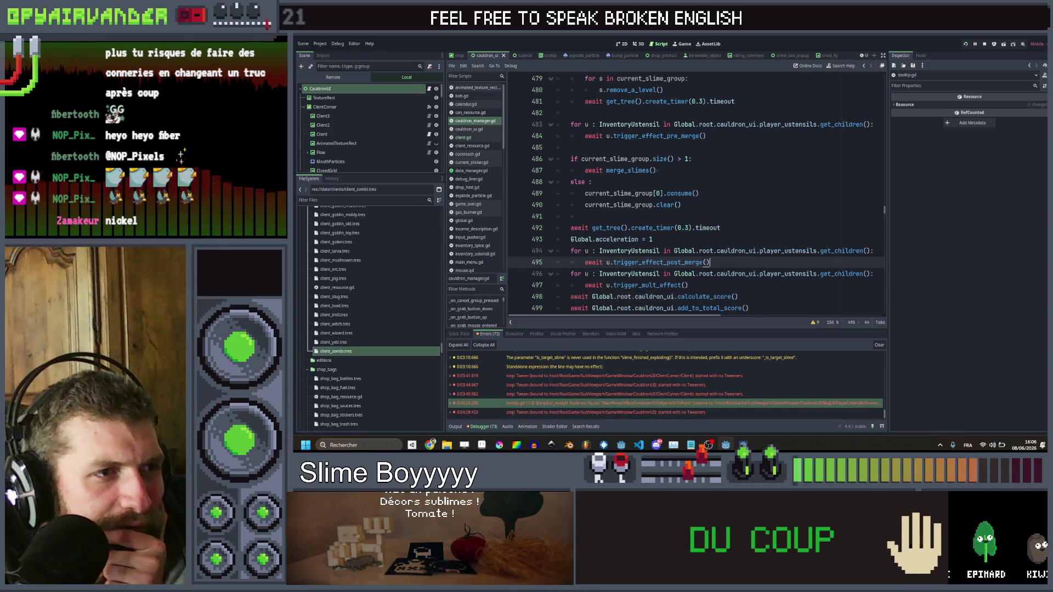
pyautogui.keyDown('ctrl'); pyautogui.click(690, 263); pyautogui.keyUp('ctrl')
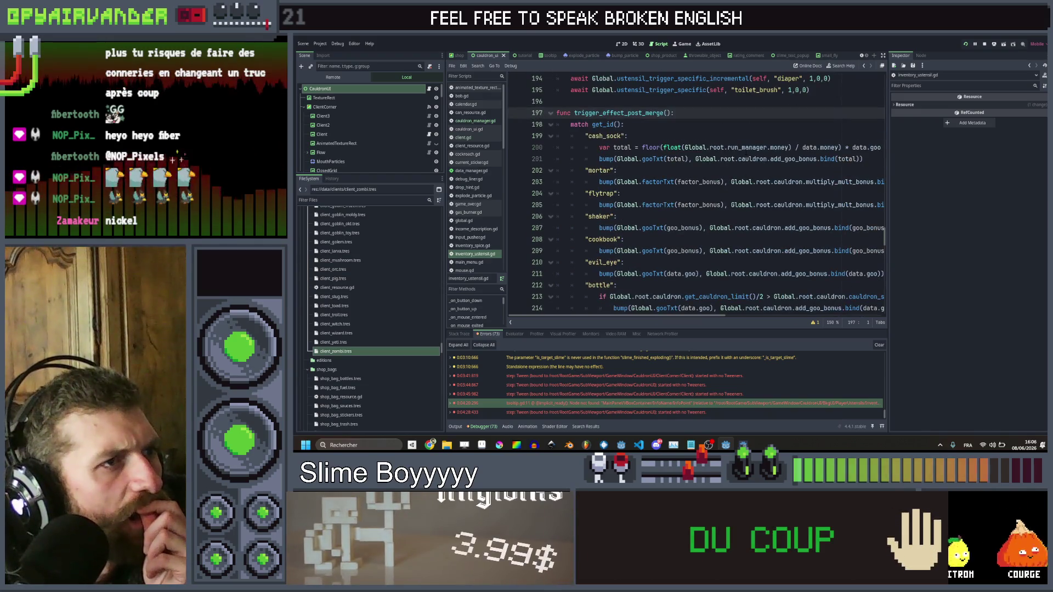
# Scroll through the utensil trigger effects in inventory_ustensil.gd
pyautogui.scroll(-4, 746, 151)
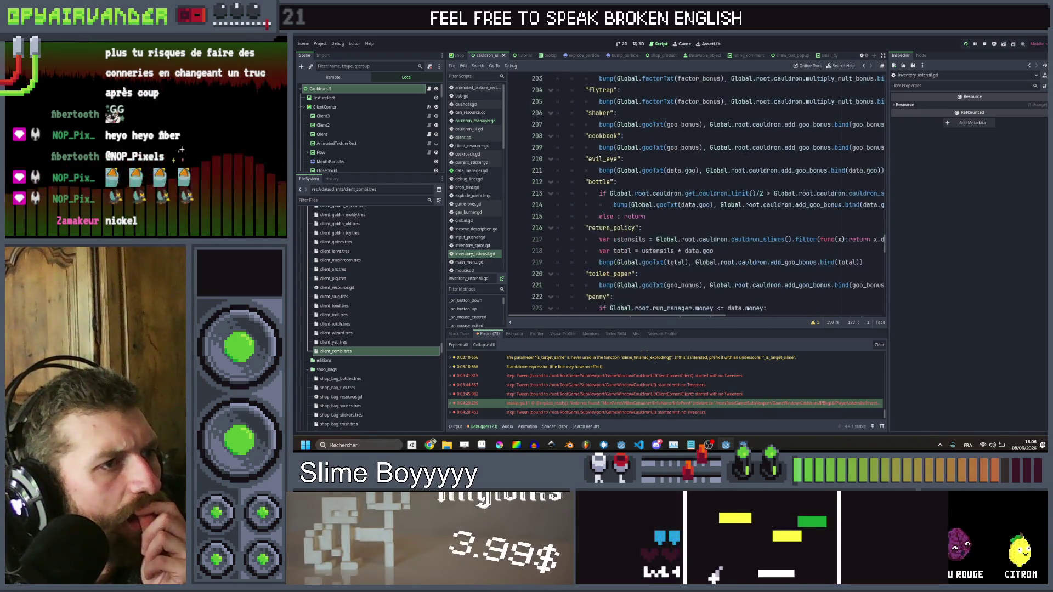
pyautogui.scroll(-4, 746, 152)
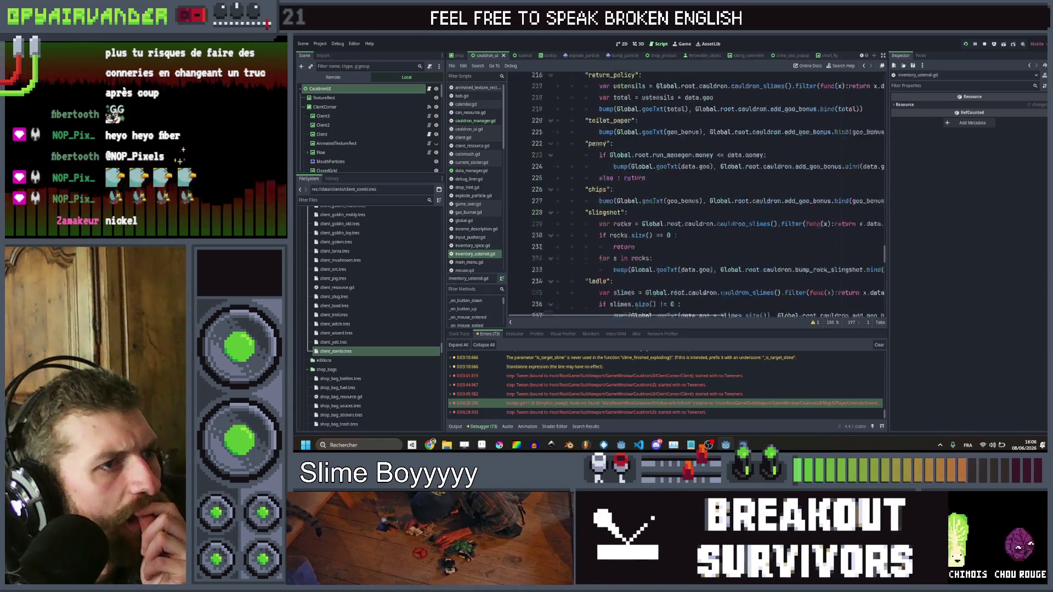
pyautogui.scroll(-12, 746, 152)
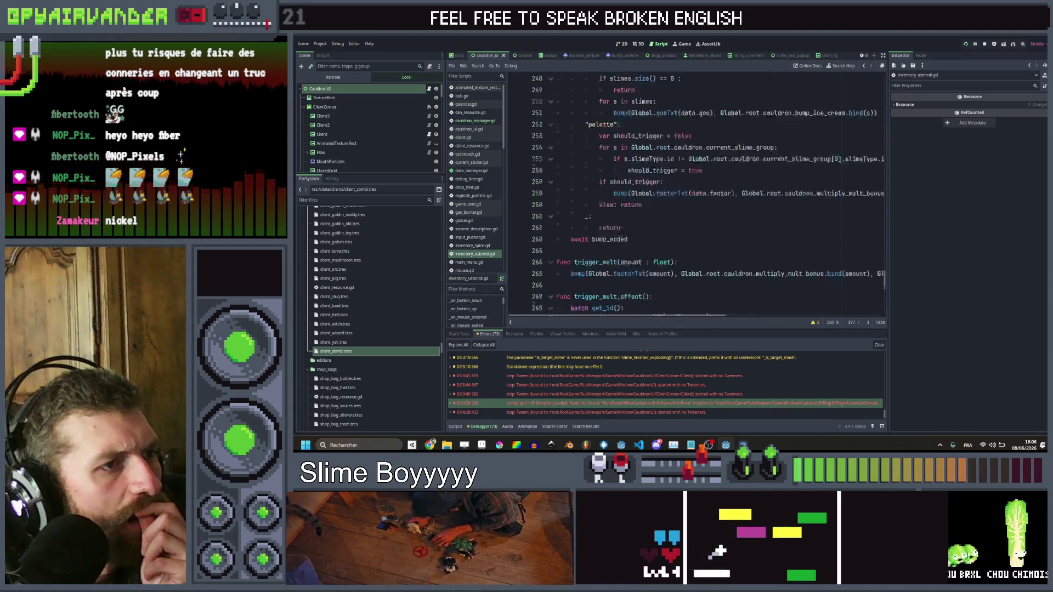
# Navigate back to cauldron_manager.gd and run the project to the Slime Soup title screen
pyautogui.click(865, 66)
pyautogui.click(864, 66)
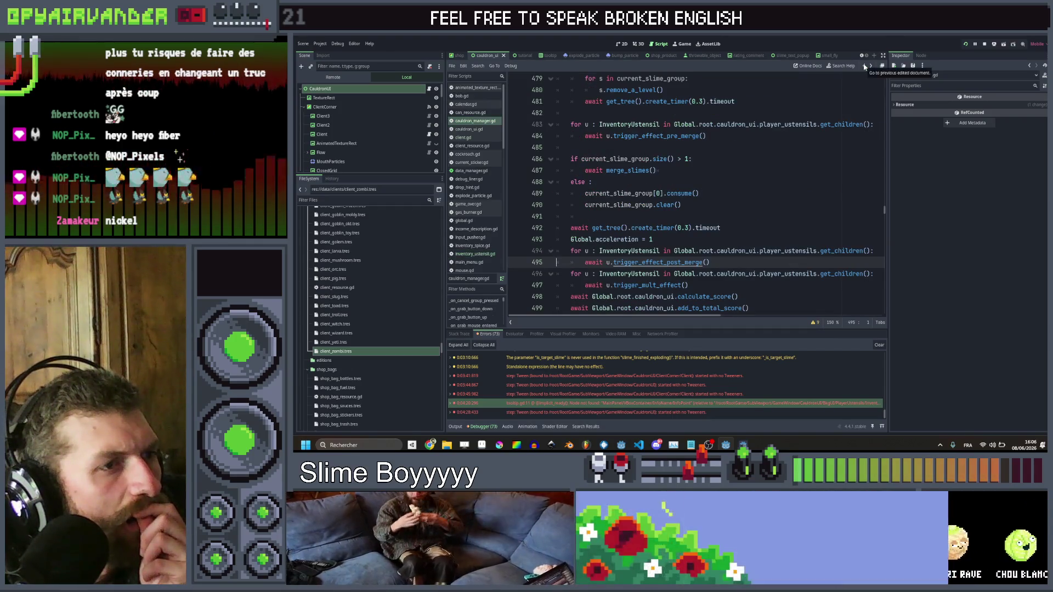
pyautogui.click(864, 66)
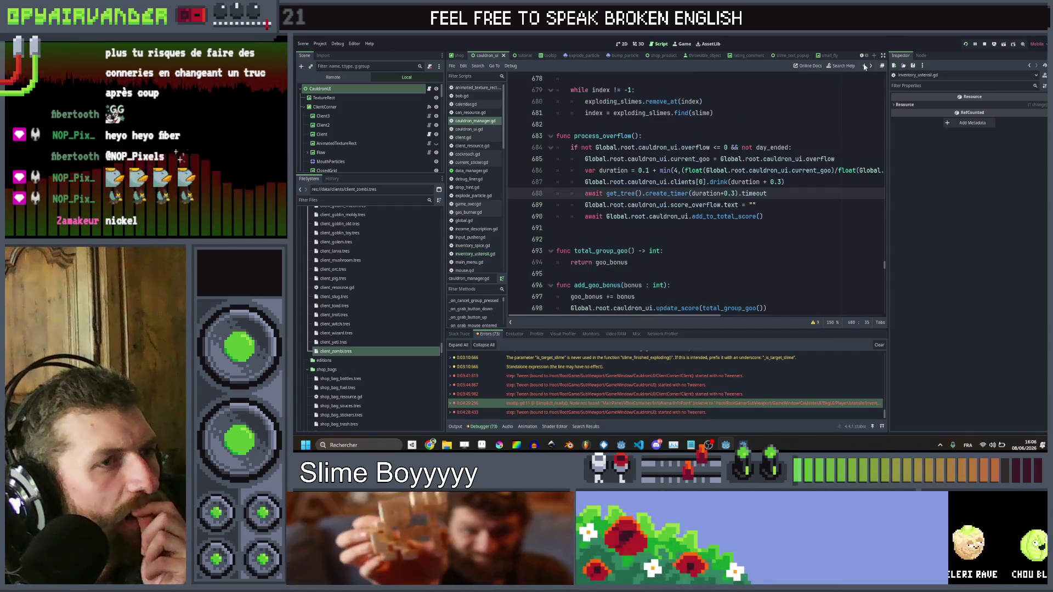
pyautogui.click(966, 45)
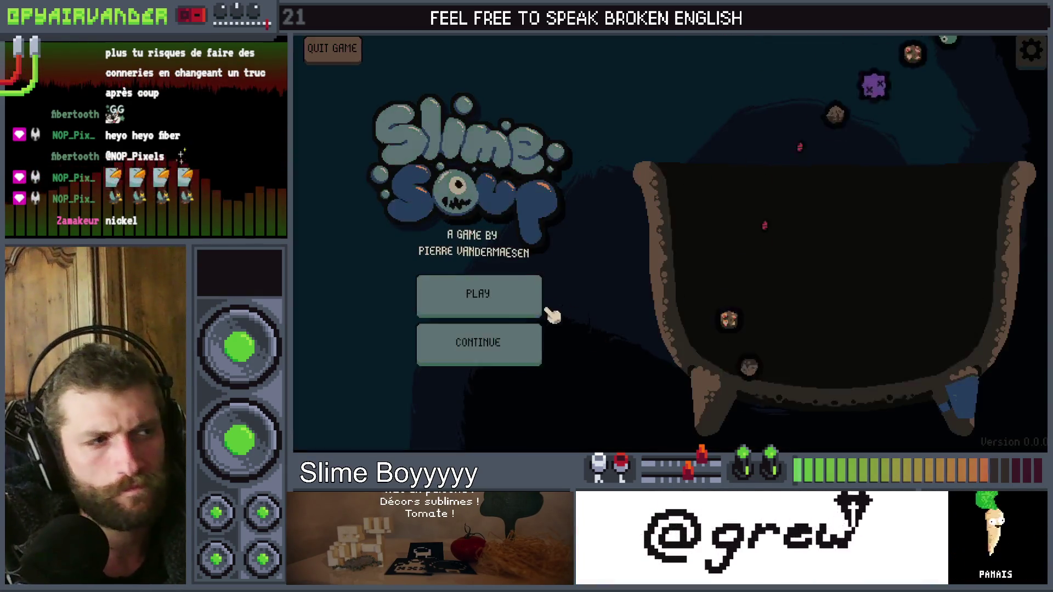
# Continue the saved game and dismiss the chef's dialogue
pyautogui.click(521, 359)
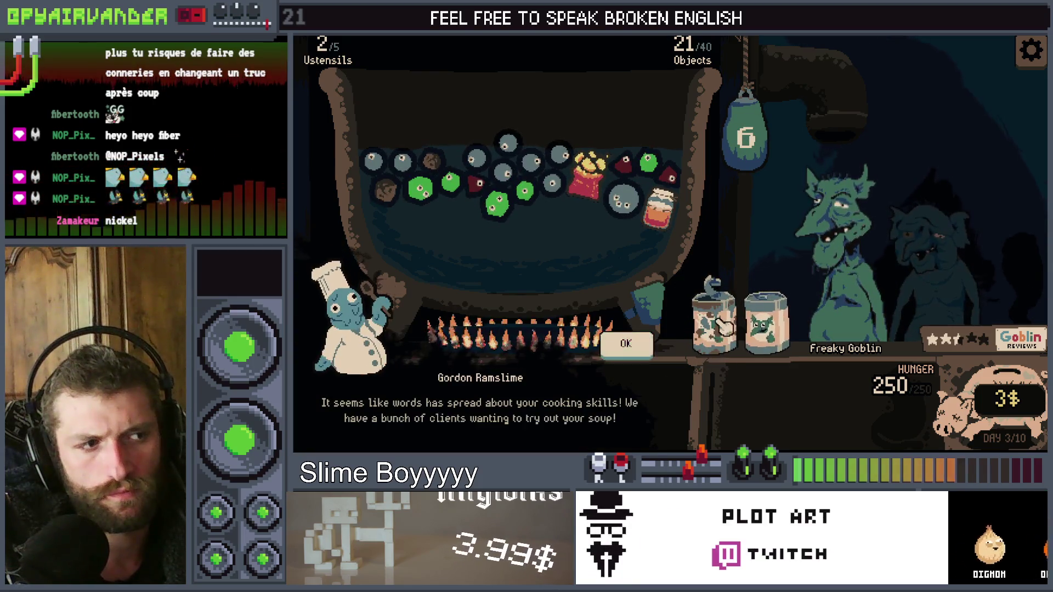
pyautogui.click(649, 348)
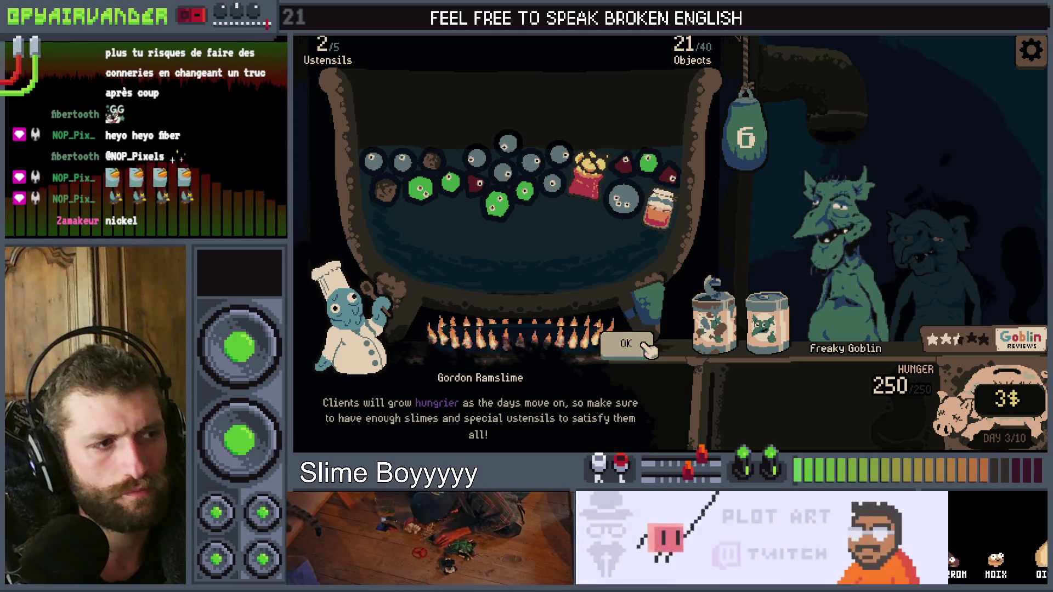
pyautogui.click(650, 350)
pyautogui.click(649, 349)
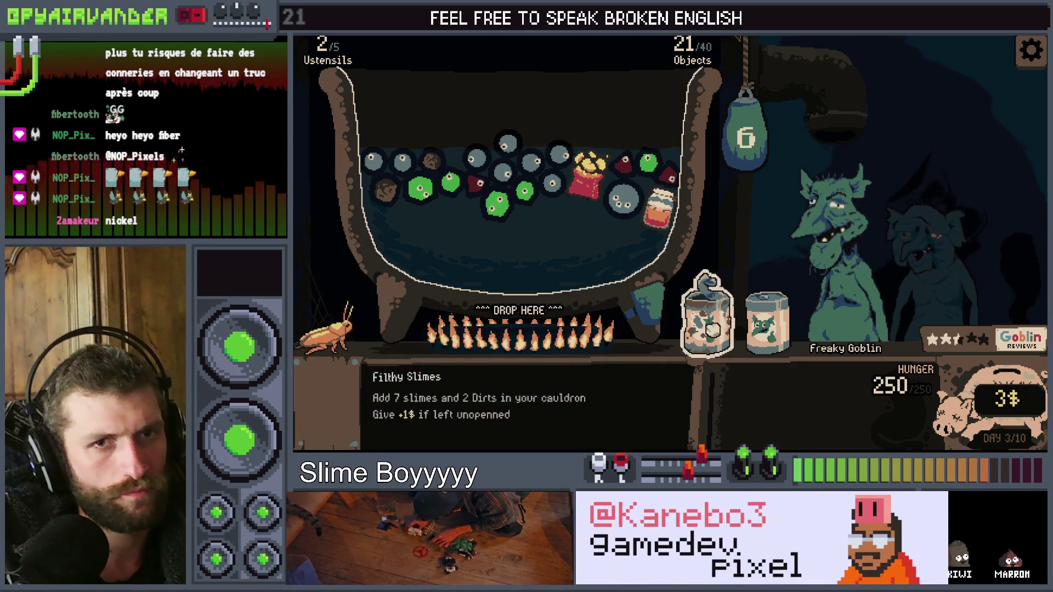
# Pour the Filthy Slimes and Premium Slimes jars plus a bag utensil into the cauldron
pyautogui.moveTo(712, 329); pyautogui.dragTo(514, 230)
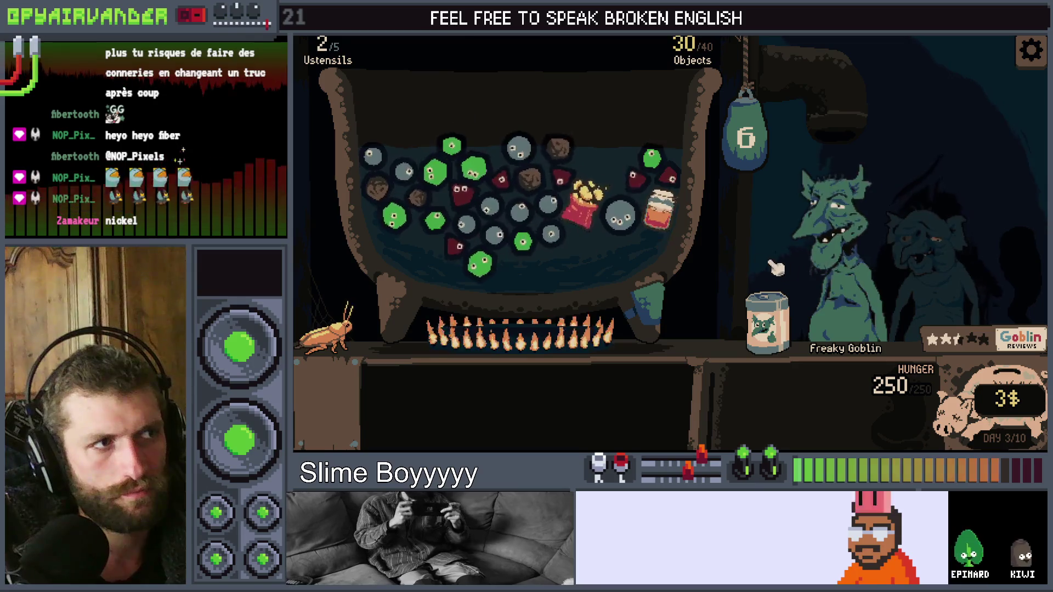
pyautogui.moveTo(771, 299); pyautogui.dragTo(498, 234)
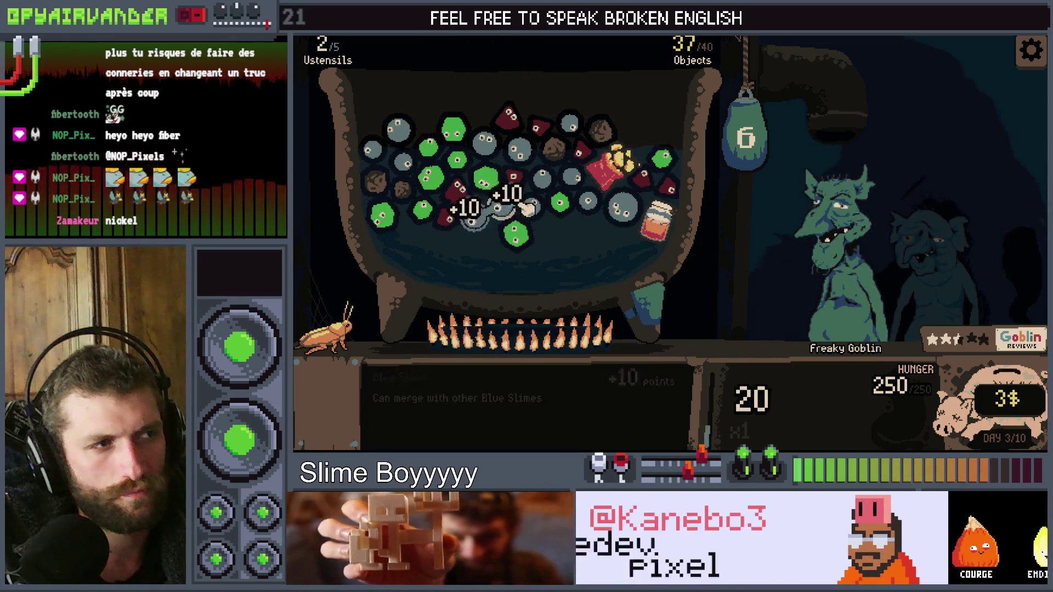
pyautogui.click(762, 116)
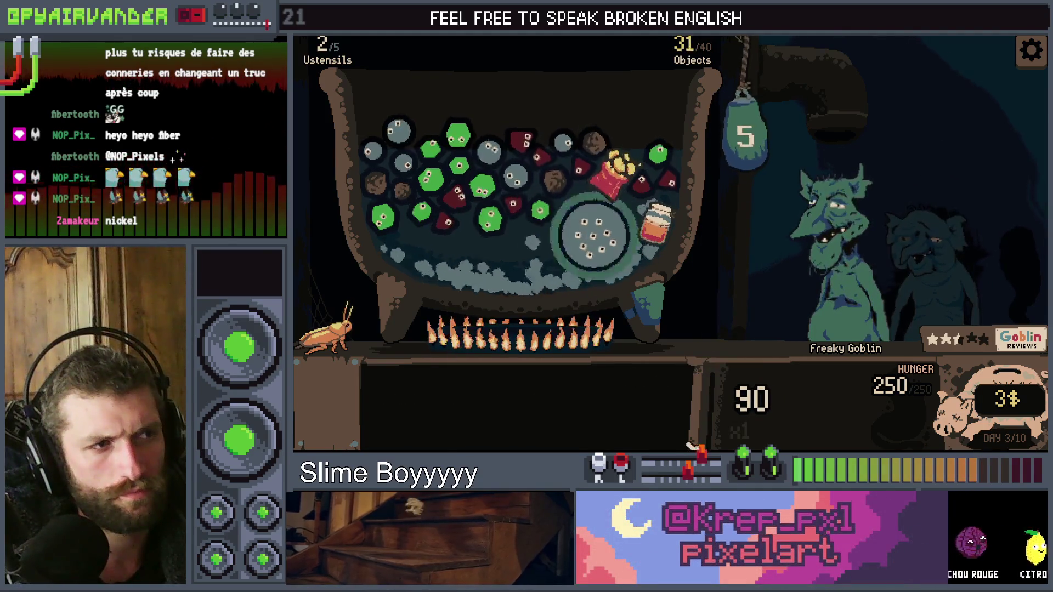
# Merge the linked green slimes, add the Fresh box, and tip the orange bag in to end day 3
pyautogui.moveTo(598, 343)
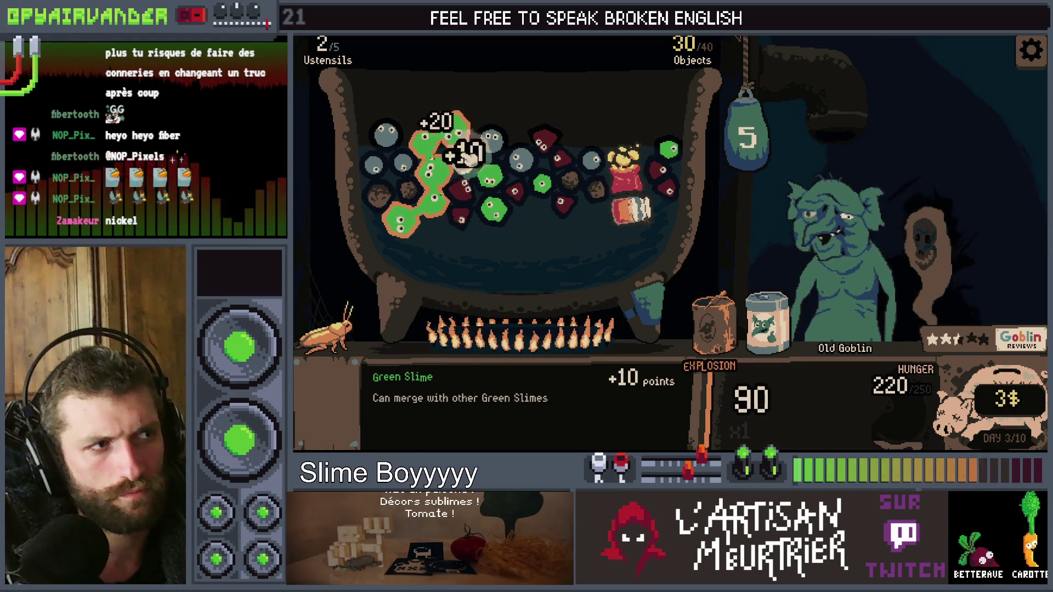
pyautogui.click(723, 148)
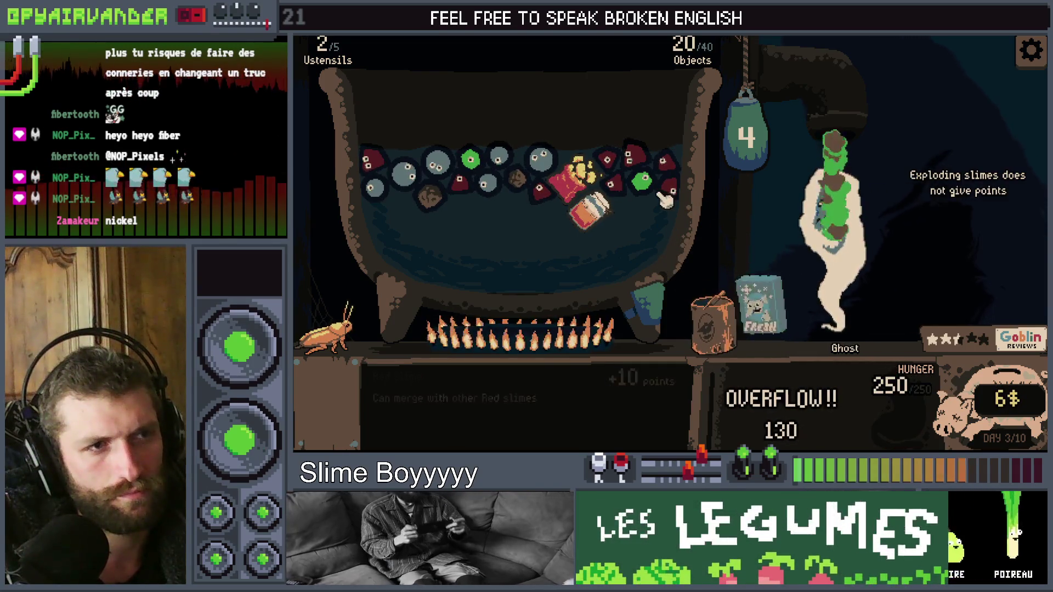
pyautogui.click(742, 324)
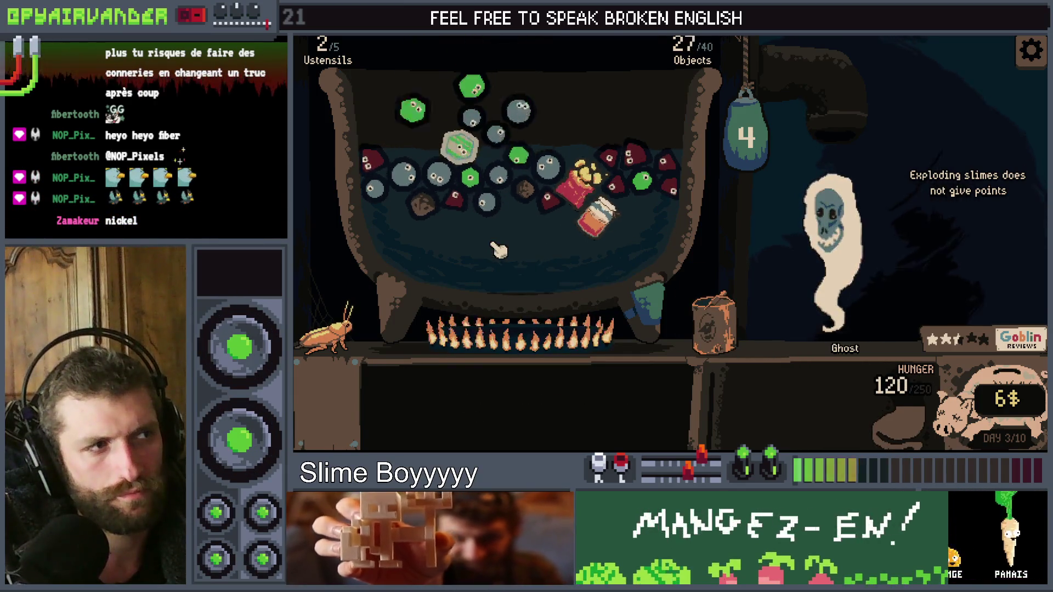
pyautogui.moveTo(713, 324)
pyautogui.mouseDown()
pyautogui.moveTo(493, 208)
pyautogui.moveTo(477, 220)
pyautogui.mouseUp()
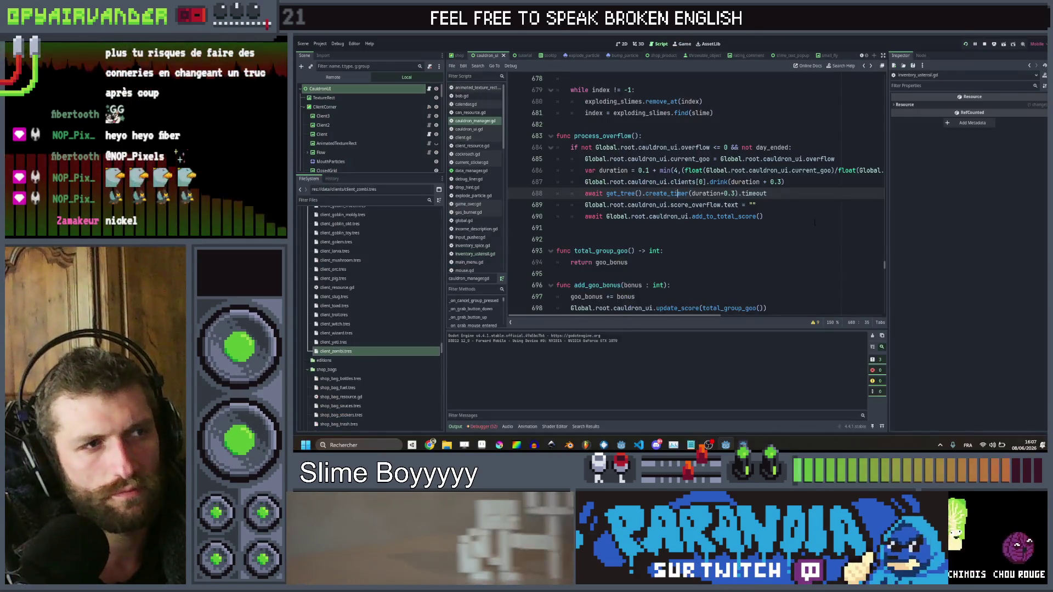
# Back in the editor, look over cauldron_manager.gd around process_overflow
pyautogui.click(815, 224)
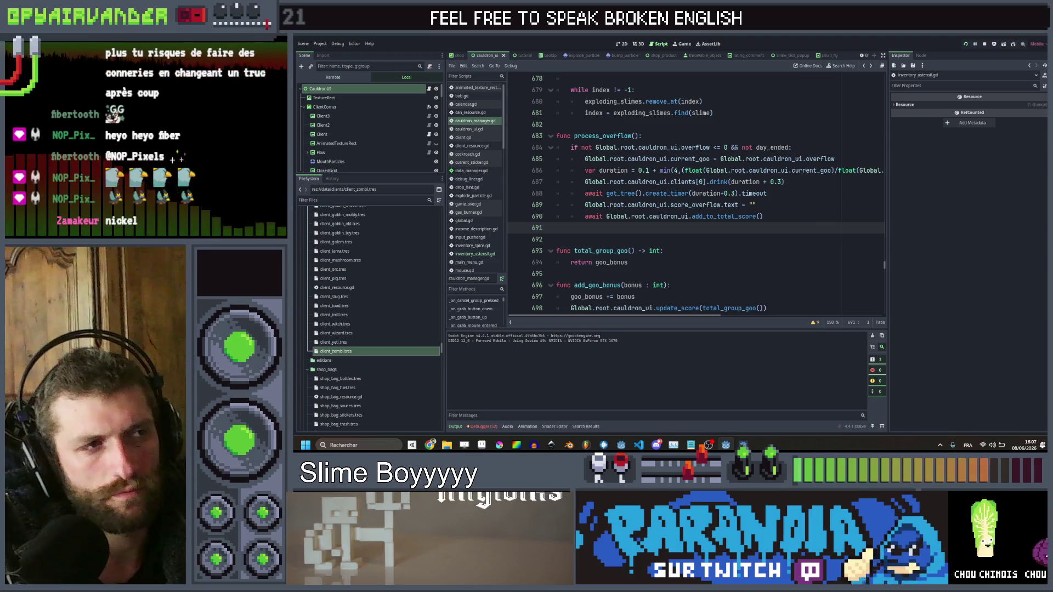
pyautogui.scroll(-5, 475, 159)
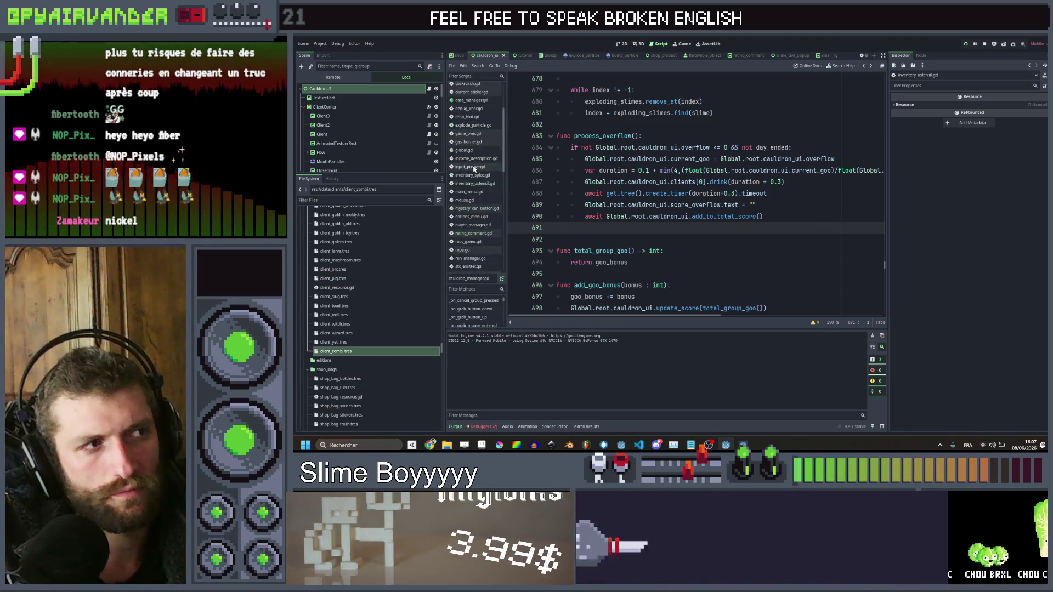
pyautogui.scroll(5, 475, 173)
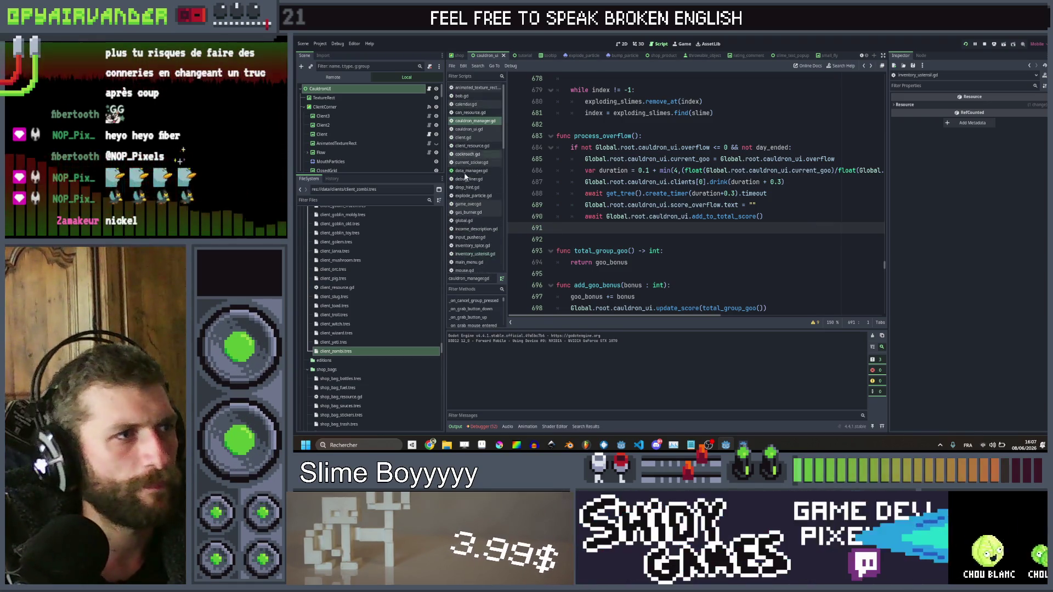
pyautogui.scroll(-4, 472, 191)
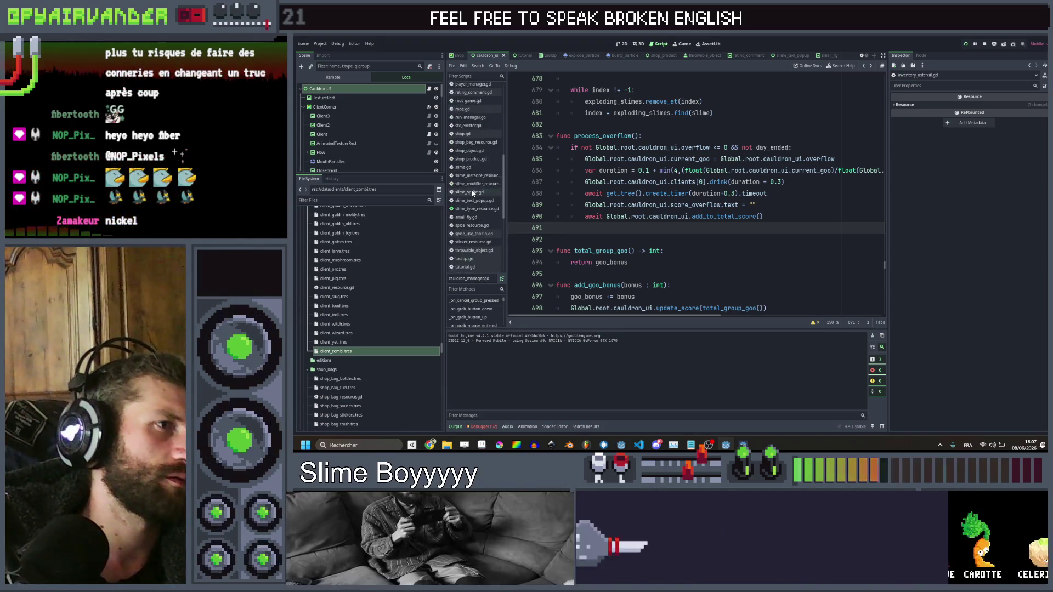
# Open client.gd and uncomment the mouth_particles emitting line in _process
pyautogui.scroll(4, 472, 192)
pyautogui.click(479, 139)
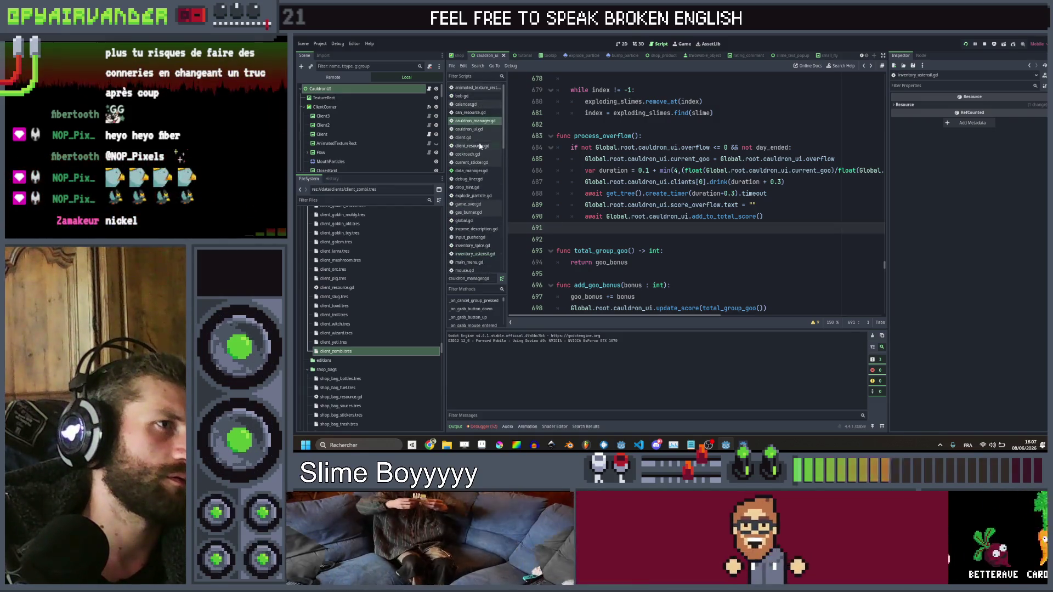
pyautogui.scroll(-6, 718, 180)
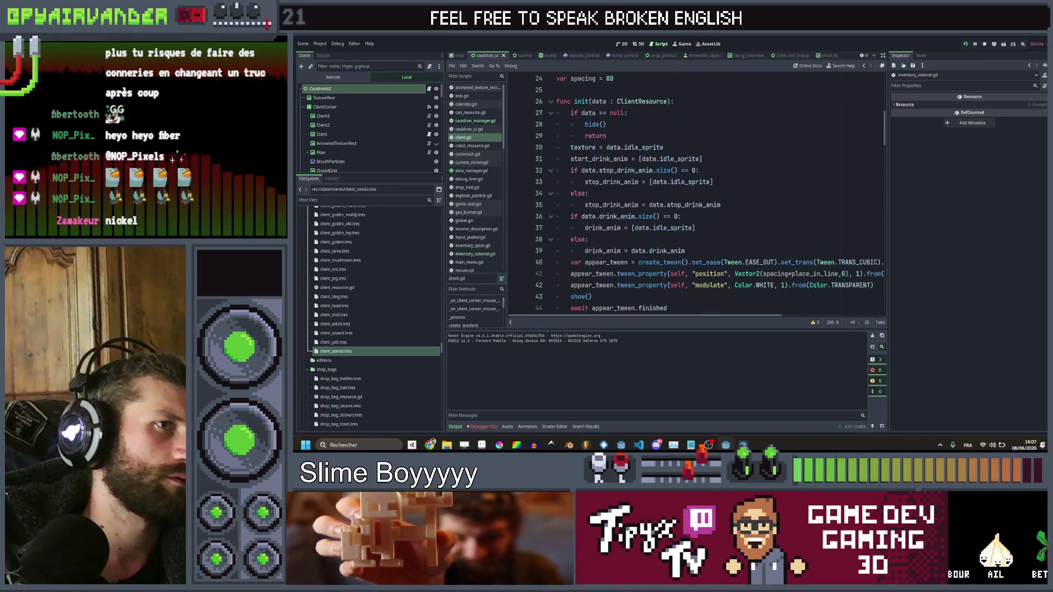
pyautogui.scroll(-8, 719, 180)
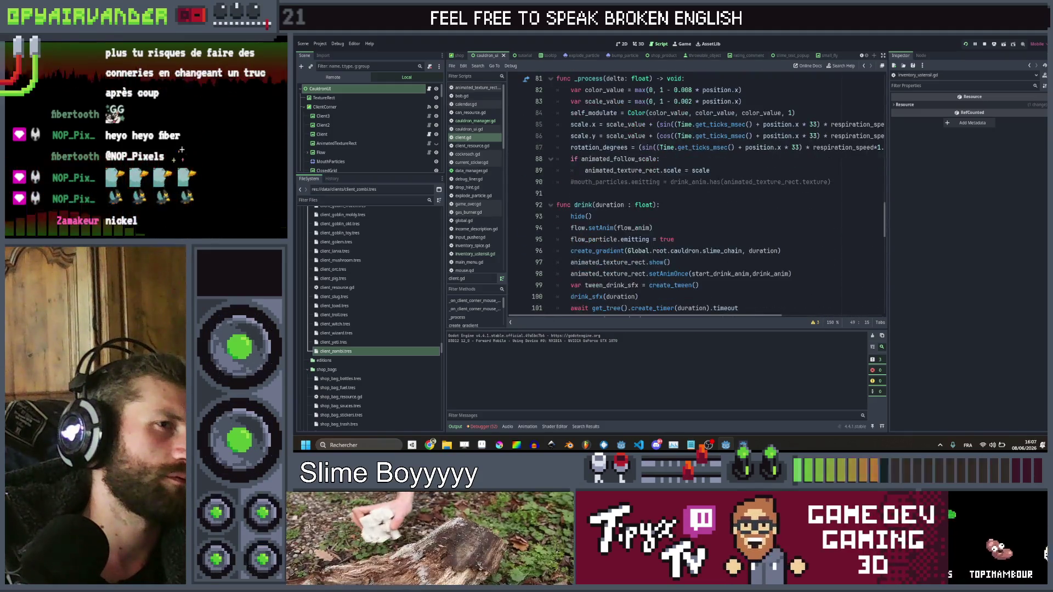
pyautogui.click(854, 183)
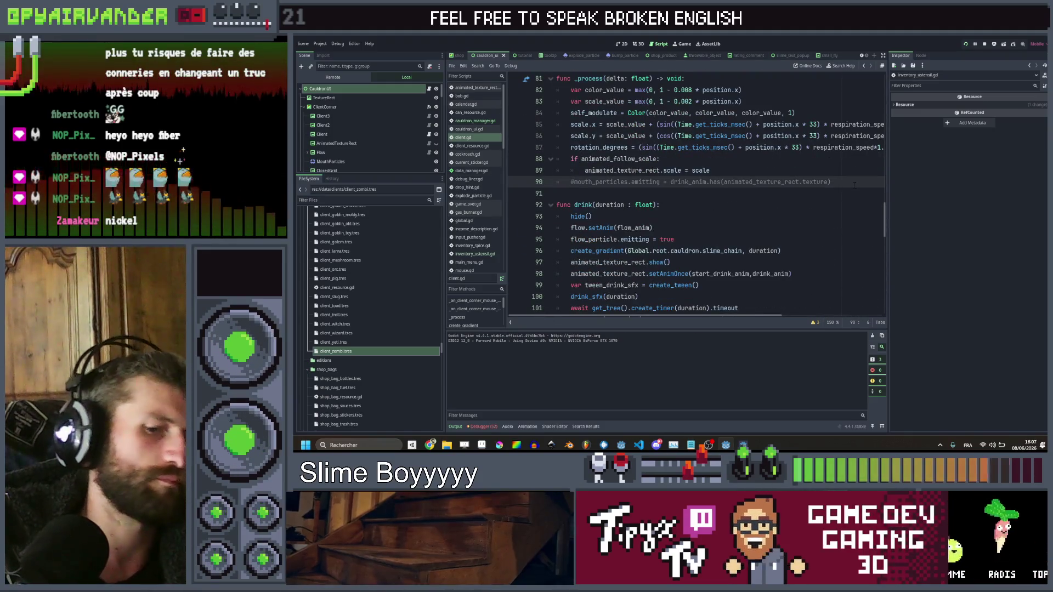
pyautogui.press('Home')
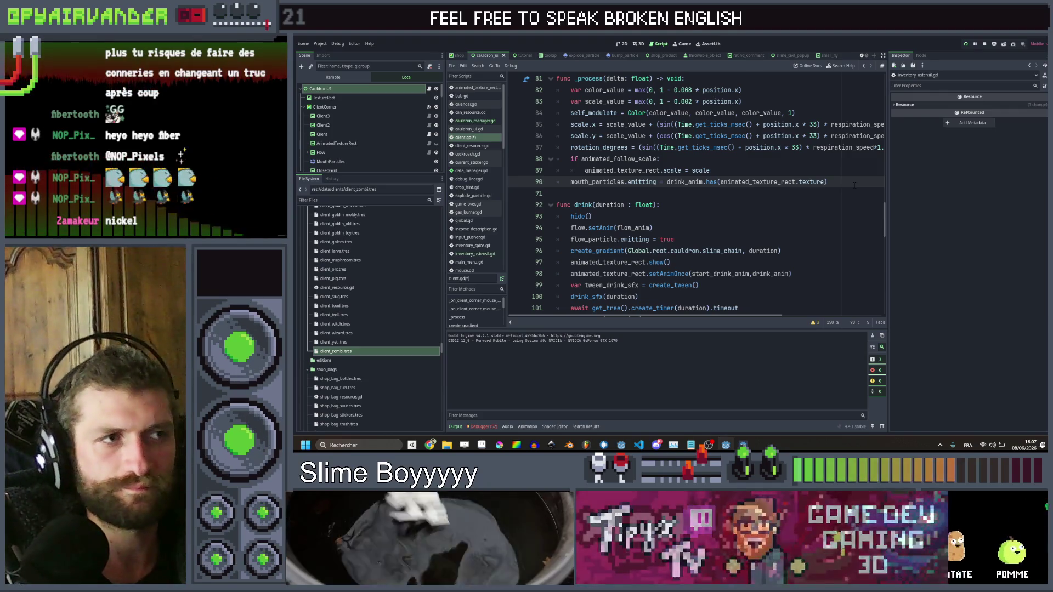
# Review the animated_follow_scale and animated_texture_rect lines 88–100, then save client.gd
pyautogui.doubleClick(620, 159)
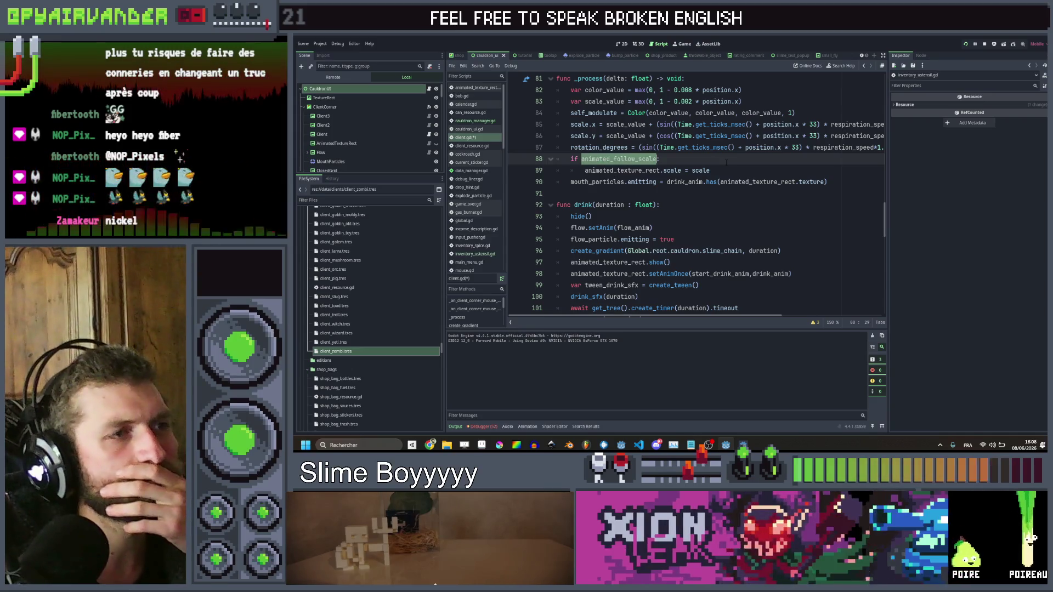
pyautogui.scroll(-3, 726, 162)
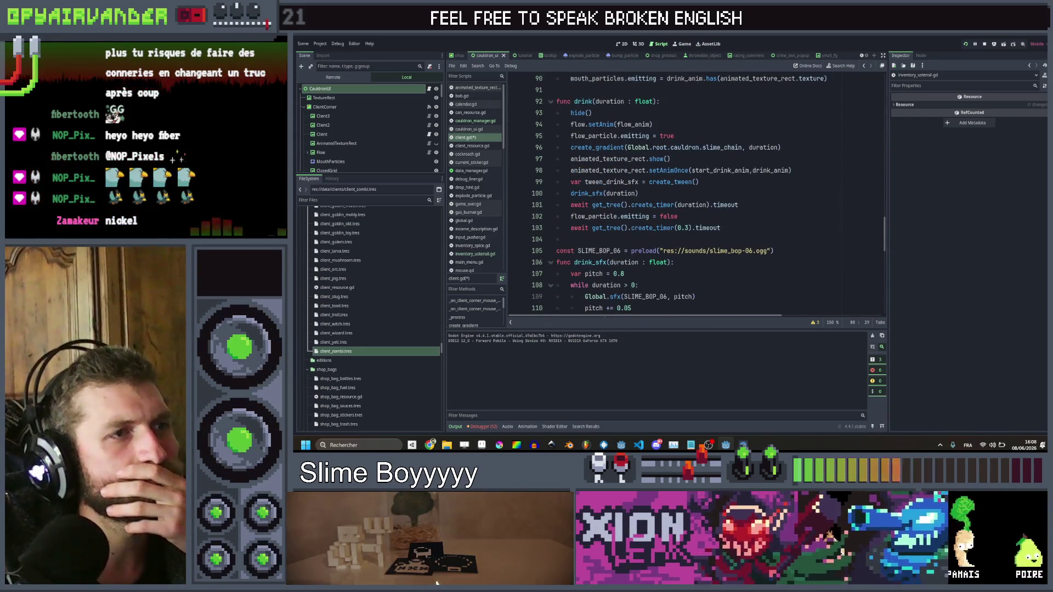
pyautogui.click(709, 195)
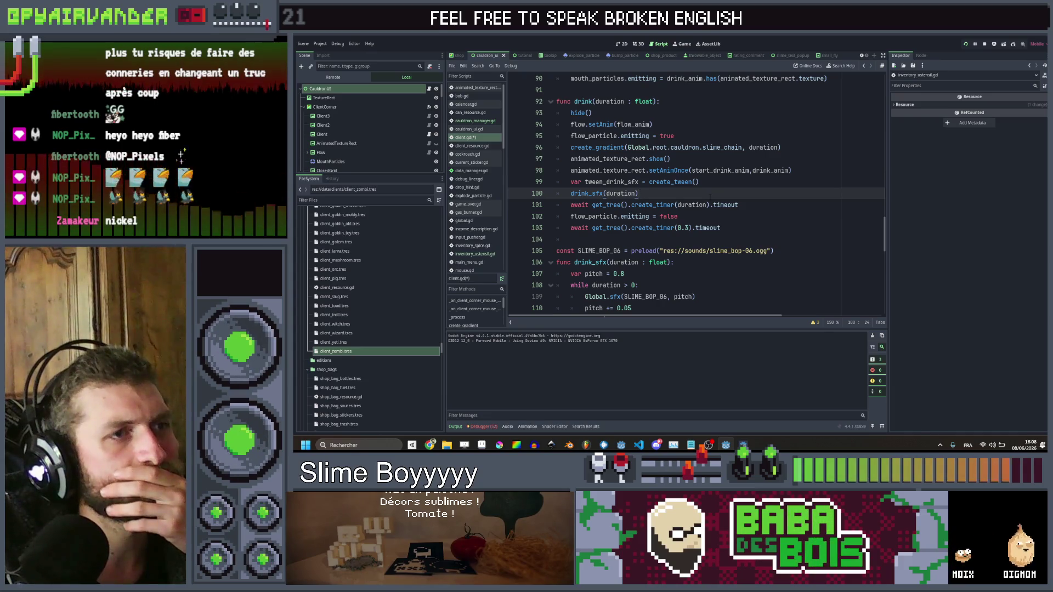
pyautogui.click(708, 133)
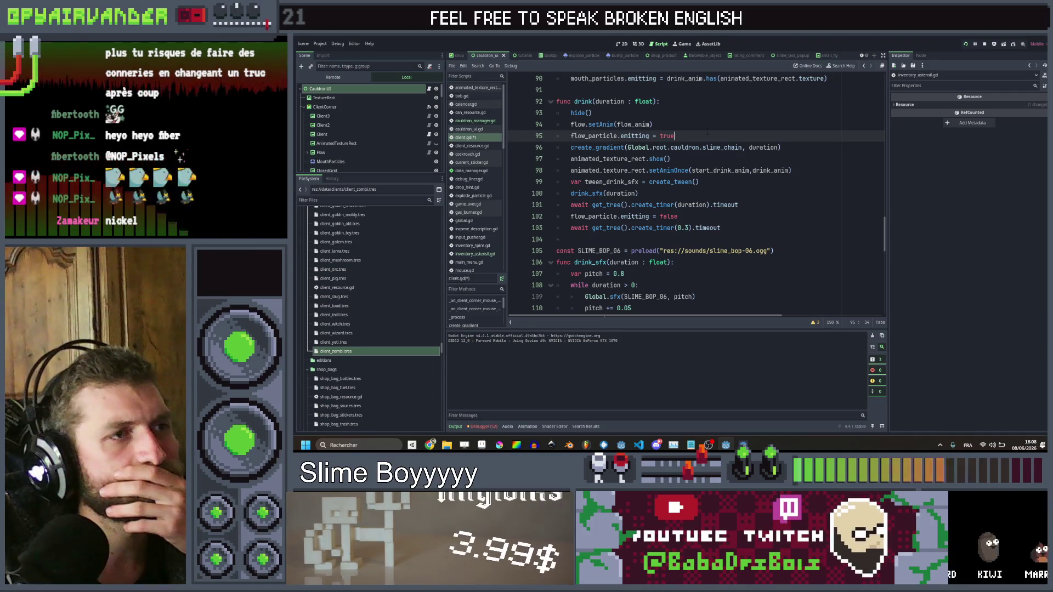
pyautogui.scroll(5, 707, 133)
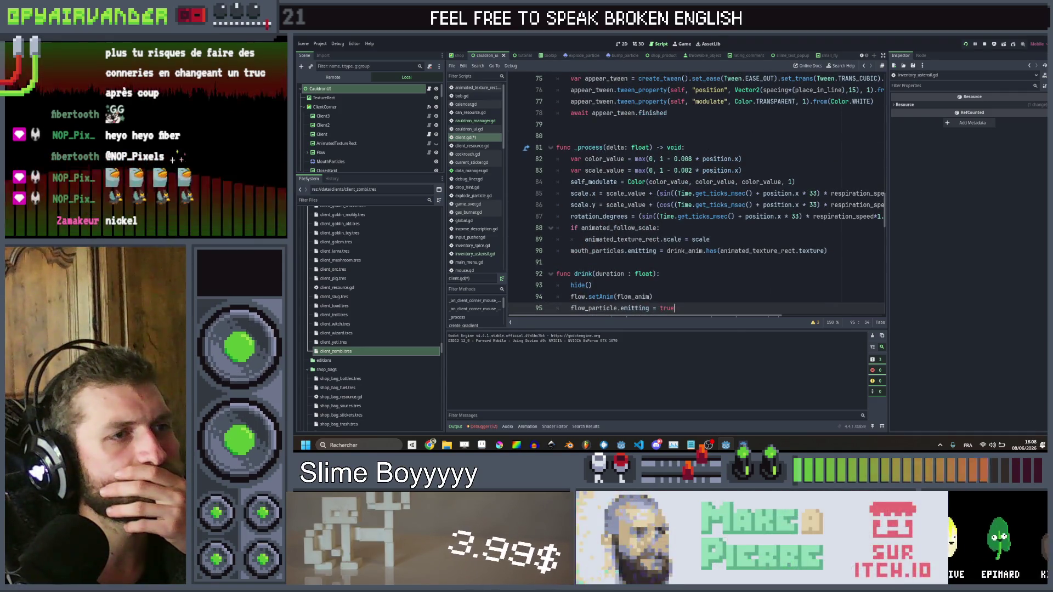
pyautogui.doubleClick(622, 239)
pyautogui.click(728, 240)
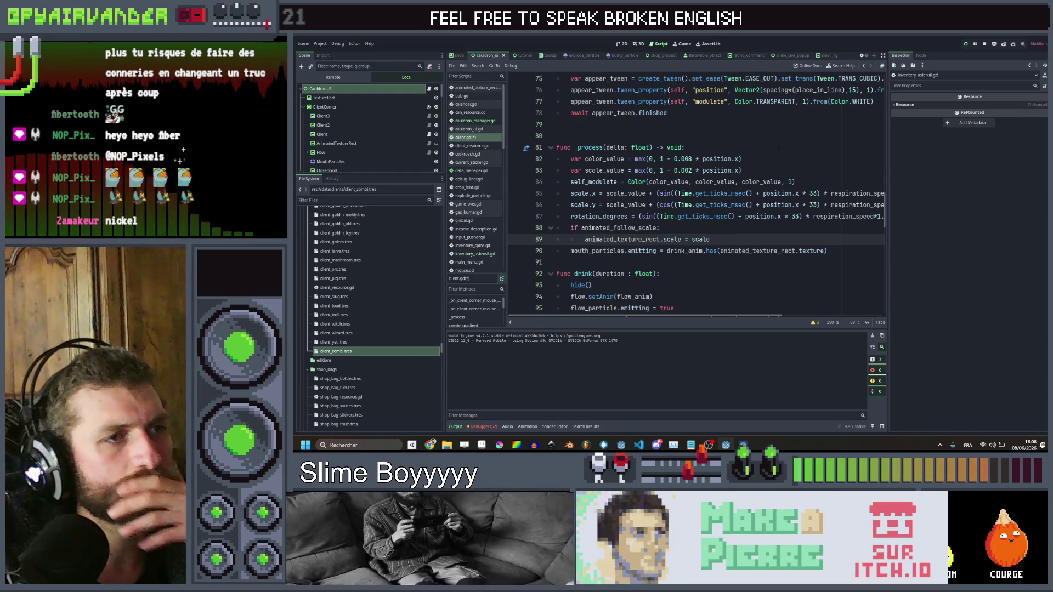
pyautogui.hotkey('ctrl', 's')
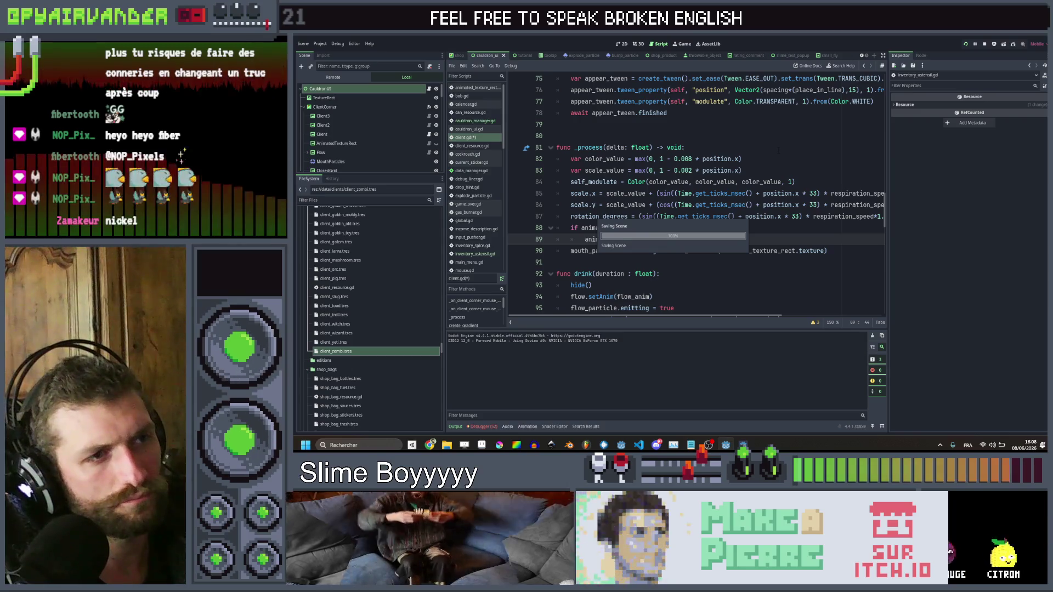
pyautogui.hscroll(5, 757, 175)
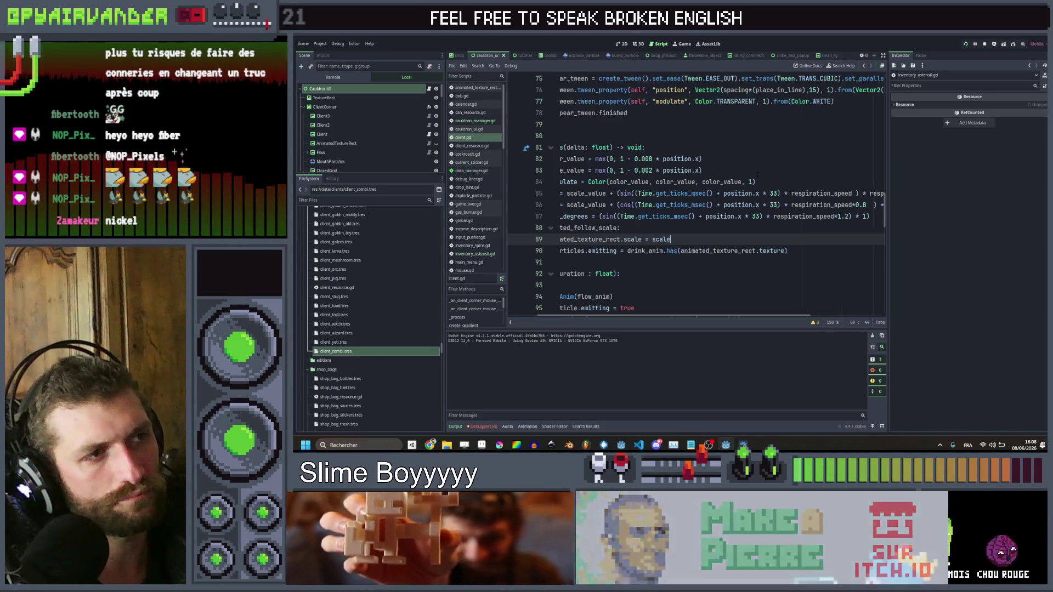
pyautogui.hscroll(-5, 757, 175)
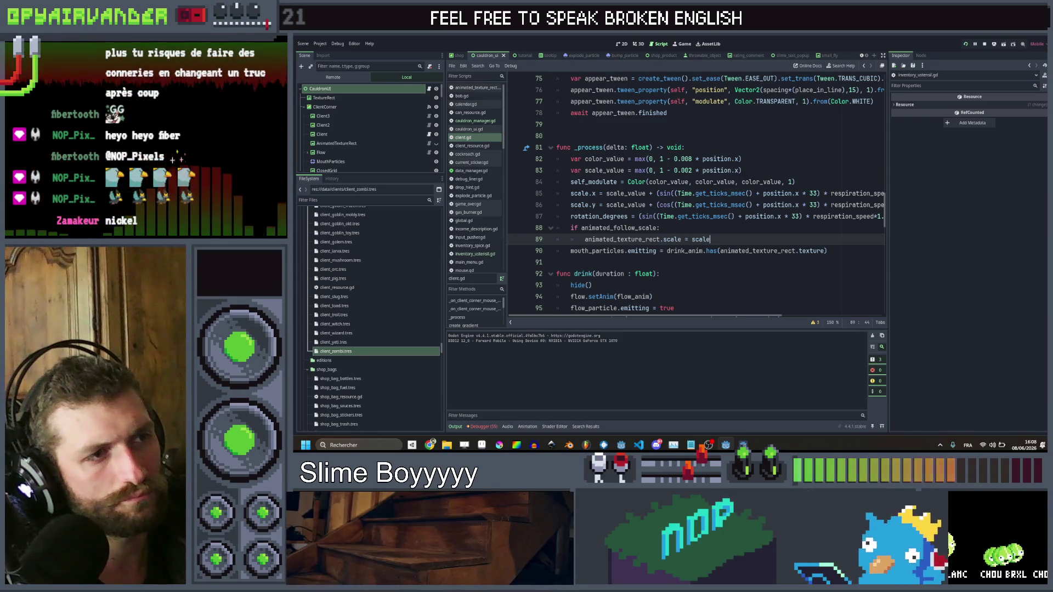
# Paste the scale.x and scale.y wobble lines under line 89, prefixed with animated_texture_rect.scale
pyautogui.moveTo(570, 193)
pyautogui.mouseDown()
pyautogui.moveTo(912, 203)
pyautogui.moveTo(827, 204)
pyautogui.mouseUp()
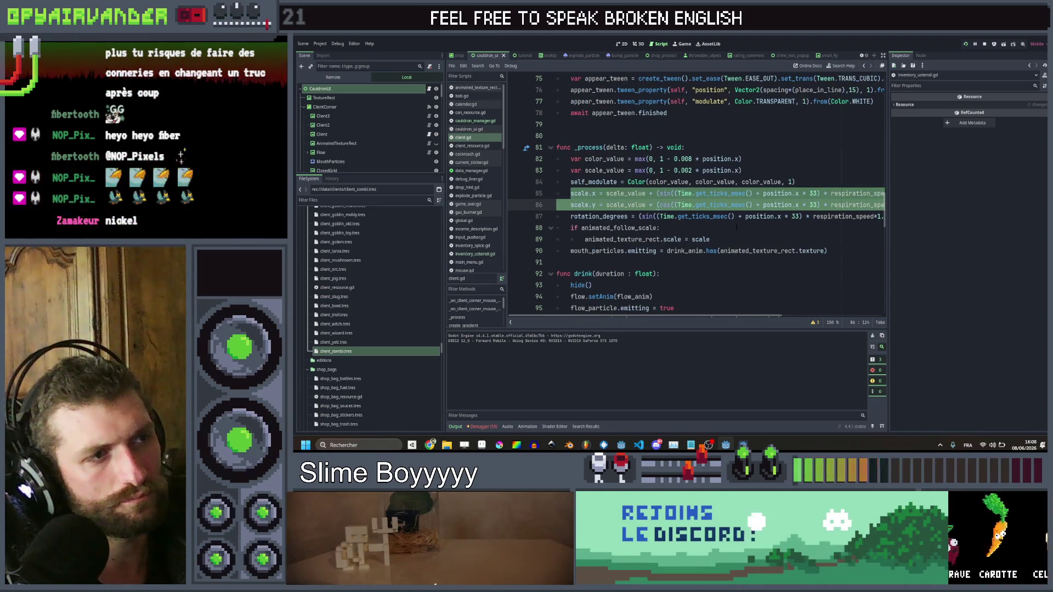
pyautogui.click(735, 240)
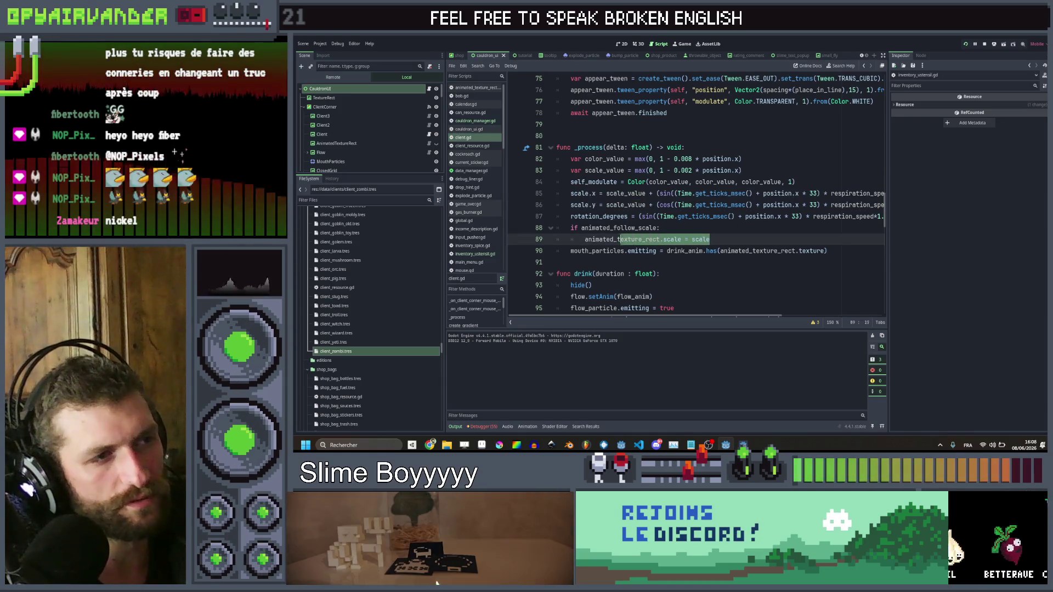
pyautogui.hotkey('ctrl', 'v')
pyautogui.hscroll(-3, 697, 192)
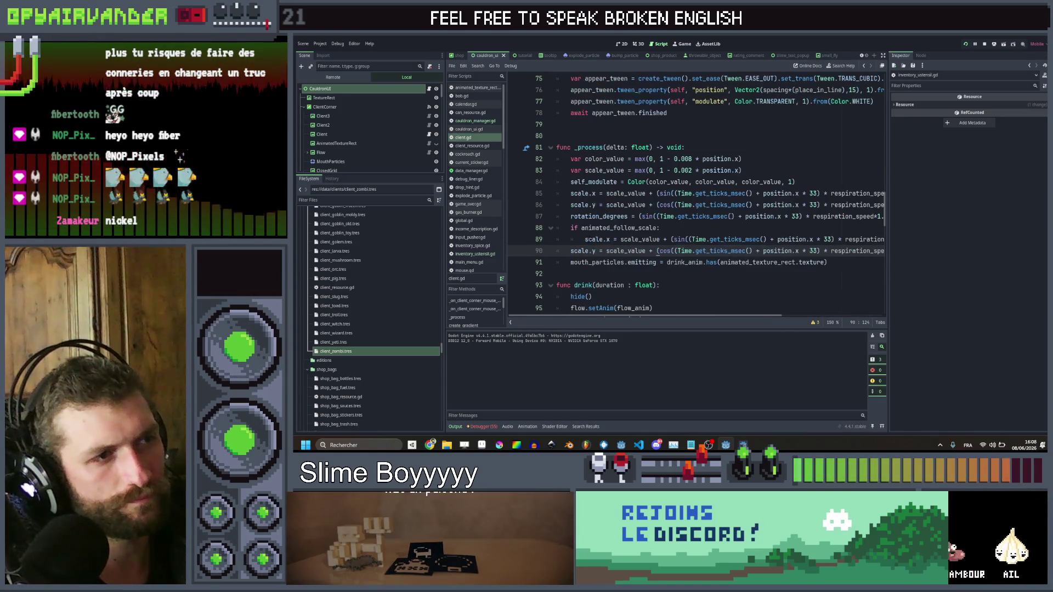
pyautogui.doubleClick(603, 228)
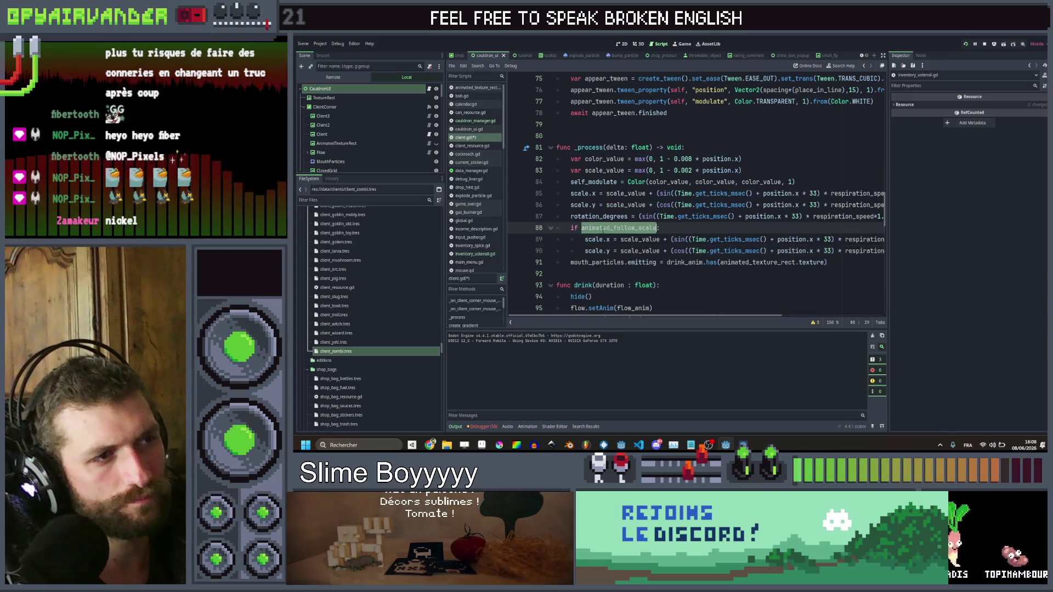
pyautogui.click(585, 240)
pyautogui.write('ani')
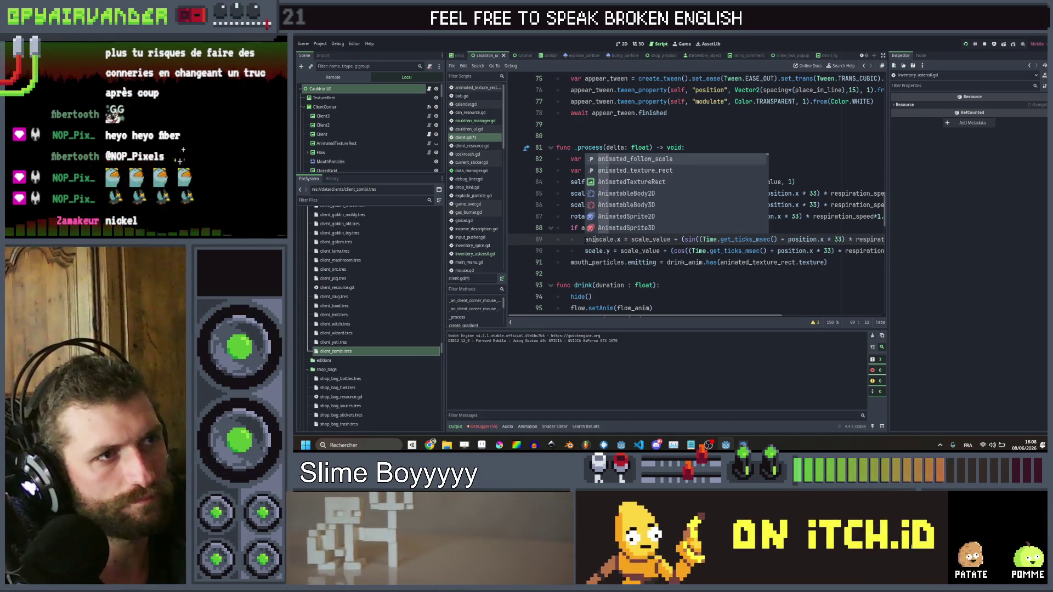
pyautogui.press('Down')
pyautogui.press('Return')
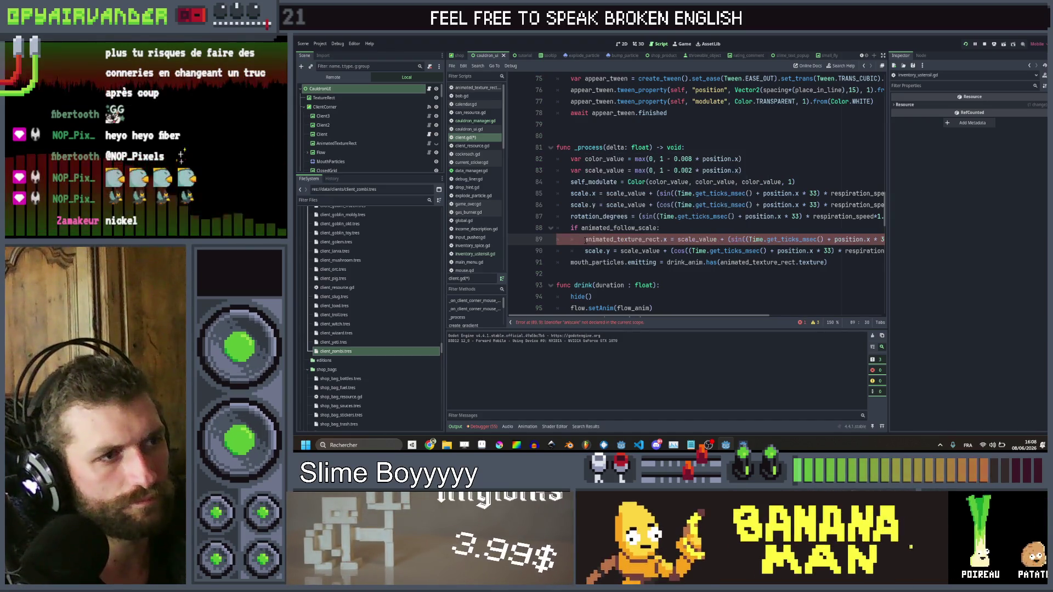
pyautogui.write('scale')
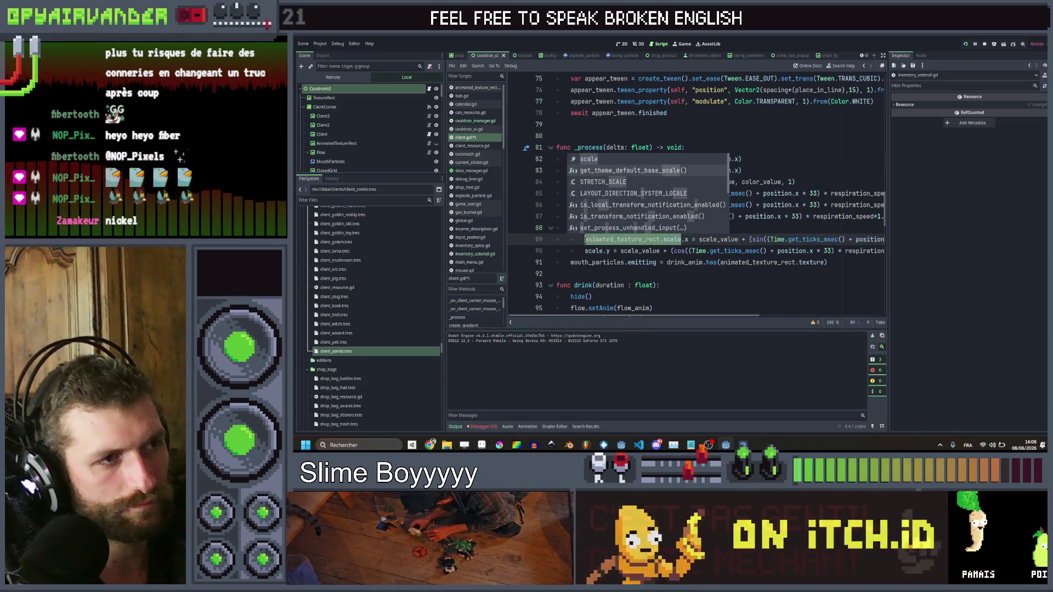
# Delete the 0.8 speed factor from the scale.y cos wobble on line 90
pyautogui.click(585, 250)
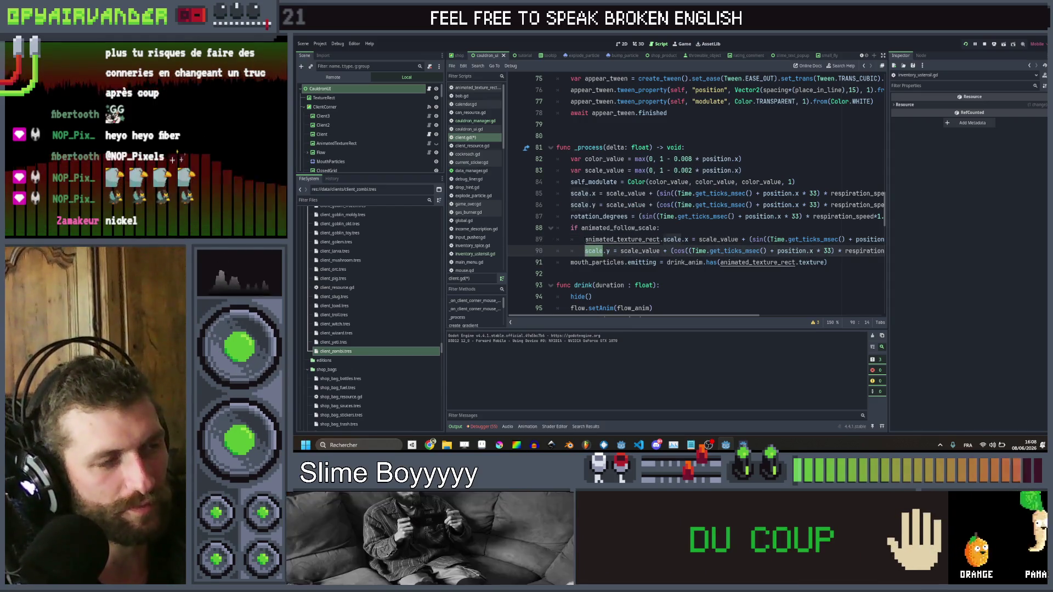
pyautogui.write('animated_texture_rect.')
pyautogui.hscroll(5, 702, 257)
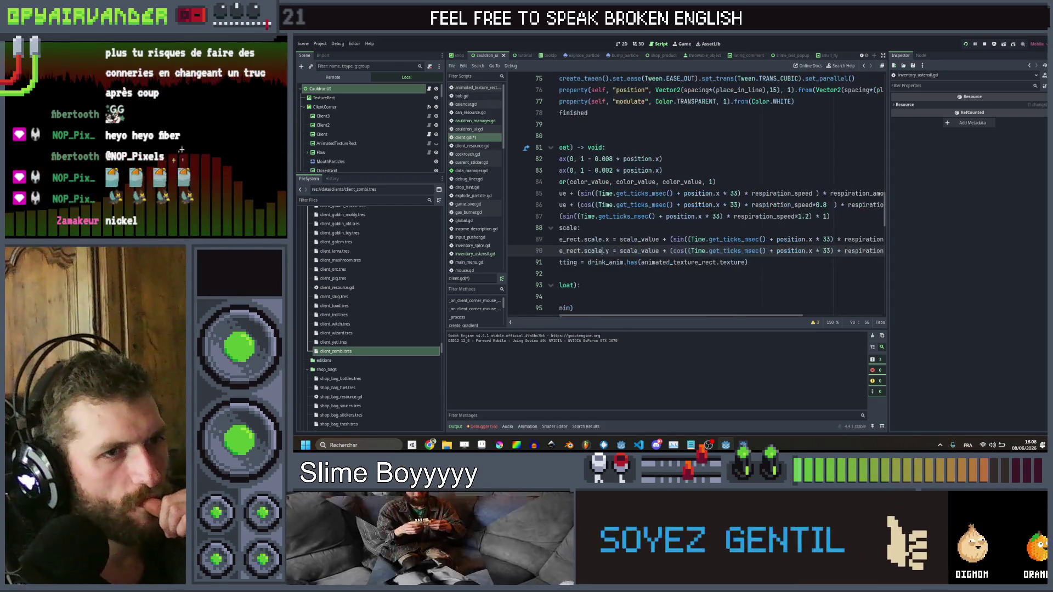
pyautogui.hscroll(1, 702, 257)
pyautogui.hscroll(-5, 702, 220)
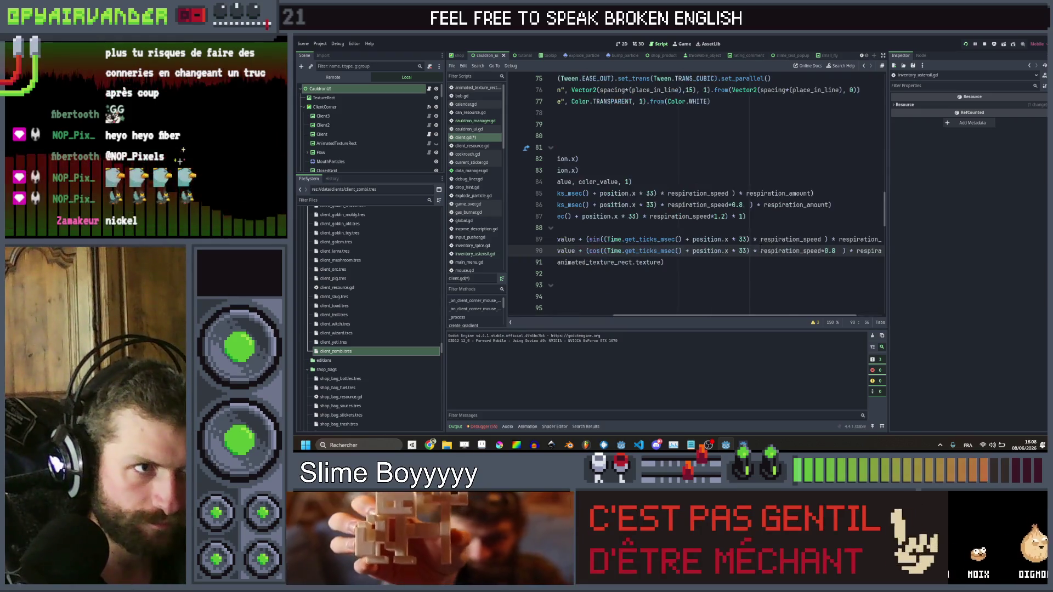
pyautogui.doubleClick(674, 251)
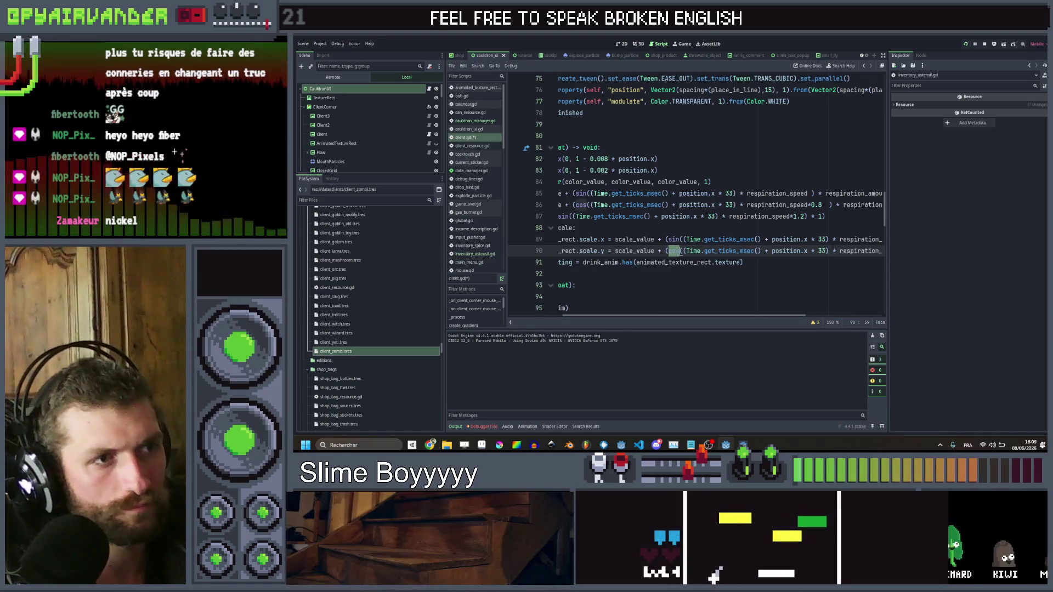
pyautogui.hscroll(5, 703, 220)
pyautogui.doubleClick(791, 251)
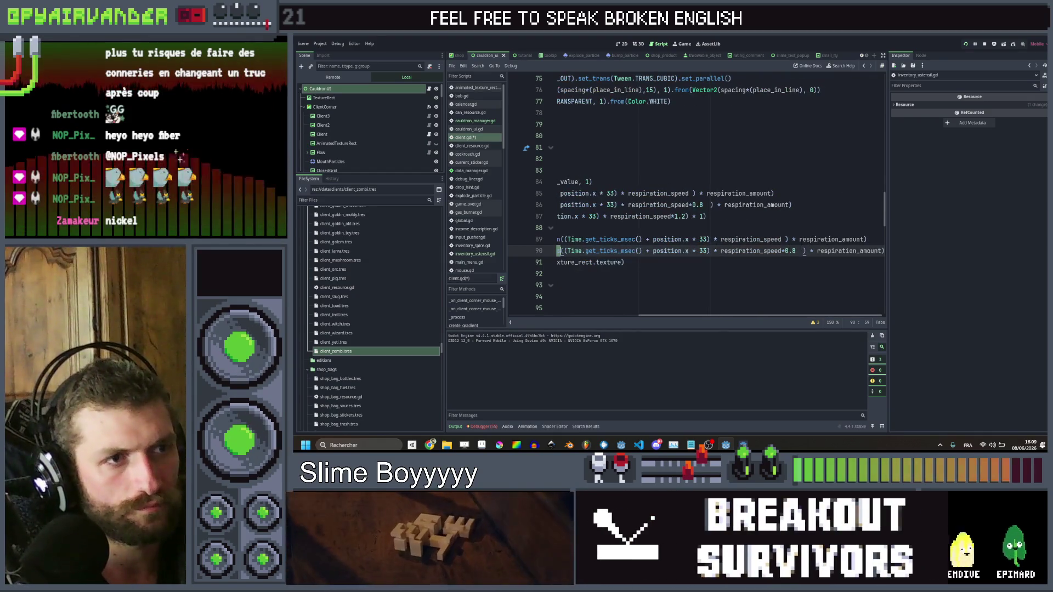
pyautogui.press('BackSpace')
pyautogui.press('BackSpace')
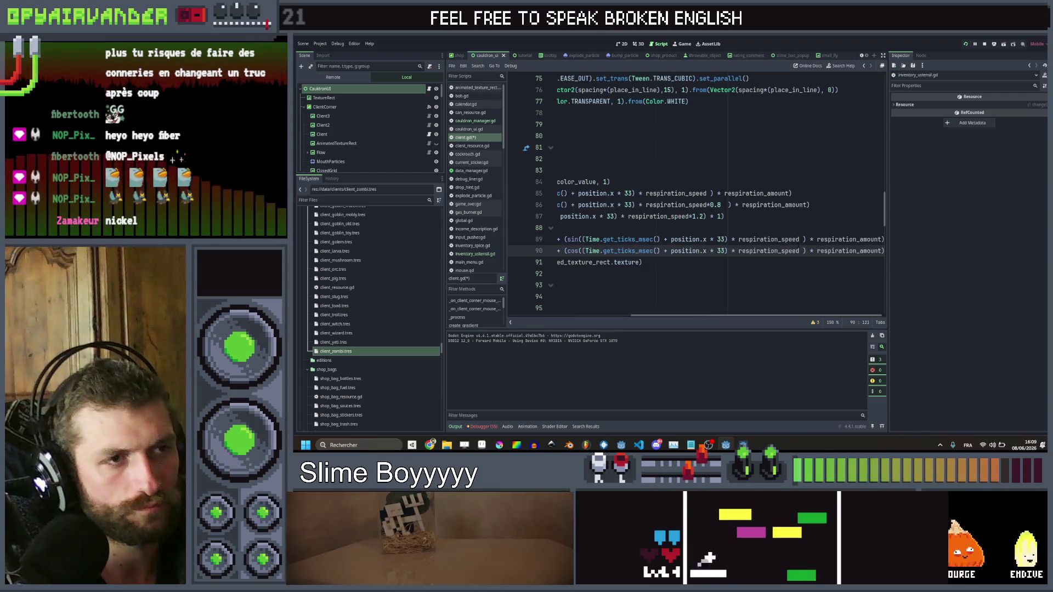
pyautogui.click(804, 240)
pyautogui.scroll(9, 790, 233)
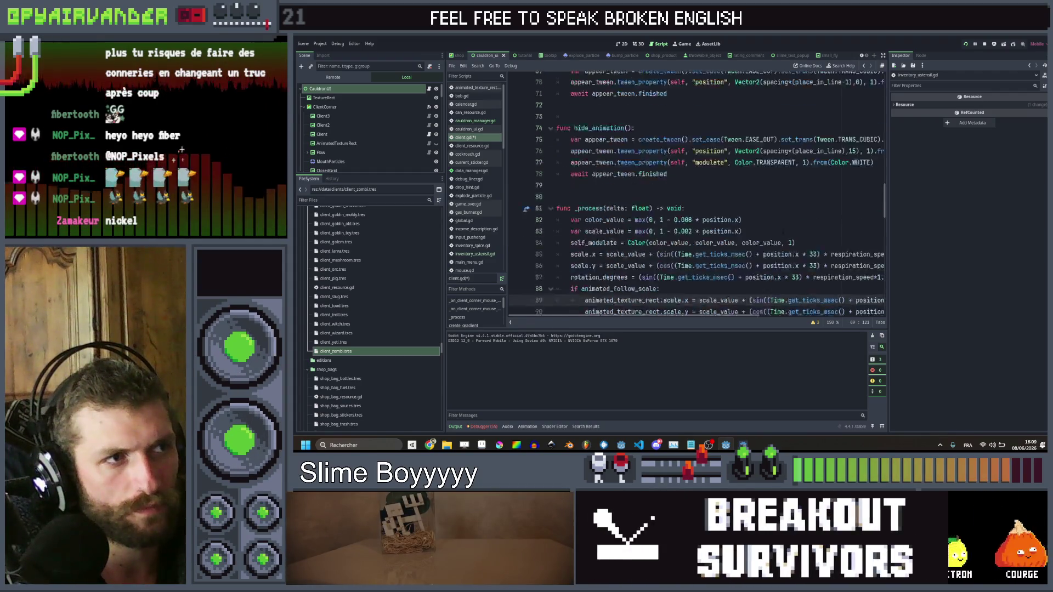
pyautogui.scroll(15, 785, 232)
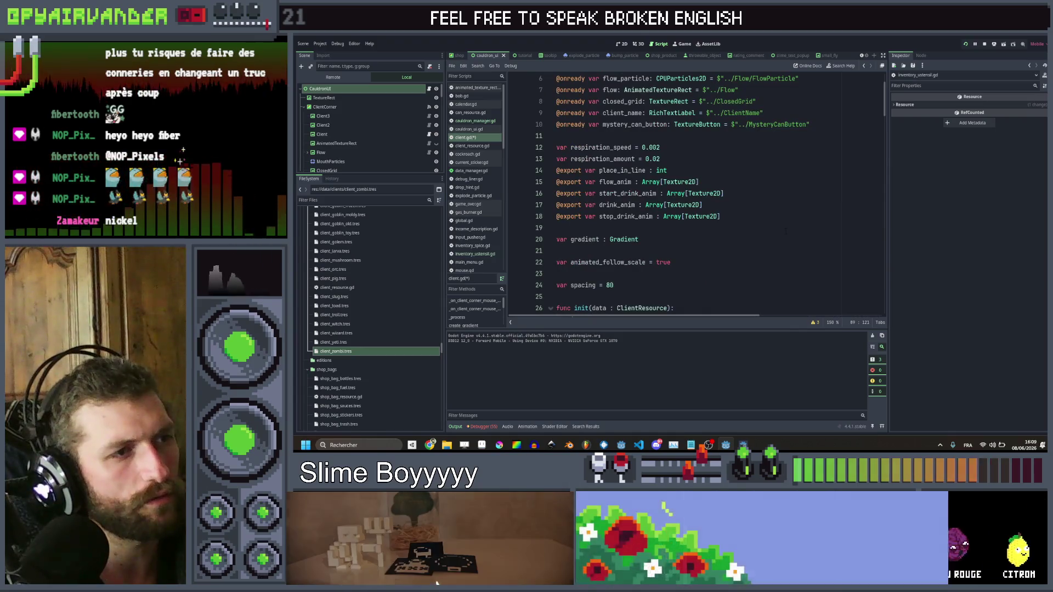
# Append 5 and 5.0 multipliers to the respiration terms on wobble lines 89–90
pyautogui.scroll(-20, 785, 231)
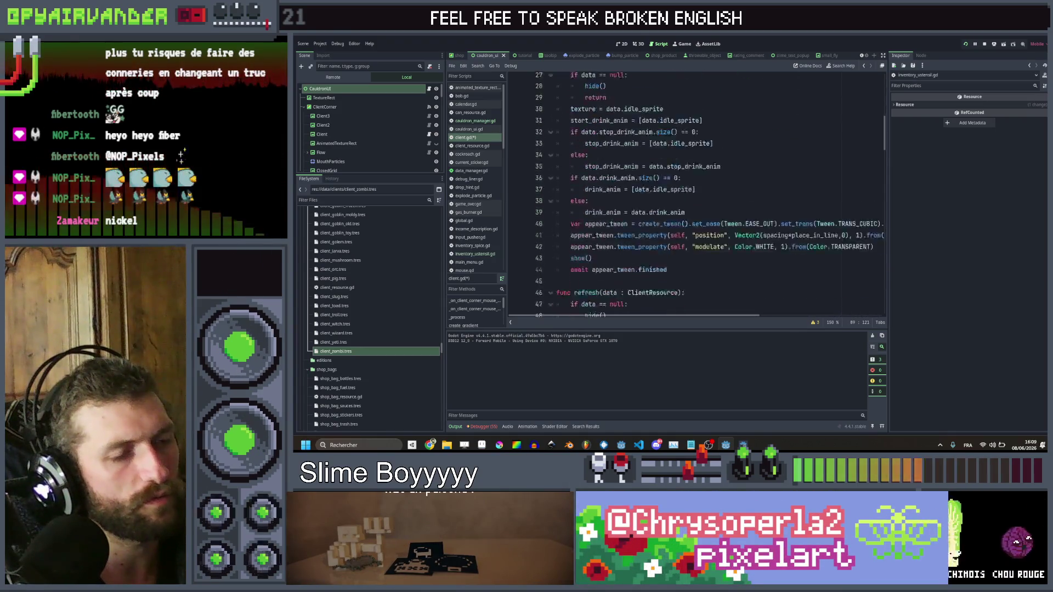
pyautogui.scroll(-6, 758, 160)
pyautogui.hscroll(5, 758, 160)
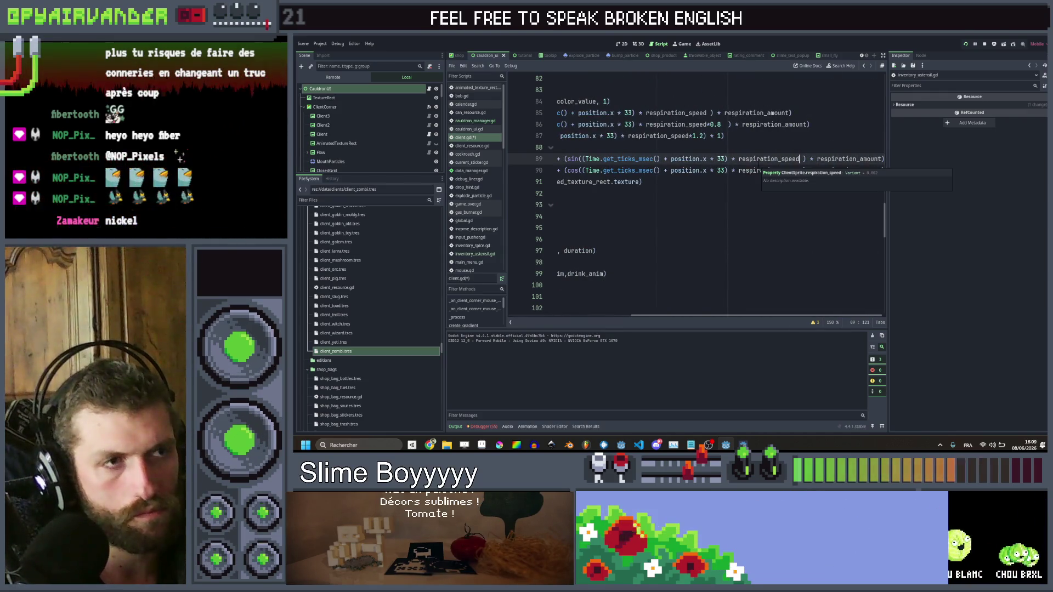
pyautogui.write('* ')
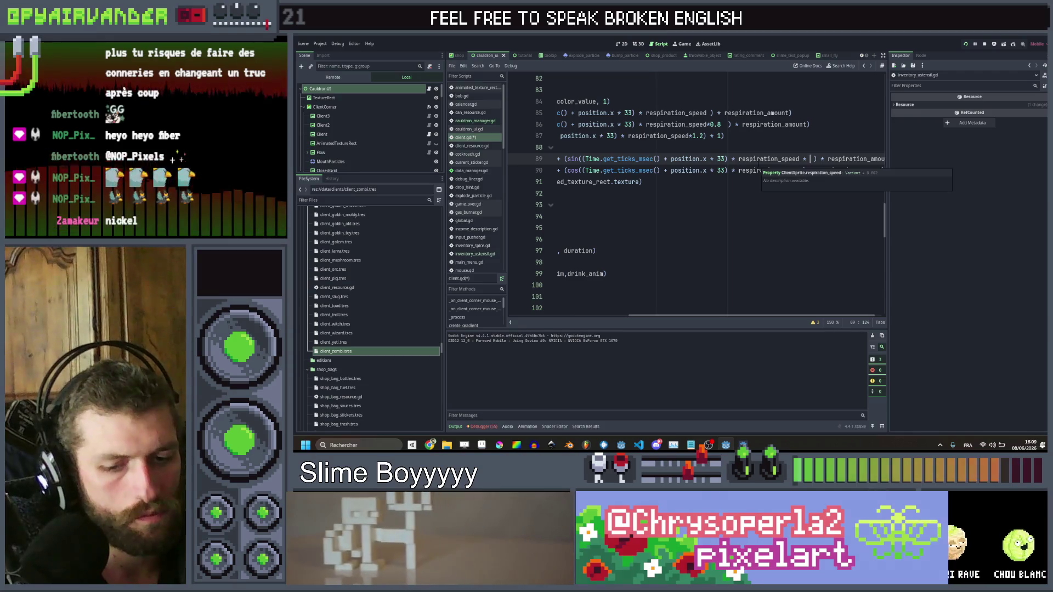
pyautogui.write('5')
pyautogui.press('Down')
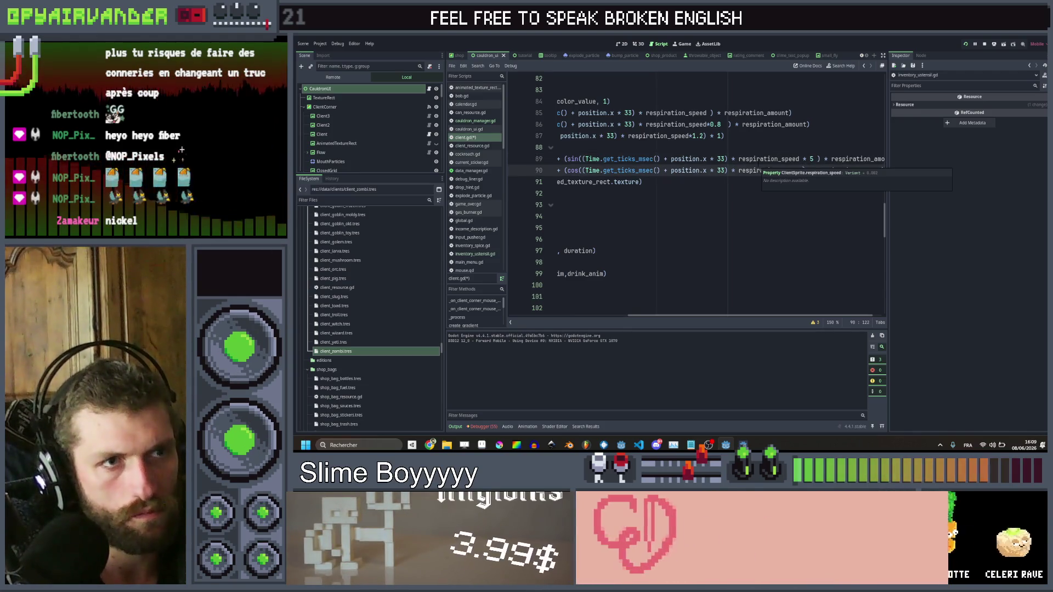
pyautogui.write('*')
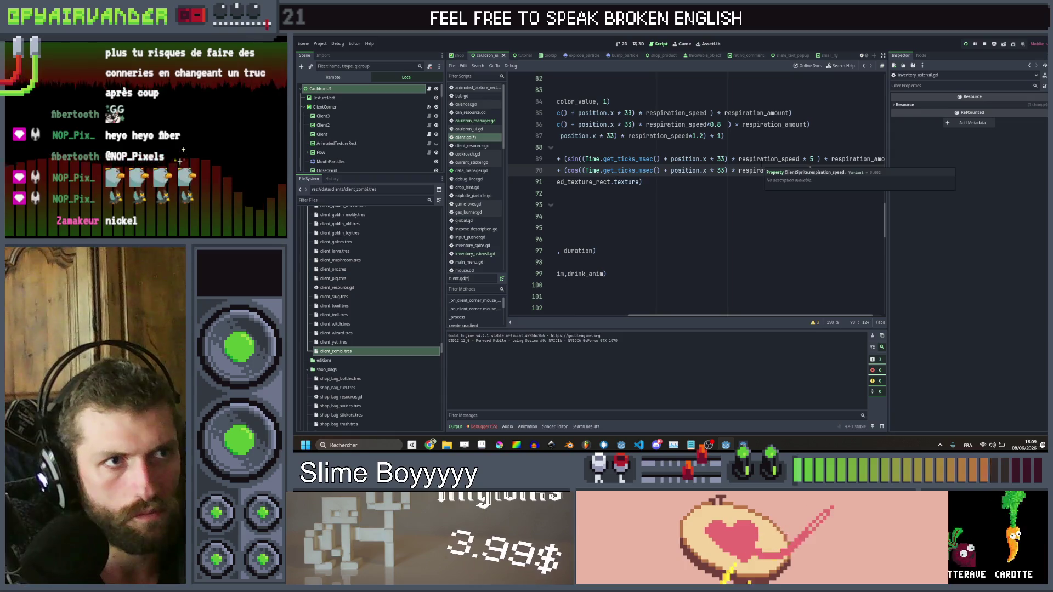
pyautogui.press('Up')
pyautogui.press('Up')
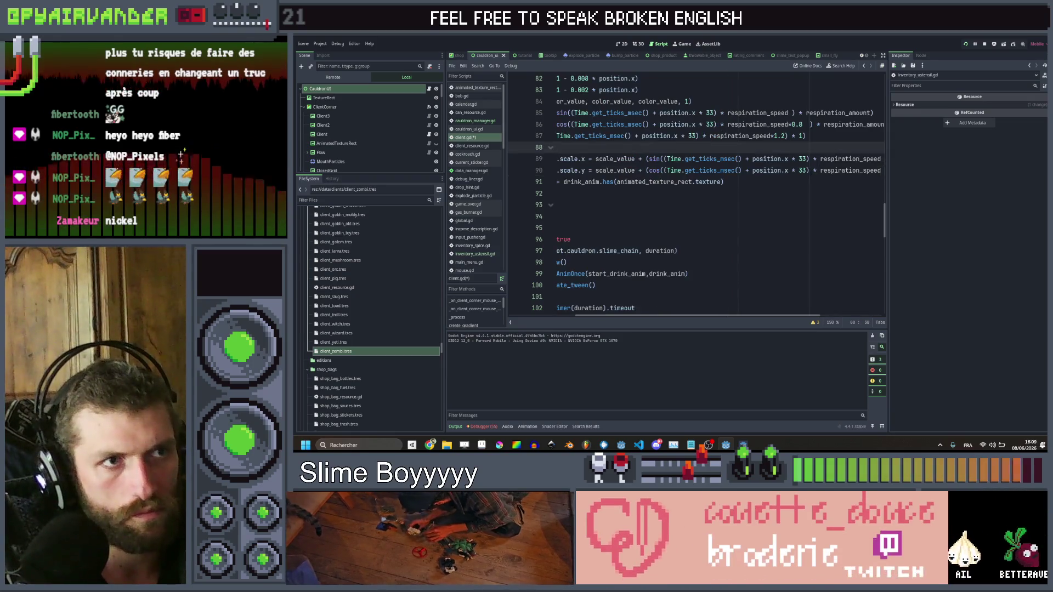
pyautogui.press('Down')
pyautogui.press('Down')
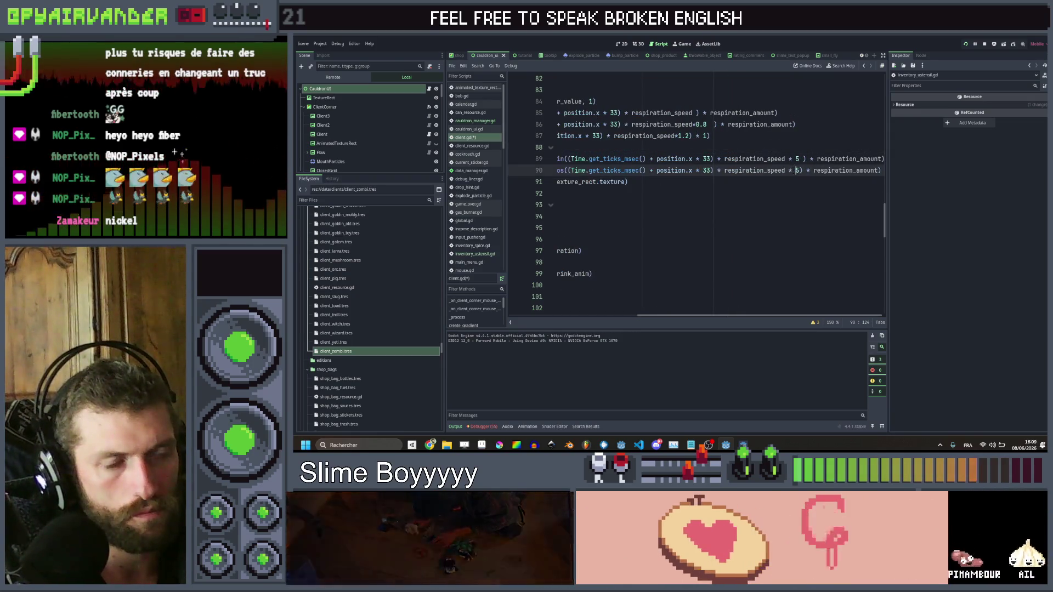
pyautogui.press('Up')
pyautogui.press('End')
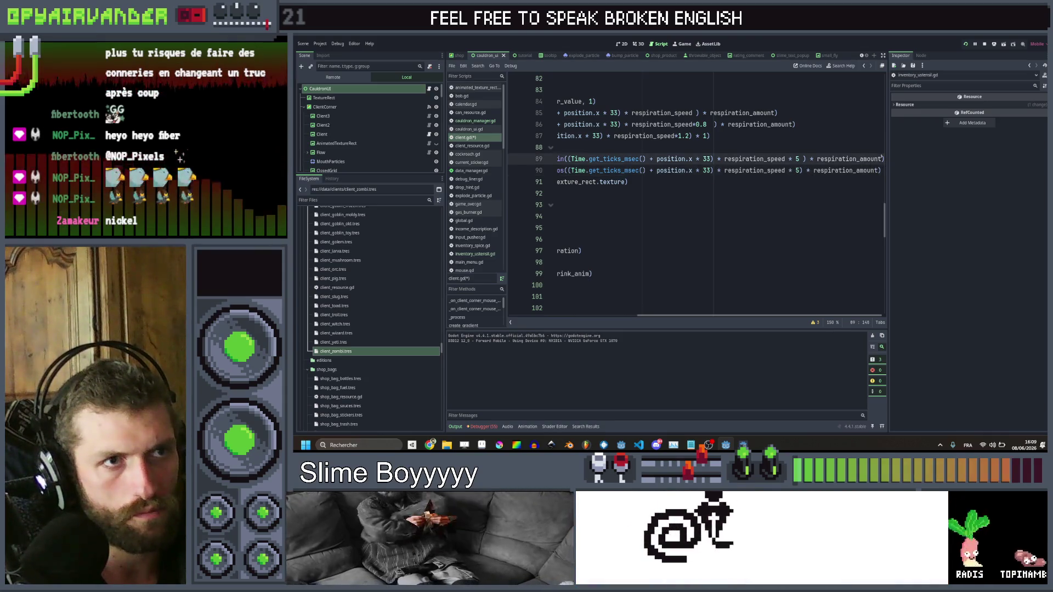
pyautogui.write('*5')
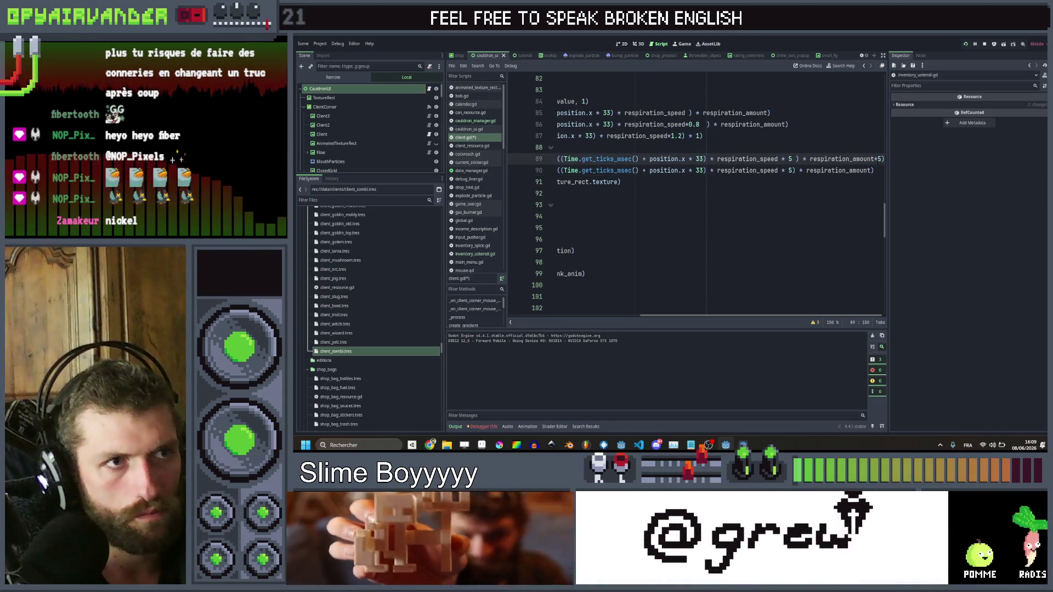
pyautogui.write('.0')
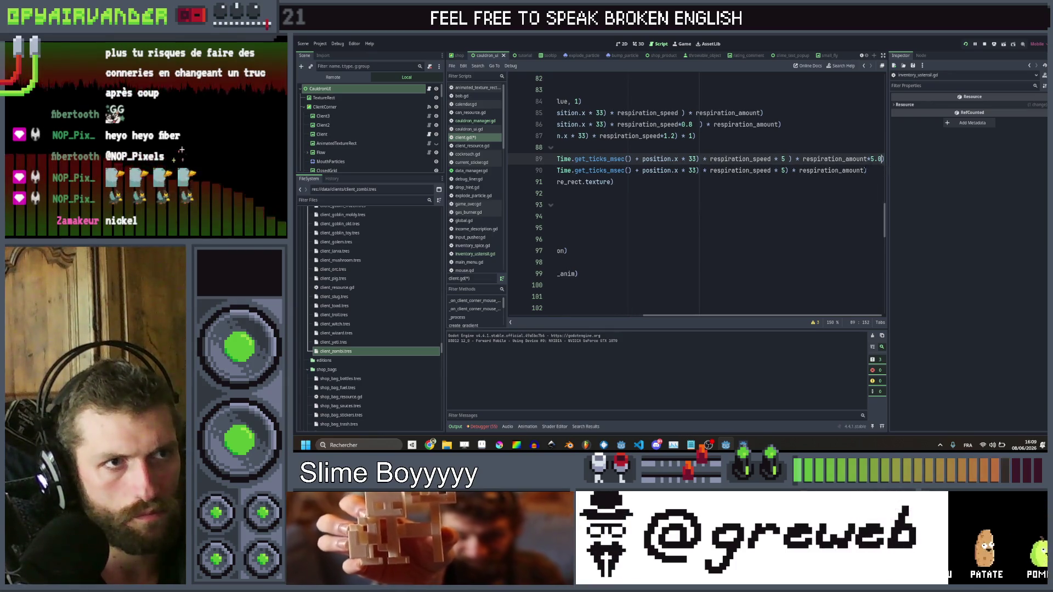
# Make the line 90 multiplier 5.0, save client.gd, and relaunch the game
pyautogui.click(865, 170)
pyautogui.write('*5.0')
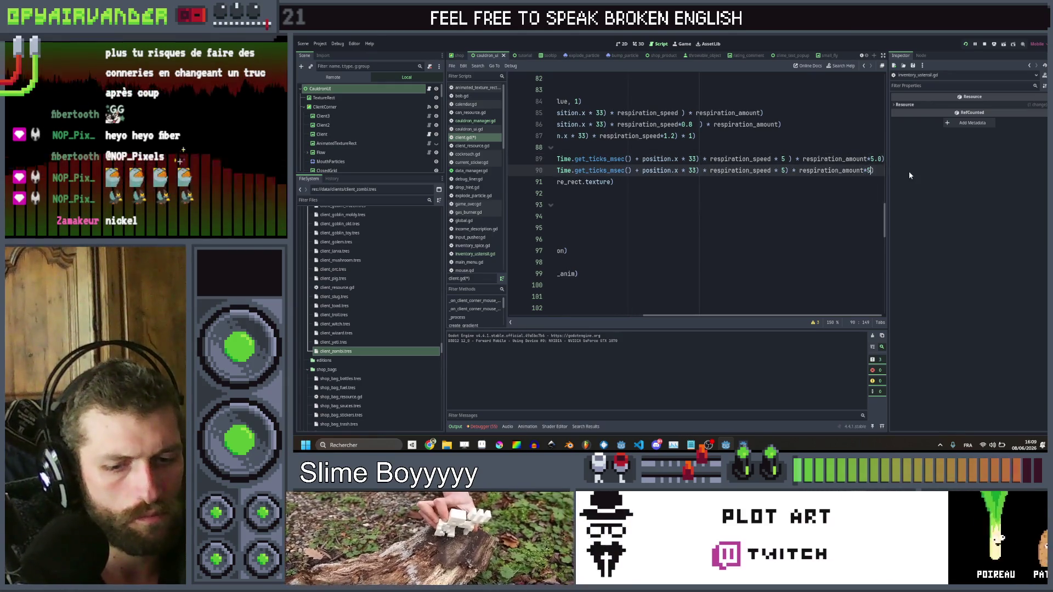
pyautogui.hscroll(-5, 713, 176)
pyautogui.hscroll(5, 643, 178)
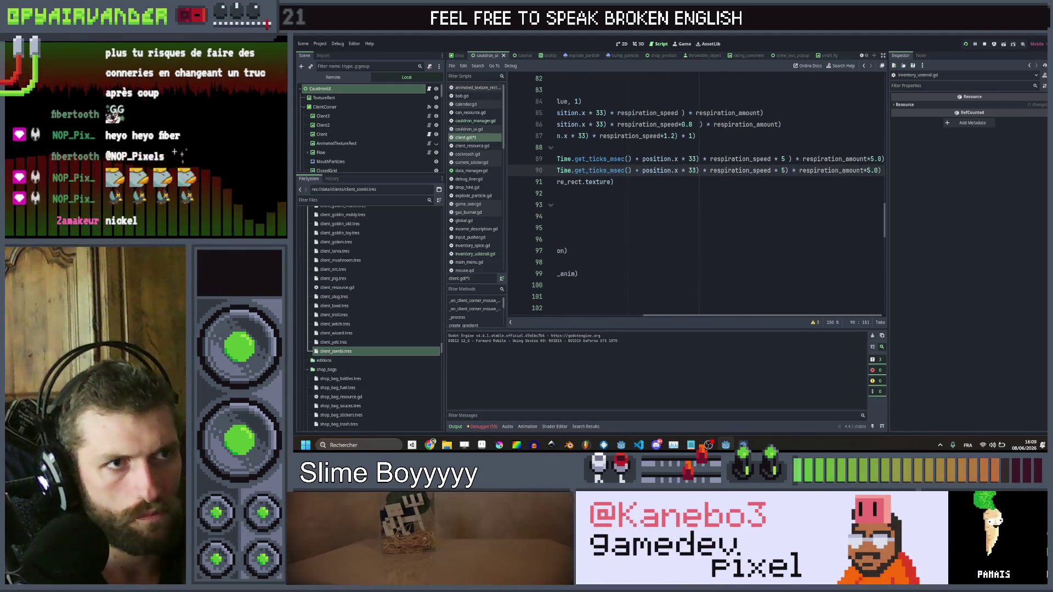
pyautogui.click(865, 171)
pyautogui.click(868, 159)
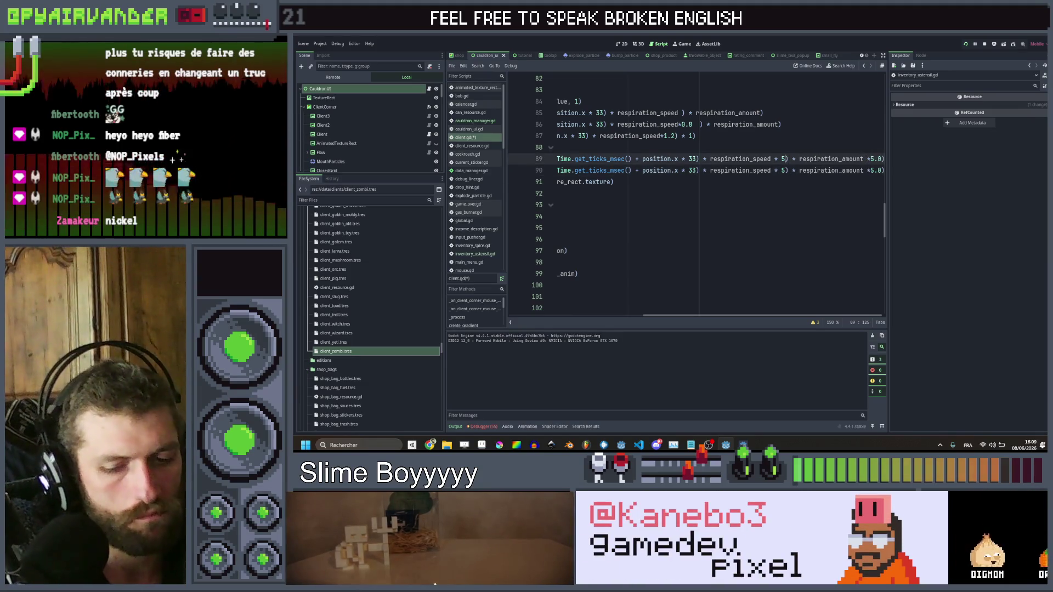
pyautogui.write('.0)')
pyautogui.click(786, 170)
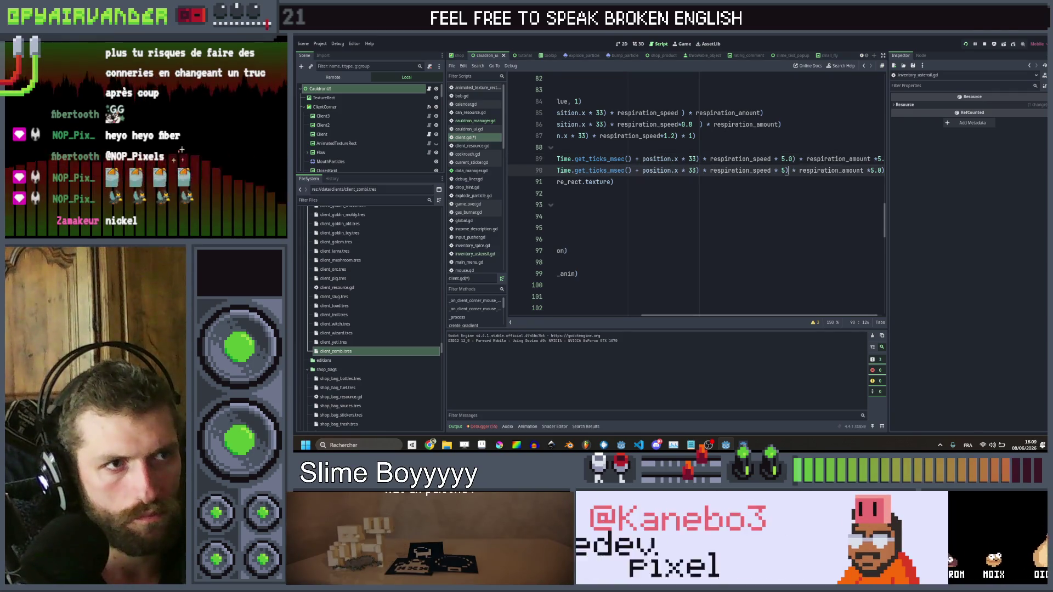
pyautogui.write('.0')
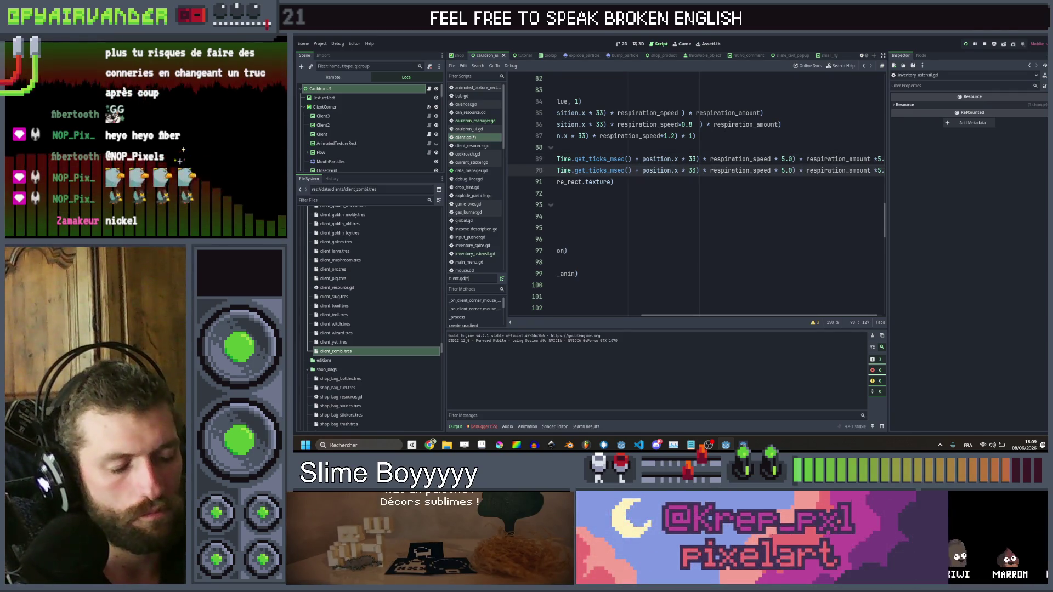
pyautogui.hotkey('ctrl', 's')
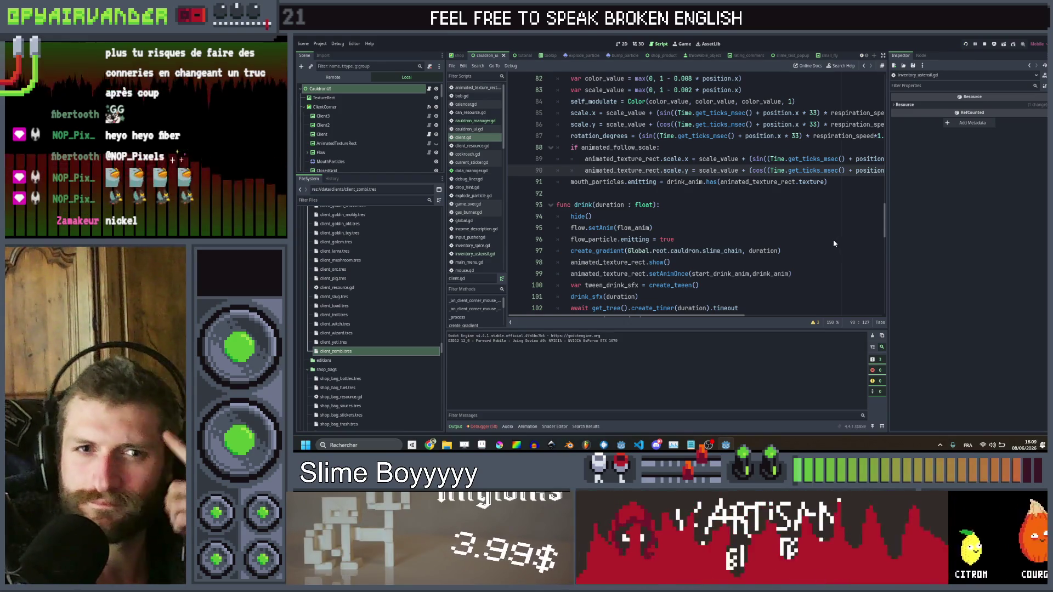
pyautogui.press('F5')
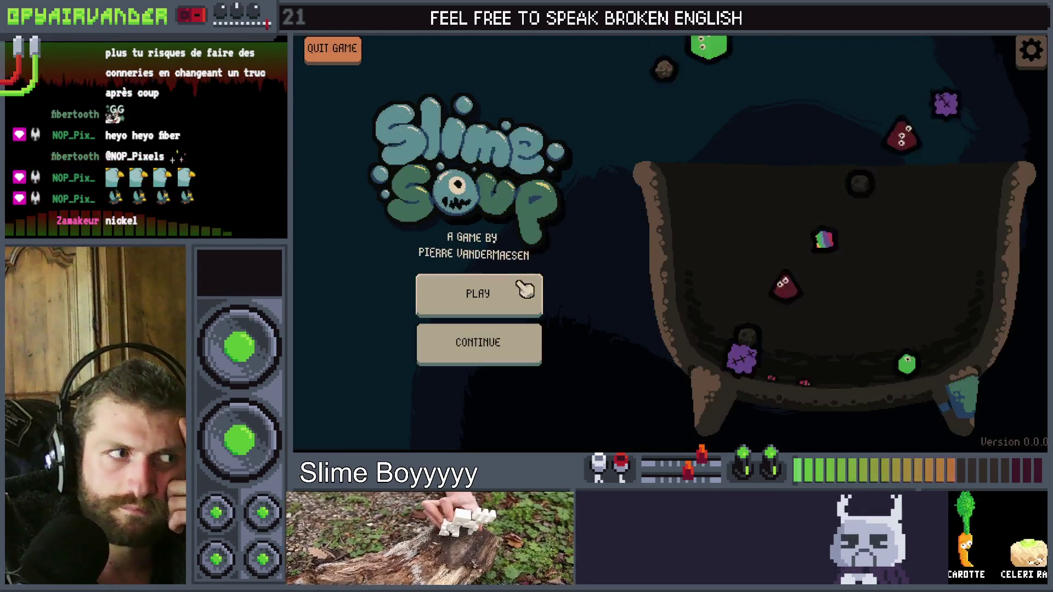
# Play a new game, empty the left slime can into the cauldron, then close with F8
pyautogui.click(523, 289)
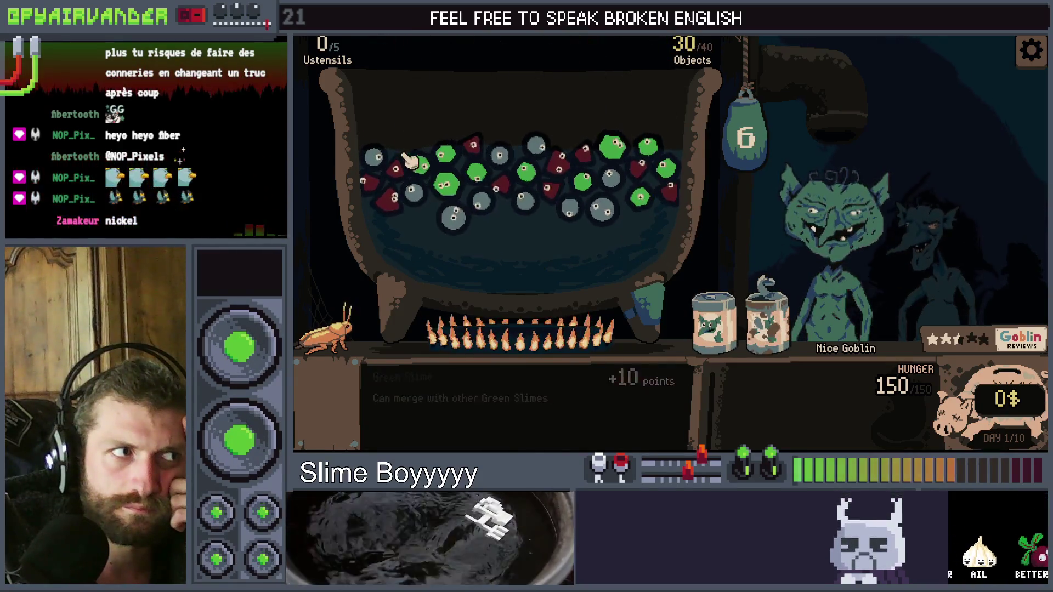
pyautogui.moveTo(714, 324); pyautogui.dragTo(491, 241)
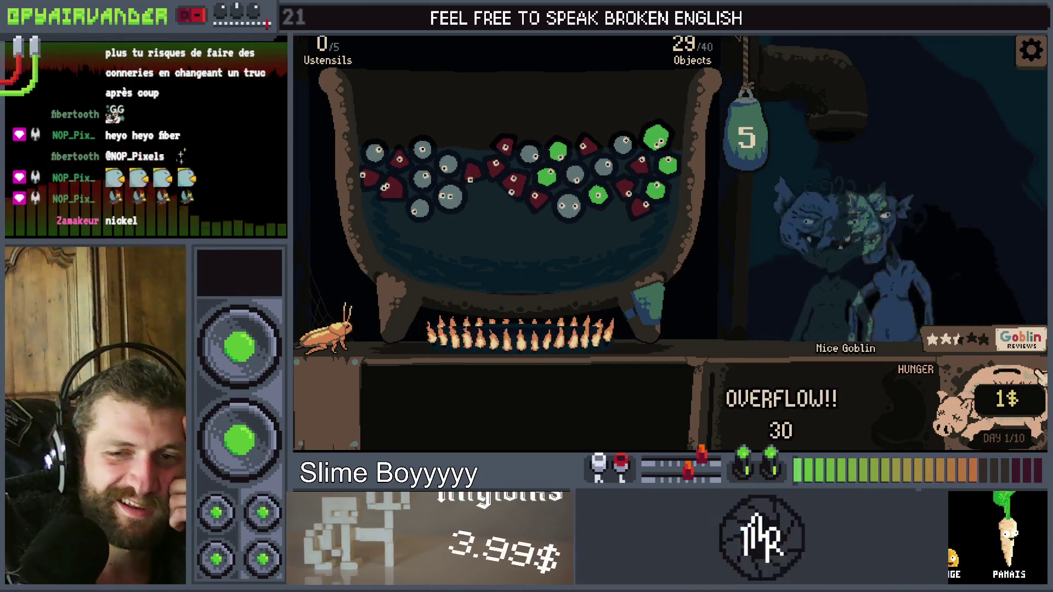
pyautogui.press('F8')
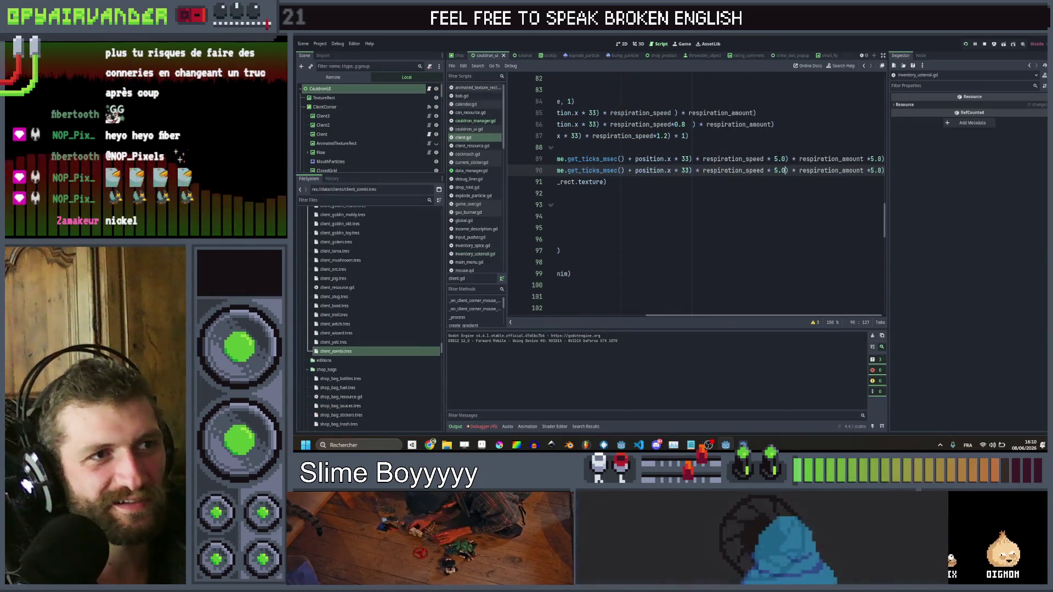
# Change the horizontal wobble speed factor on line 89 from respiration_speed * 5.0 to 10.0
pyautogui.doubleClick(777, 158)
pyautogui.write('10')
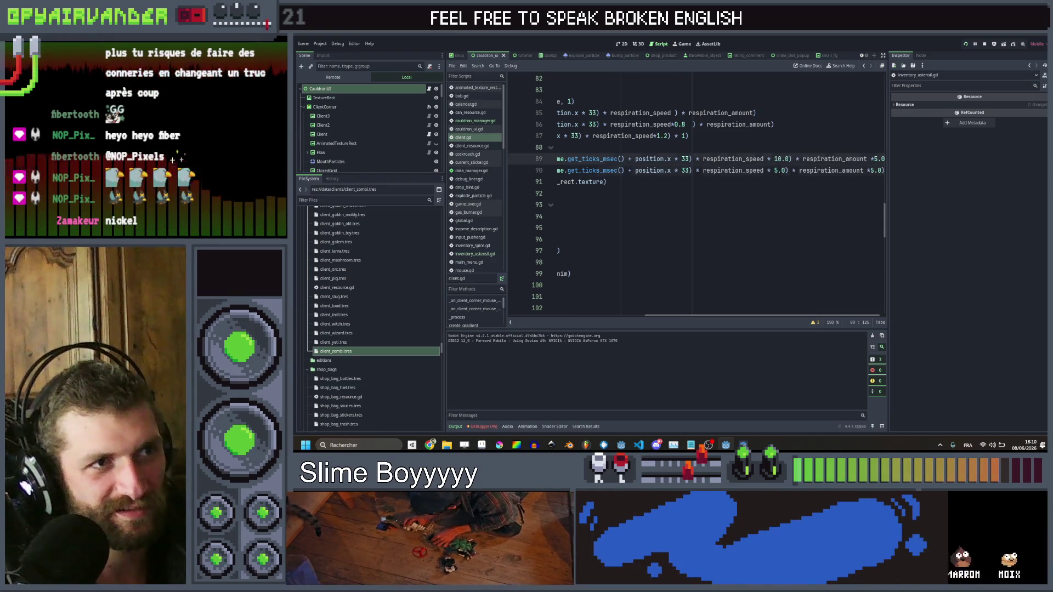
pyautogui.write('1')
pyautogui.click(819, 148)
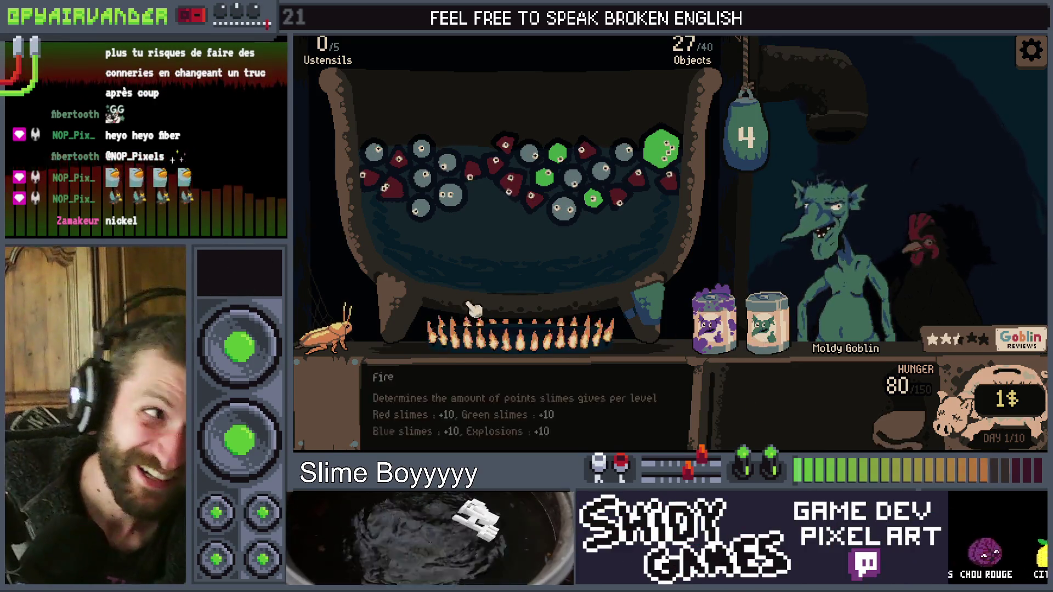
# Score slime chains and red clusters, drop another slime, and trigger an explosion to feed the Moldy Goblin
pyautogui.moveTo(606, 214)
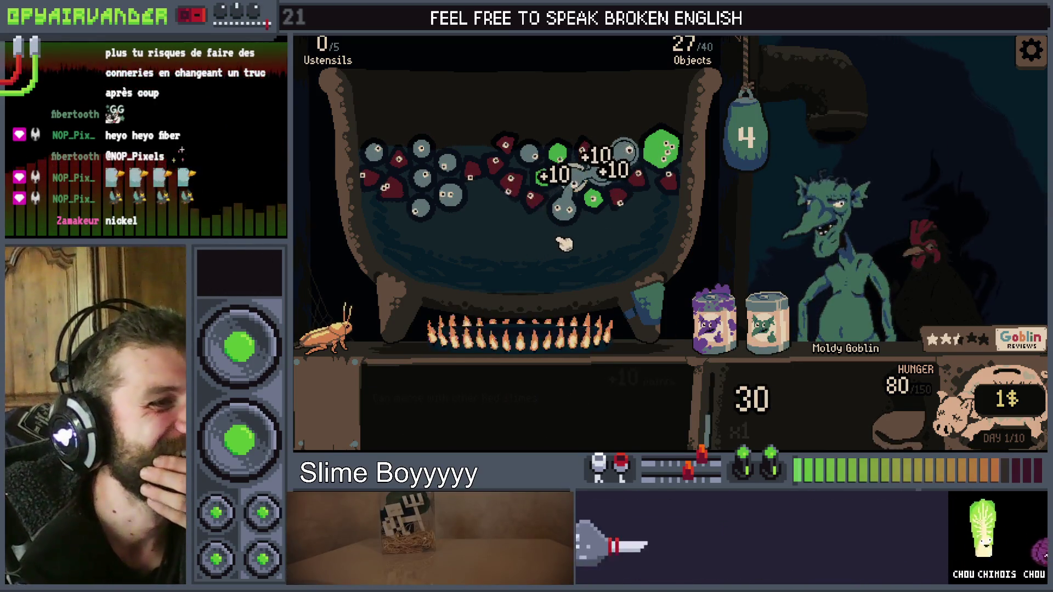
pyautogui.click(564, 208)
pyautogui.click(779, 141)
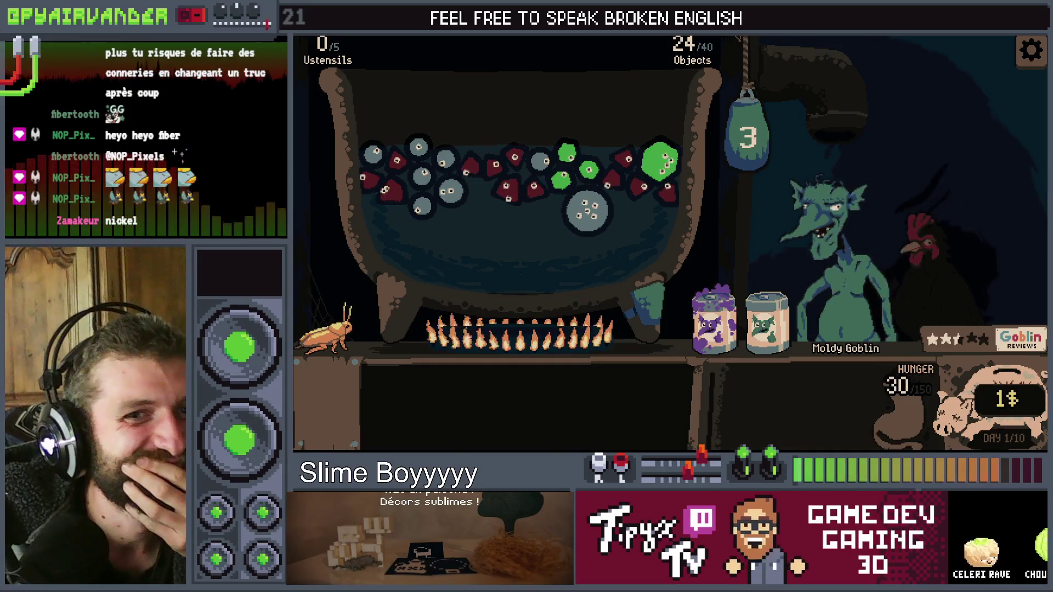
pyautogui.moveTo(475, 174)
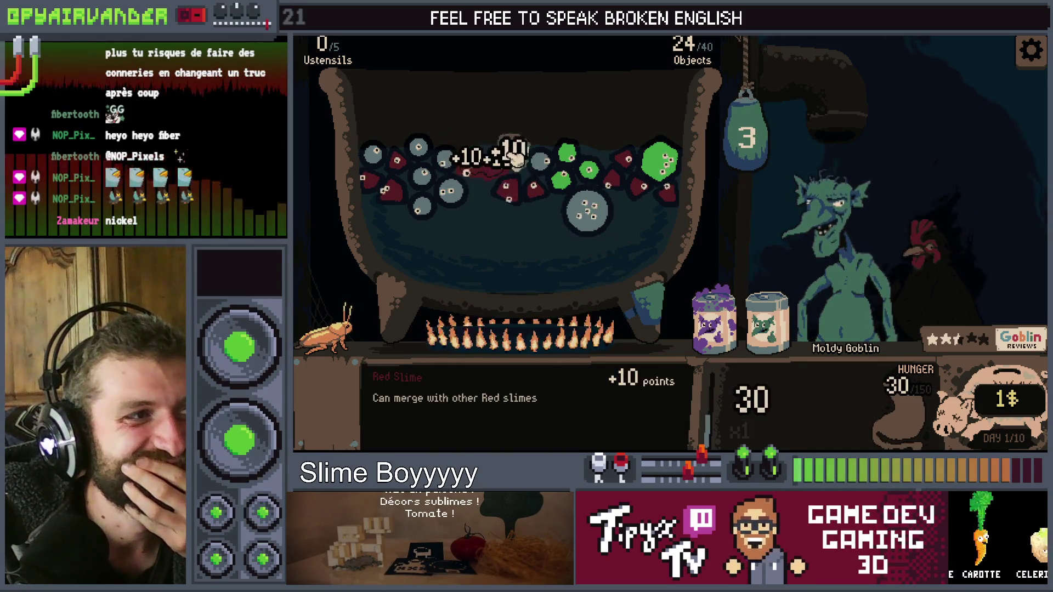
pyautogui.click(540, 191)
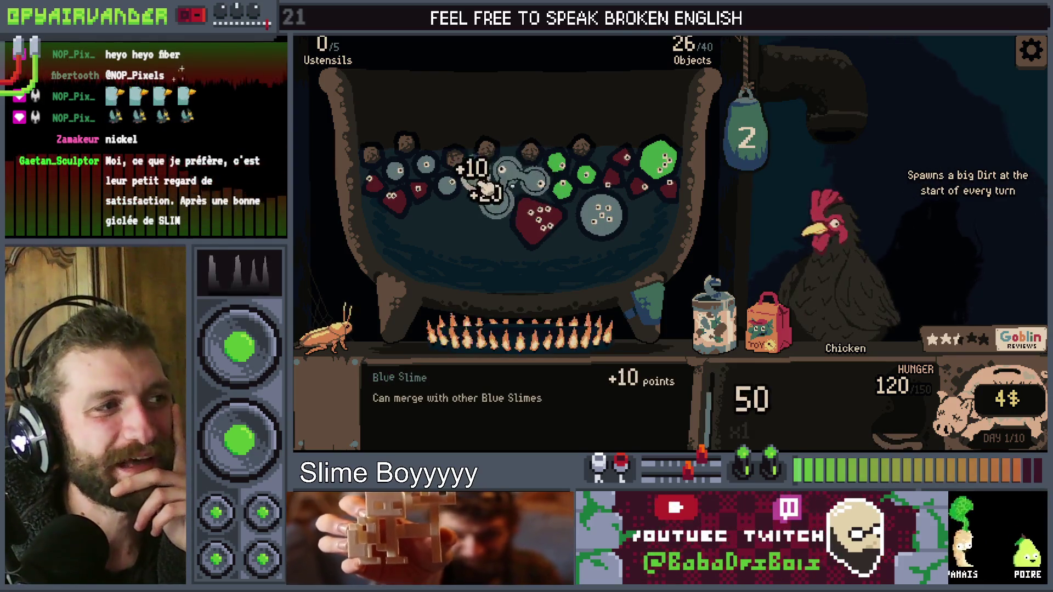
pyautogui.click(425, 159)
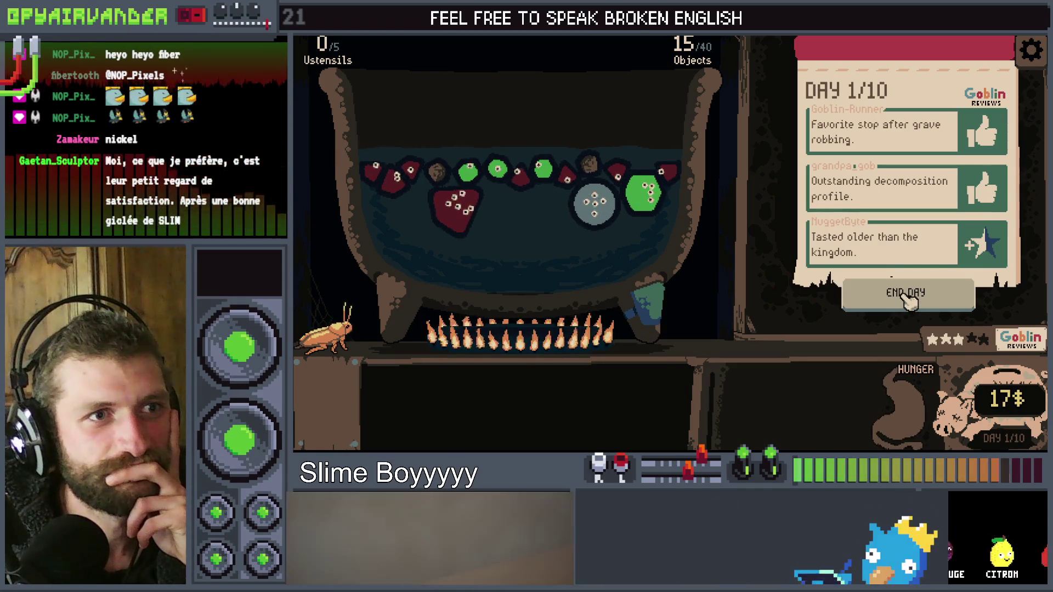
# End day 1, buy the second cardboard box, and drop the Seringe into the cauldron
pyautogui.click(906, 296)
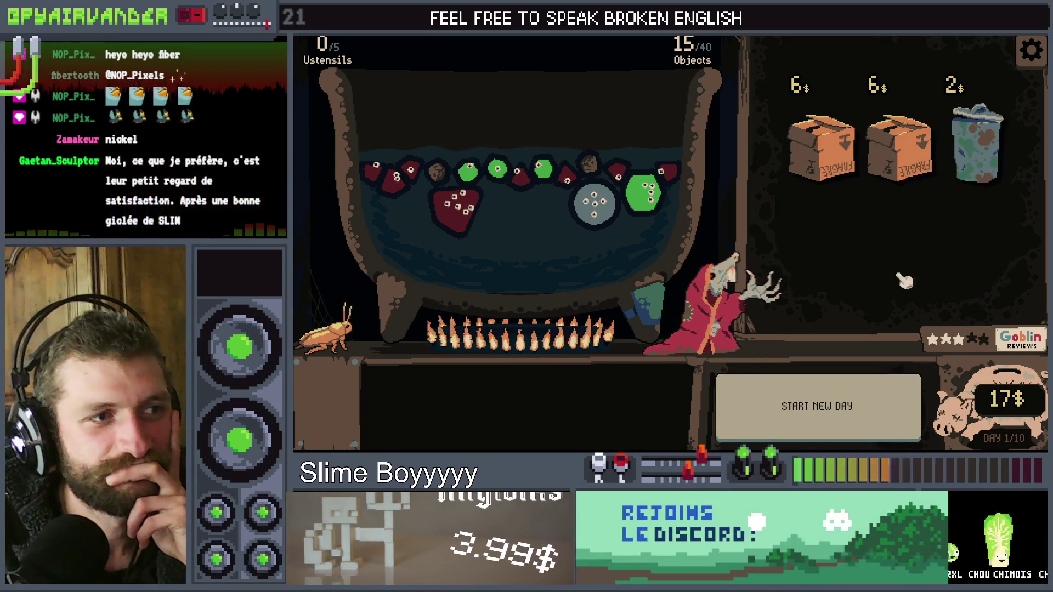
pyautogui.moveTo(804, 140)
pyautogui.click(904, 162)
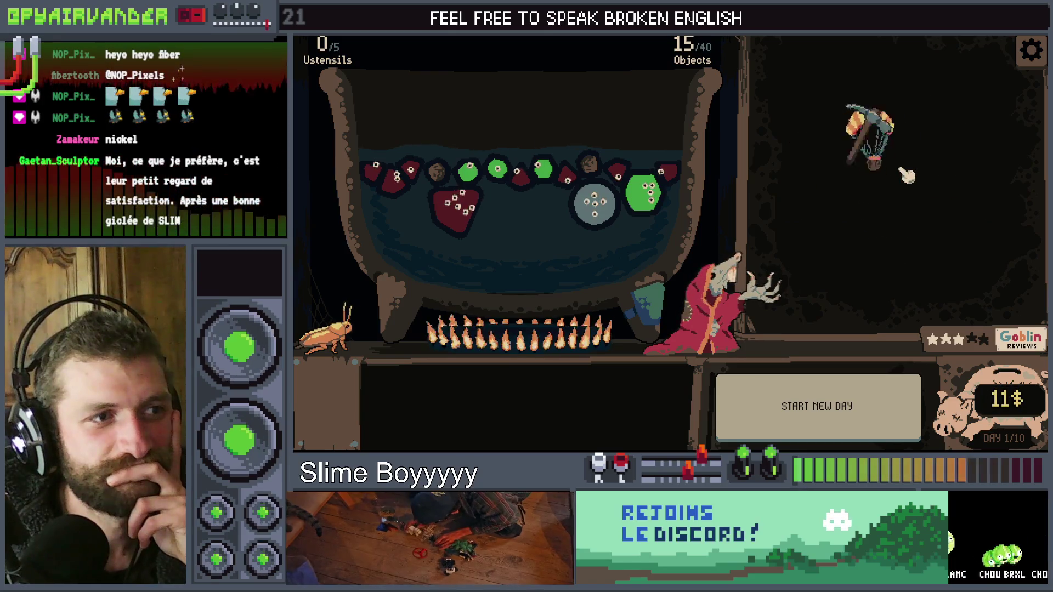
pyautogui.moveTo(946, 140); pyautogui.dragTo(619, 195)
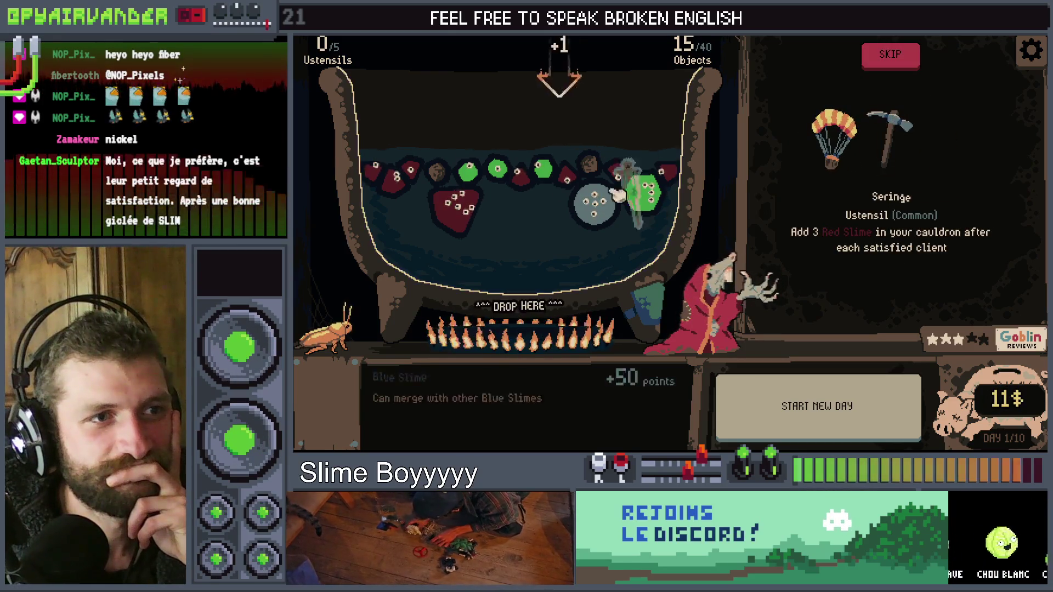
pyautogui.moveTo(502, 186); pyautogui.dragTo(502, 187)
# Buy another box and the Trash, add Fermentation to the cauldron, and put Nitroglycerin on the fire
pyautogui.click(858, 144)
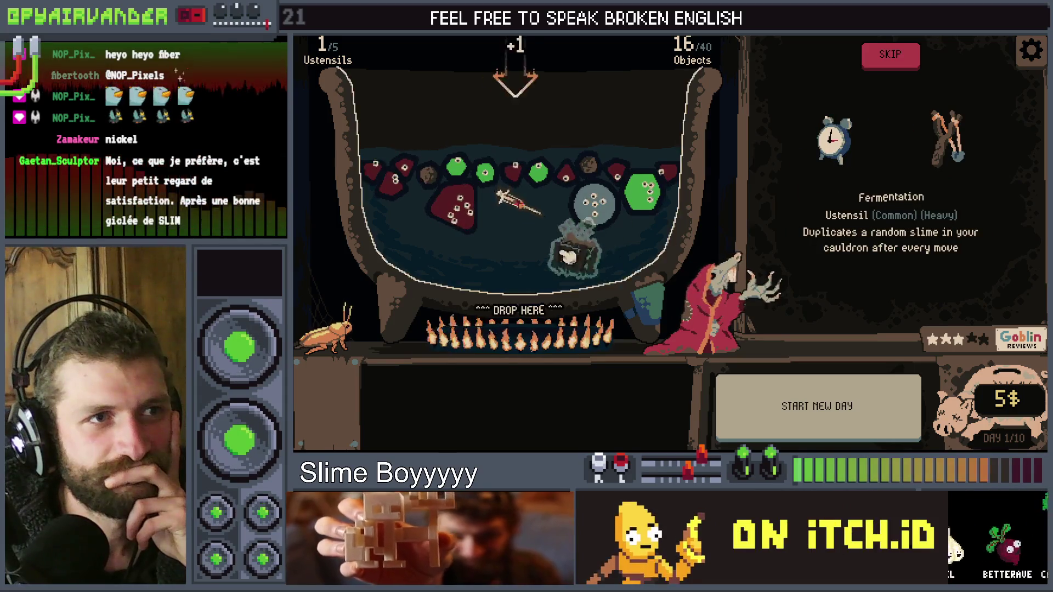
pyautogui.moveTo(568, 256); pyautogui.dragTo(569, 255)
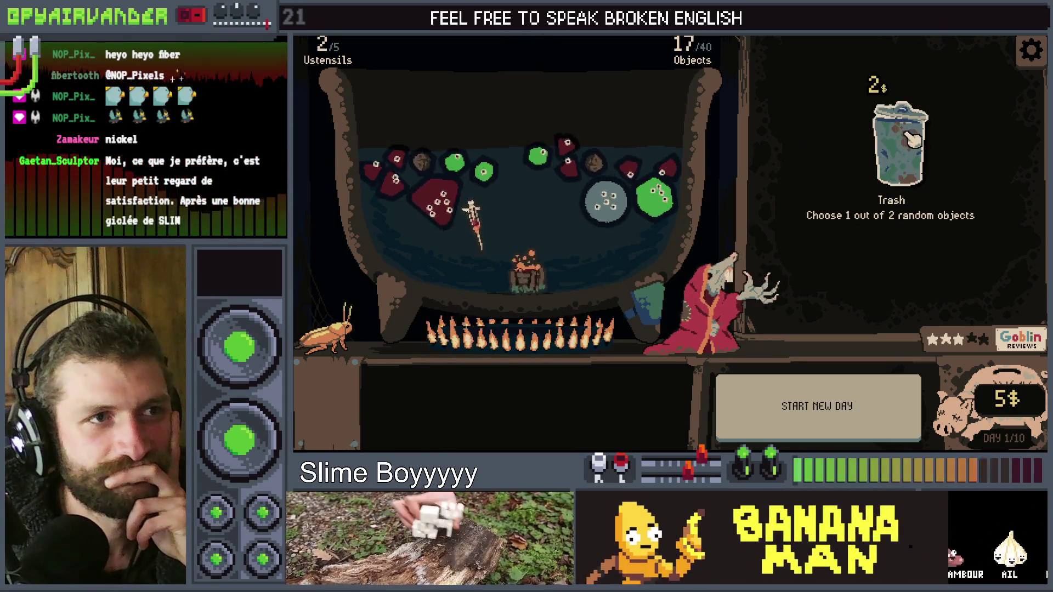
pyautogui.click(912, 140)
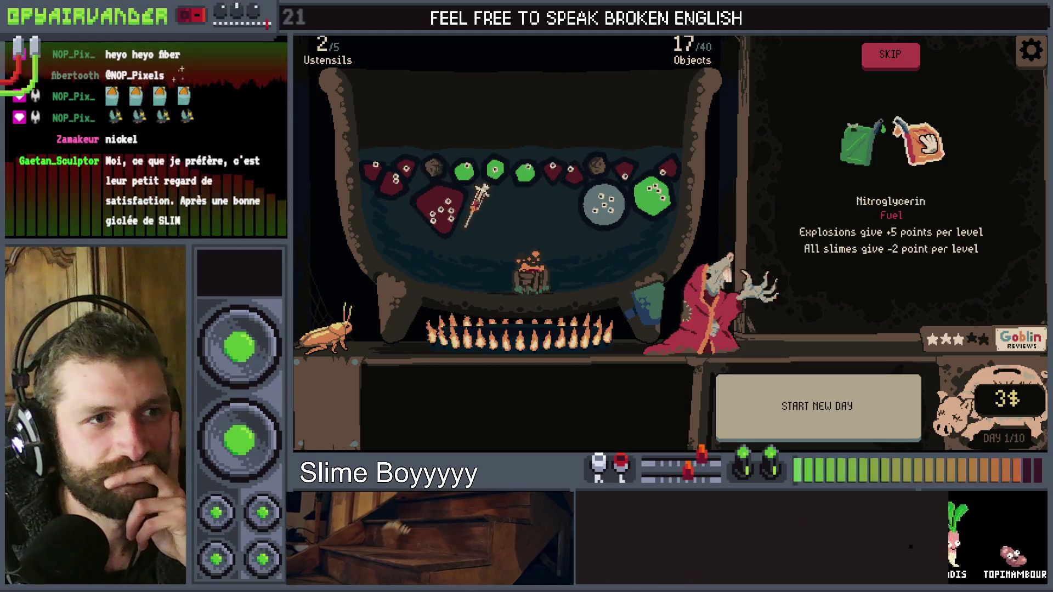
pyautogui.moveTo(927, 143)
pyautogui.mouseDown()
pyautogui.moveTo(543, 307)
pyautogui.moveTo(541, 324)
pyautogui.mouseUp()
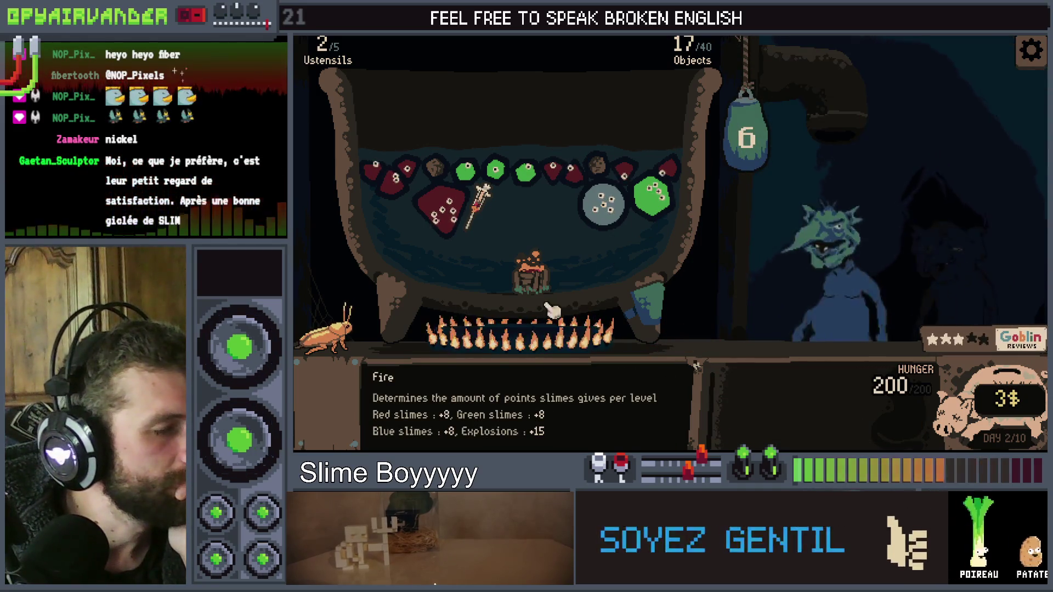
# Pour Kid's Slimes and Premium Slimes into the cauldron, release more slimes, explode red chains, and carry the cockroach over
pyautogui.moveTo(732, 324)
pyautogui.mouseDown()
pyautogui.moveTo(517, 225)
pyautogui.moveTo(530, 239)
pyautogui.mouseUp()
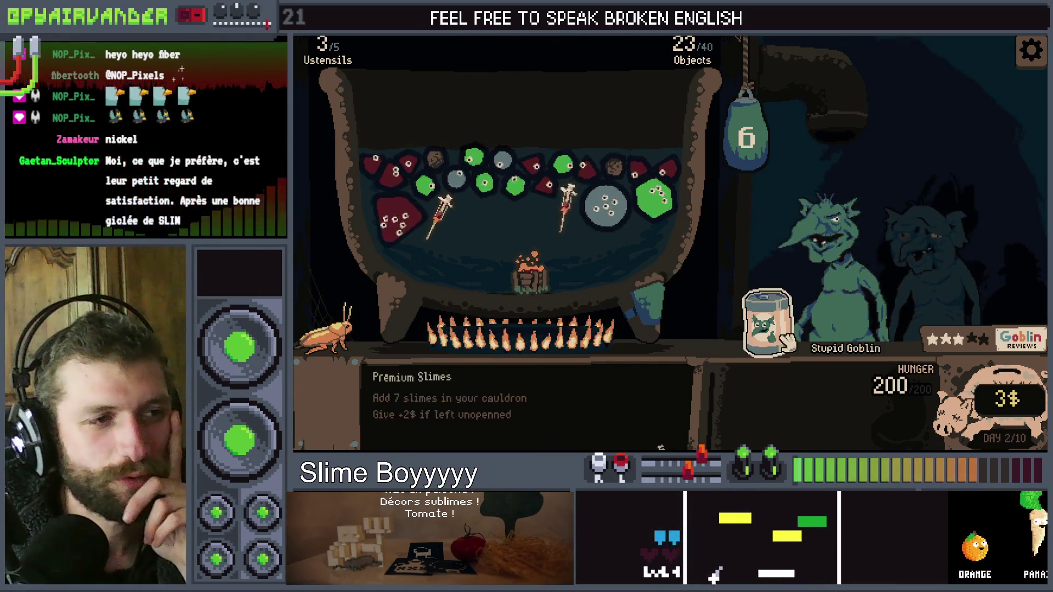
pyautogui.moveTo(648, 291); pyautogui.dragTo(530, 227)
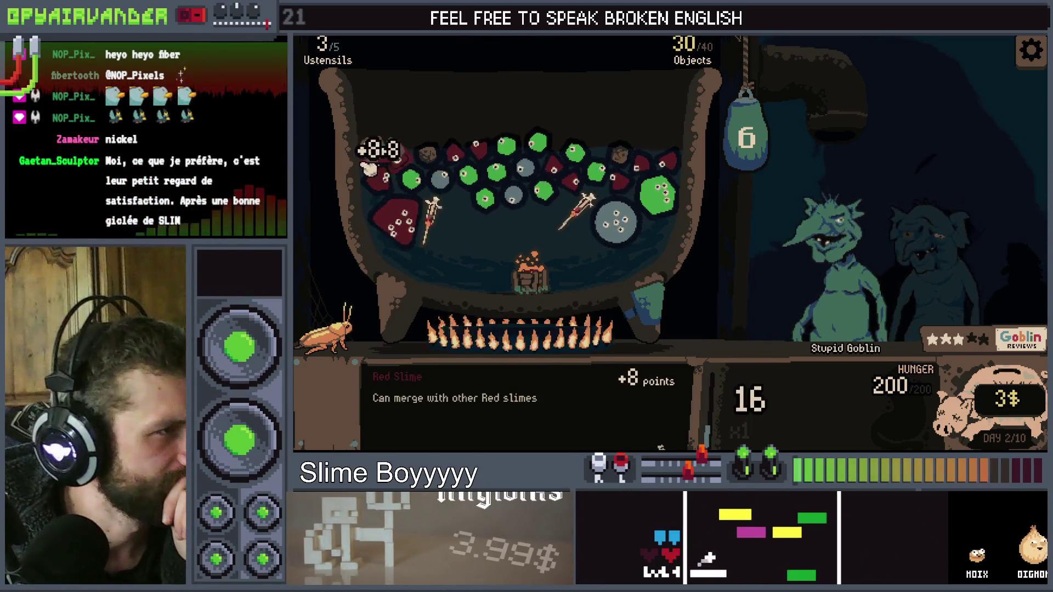
pyautogui.moveTo(746, 137); pyautogui.dragTo(744, 244)
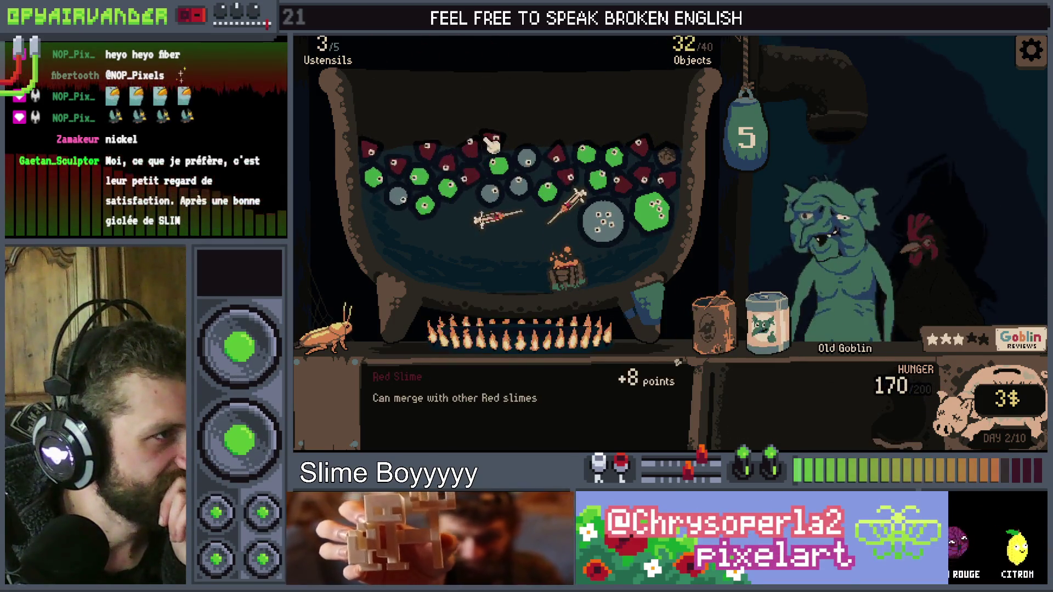
pyautogui.click(492, 144)
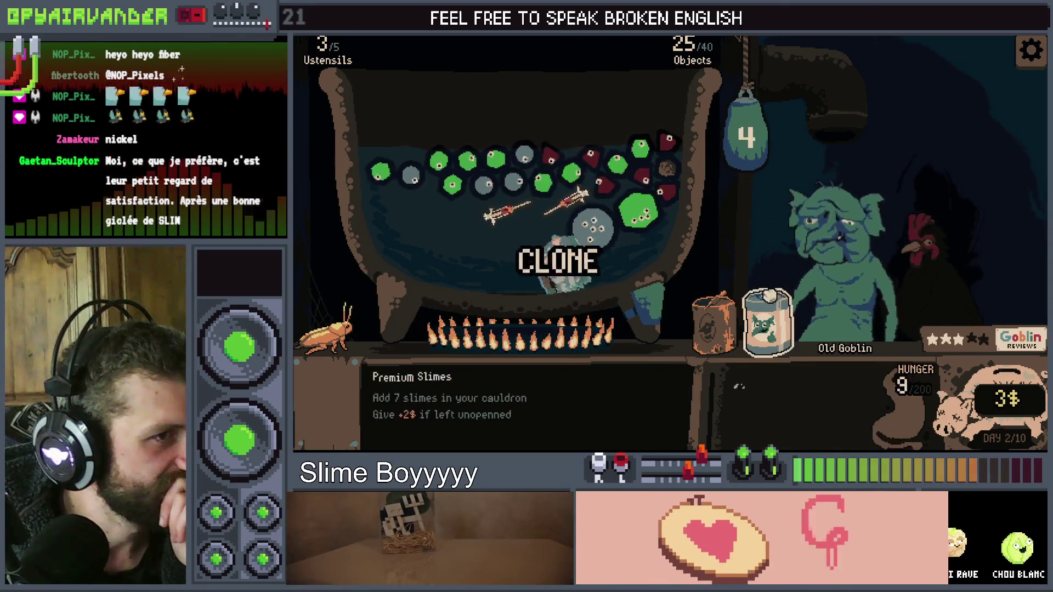
pyautogui.moveTo(324, 329); pyautogui.dragTo(328, 325)
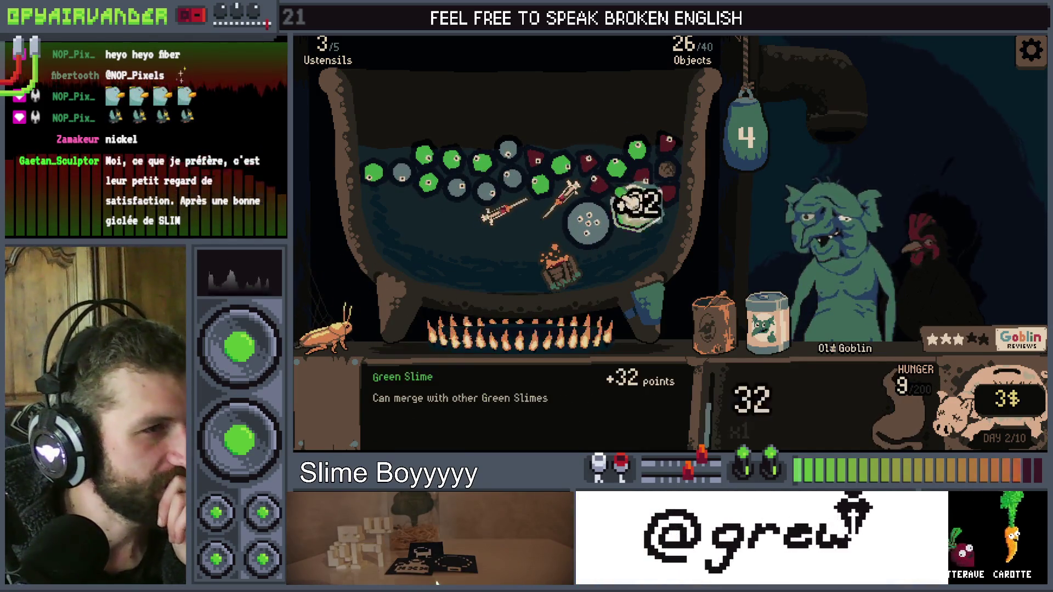
pyautogui.moveTo(329, 326); pyautogui.dragTo(397, 296)
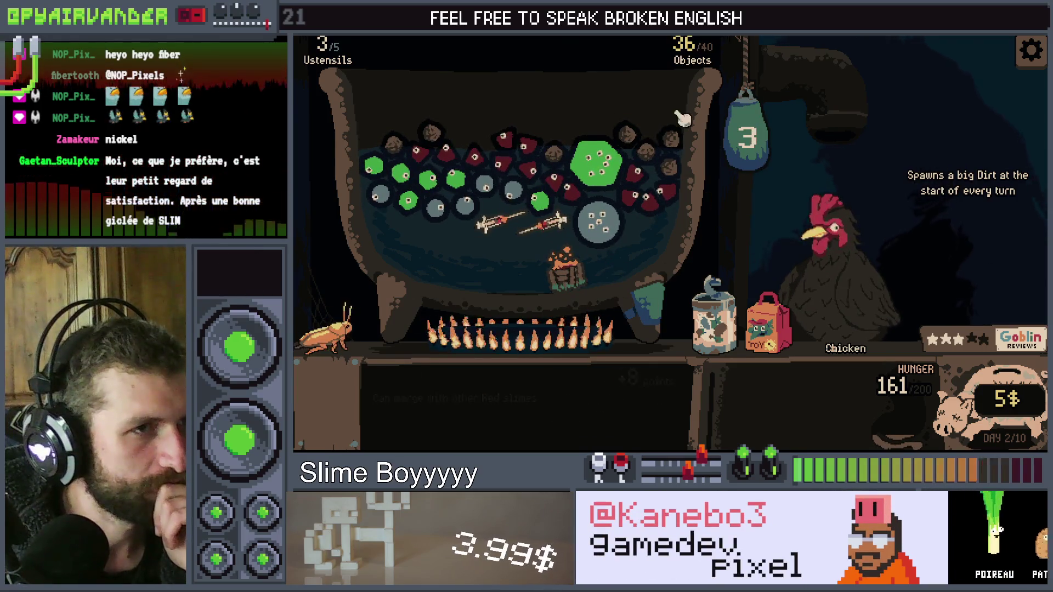
# Pull the hanging slime bag down twice to release slimes, then swing it around the scene
pyautogui.moveTo(746, 146); pyautogui.dragTo(746, 252)
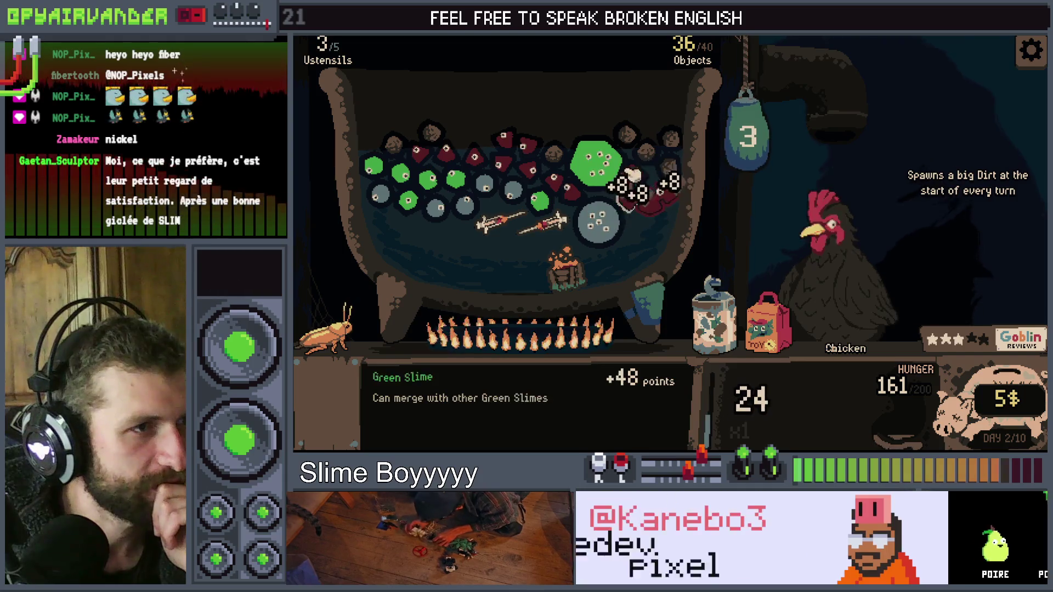
pyautogui.moveTo(746, 143); pyautogui.dragTo(746, 263)
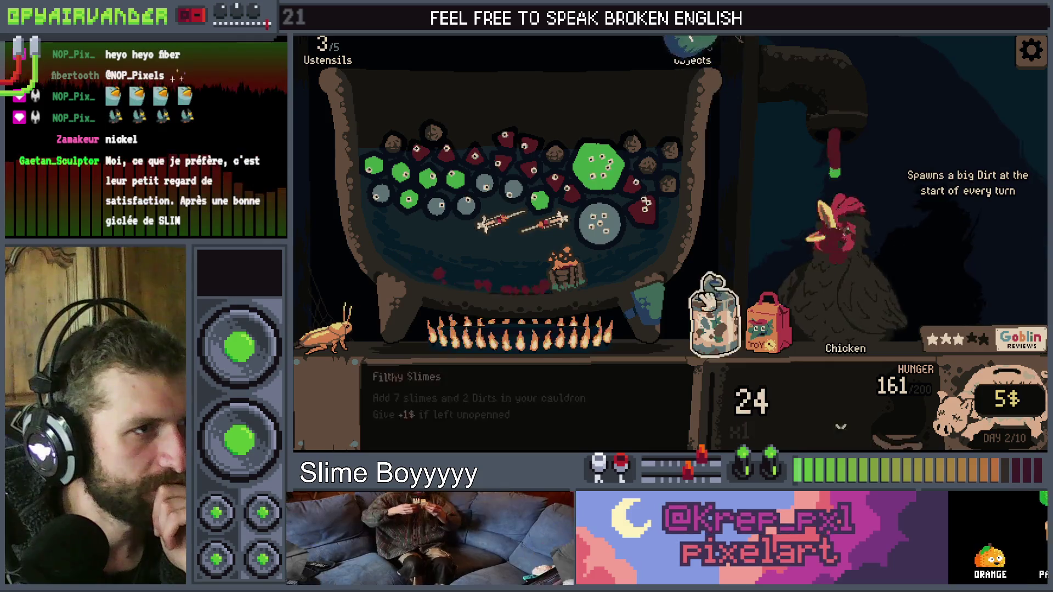
pyautogui.moveTo(746, 118)
pyautogui.mouseDown()
pyautogui.moveTo(648, 154)
pyautogui.moveTo(816, 189)
pyautogui.moveTo(730, 126)
pyautogui.mouseUp()
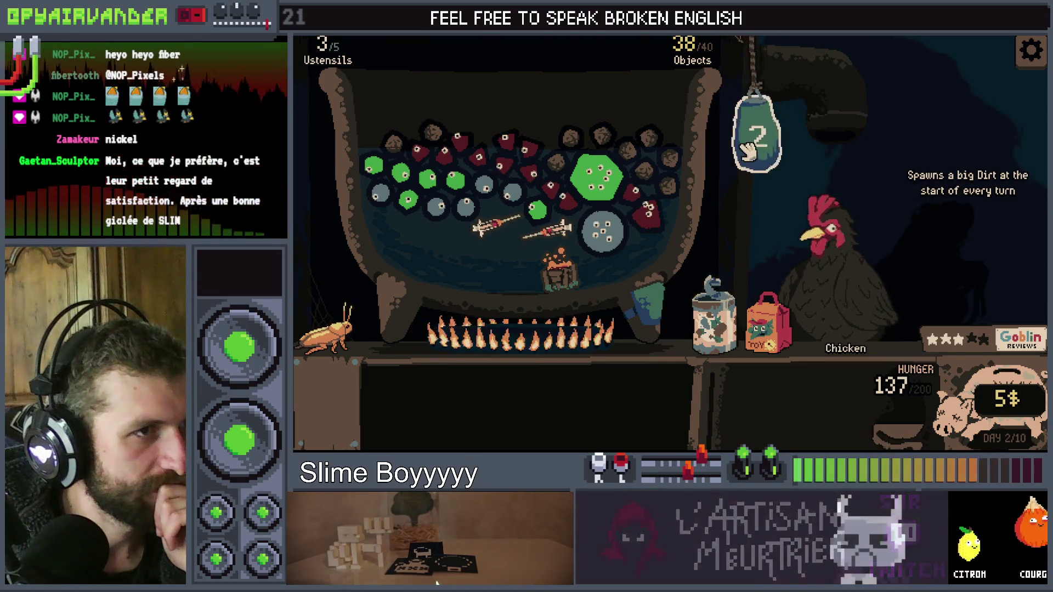
pyautogui.moveTo(741, 132); pyautogui.dragTo(735, 263)
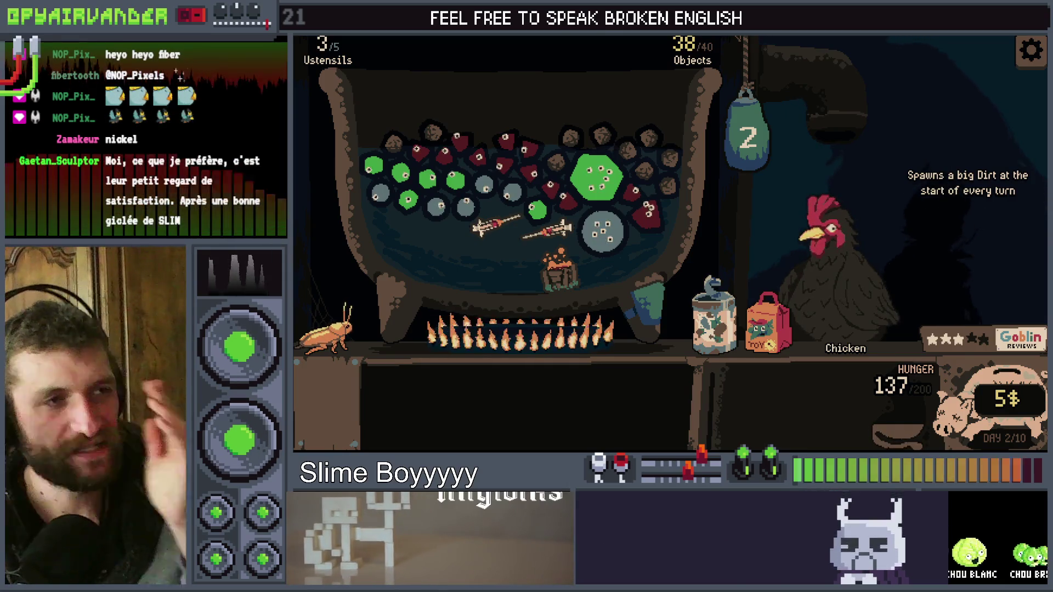
pyautogui.moveTo(683, 296)
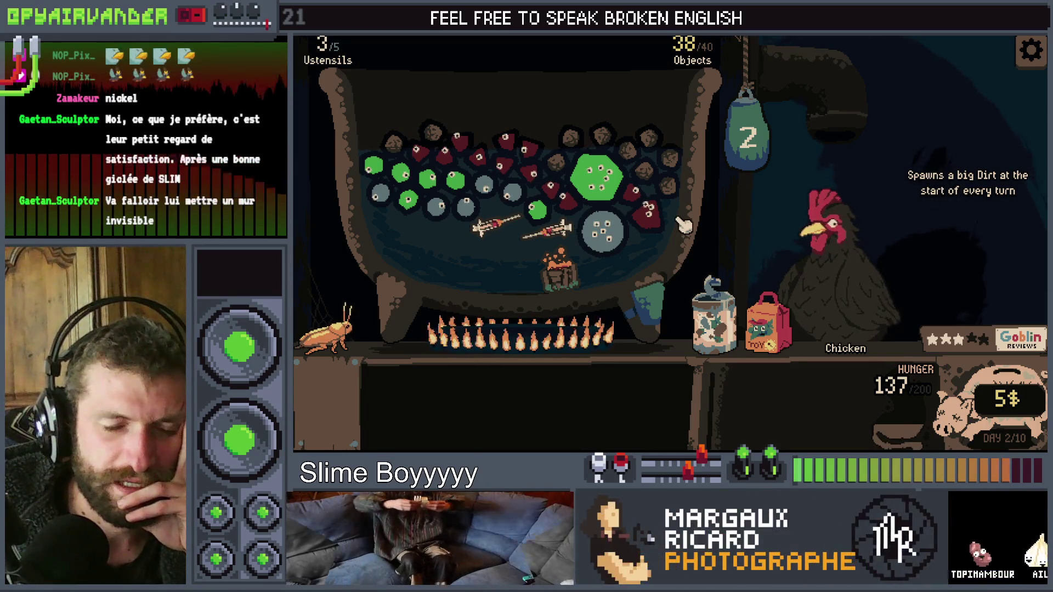
pyautogui.moveTo(743, 155)
pyautogui.mouseDown()
pyautogui.moveTo(712, 142)
pyautogui.moveTo(772, 178)
pyautogui.moveTo(872, 160)
pyautogui.mouseUp()
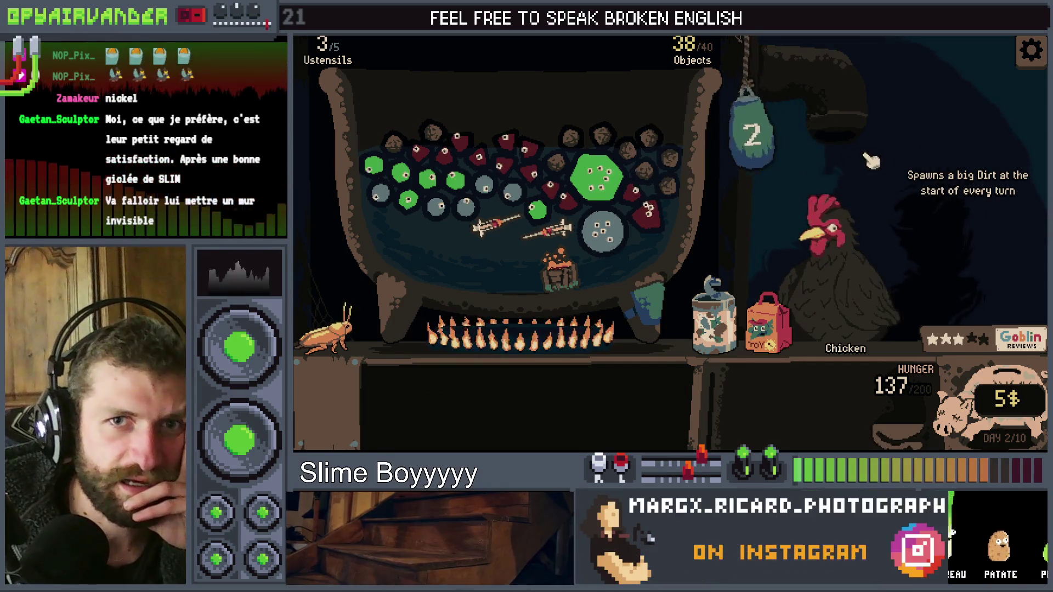
pyautogui.moveTo(745, 147)
pyautogui.mouseDown()
pyautogui.moveTo(657, 52)
pyautogui.moveTo(665, 207)
pyautogui.moveTo(713, 219)
pyautogui.moveTo(833, 165)
pyautogui.mouseUp()
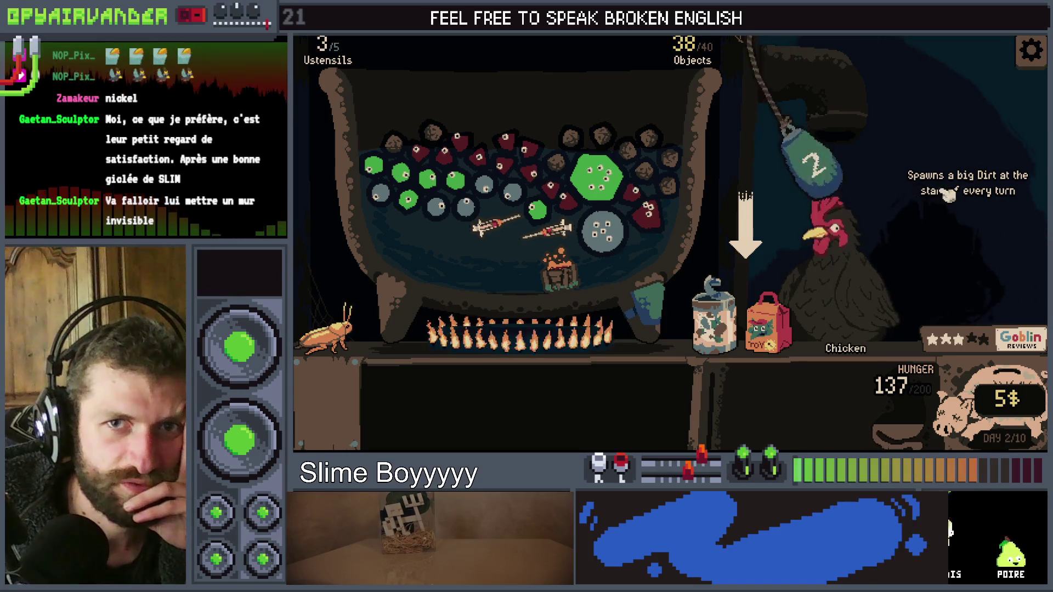
# Swing the hanging bag toward the cauldron and over to the chicken
pyautogui.moveTo(790, 165)
pyautogui.mouseDown()
pyautogui.moveTo(744, 167)
pyautogui.moveTo(698, 123)
pyautogui.moveTo(749, 136)
pyautogui.mouseUp()
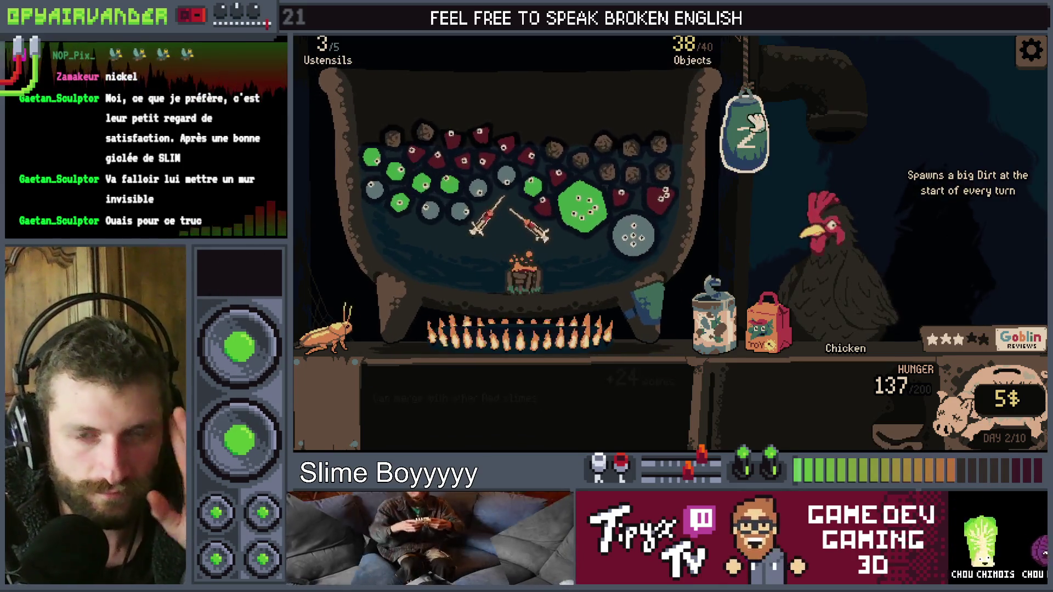
pyautogui.moveTo(774, 129); pyautogui.dragTo(753, 135)
pyautogui.moveTo(748, 175); pyautogui.dragTo(845, 189)
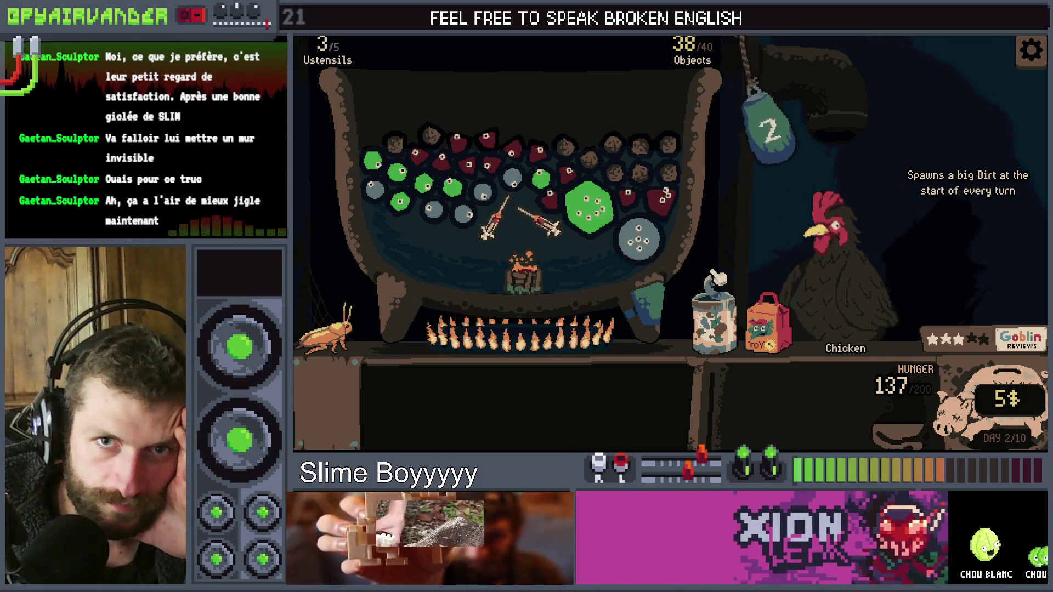
# Rock the cauldron right and left with the SHAKE lever, then shake it once more
pyautogui.moveTo(694, 268); pyautogui.dragTo(708, 277)
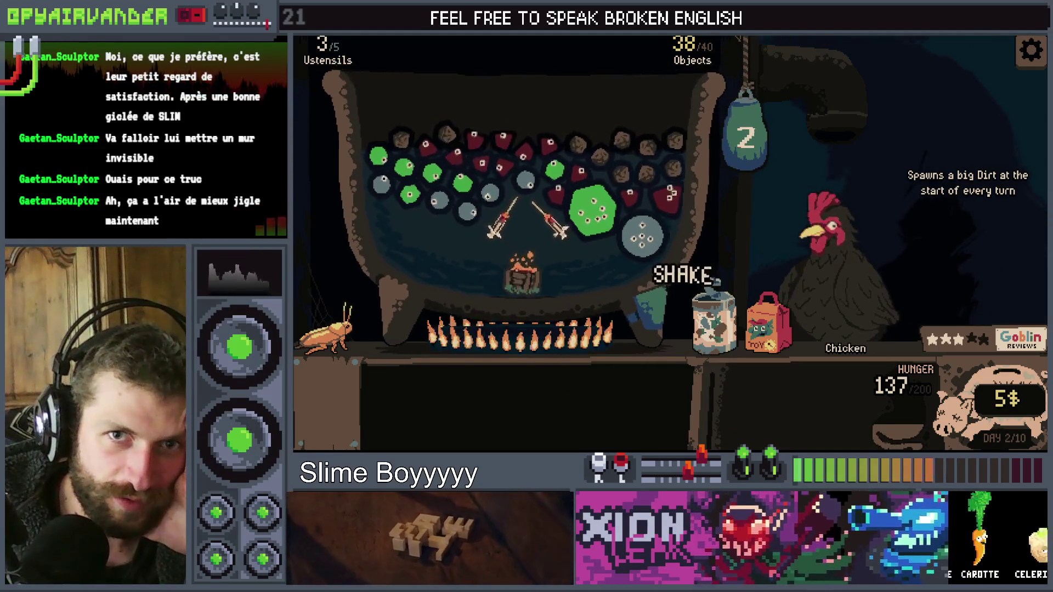
pyautogui.moveTo(645, 334)
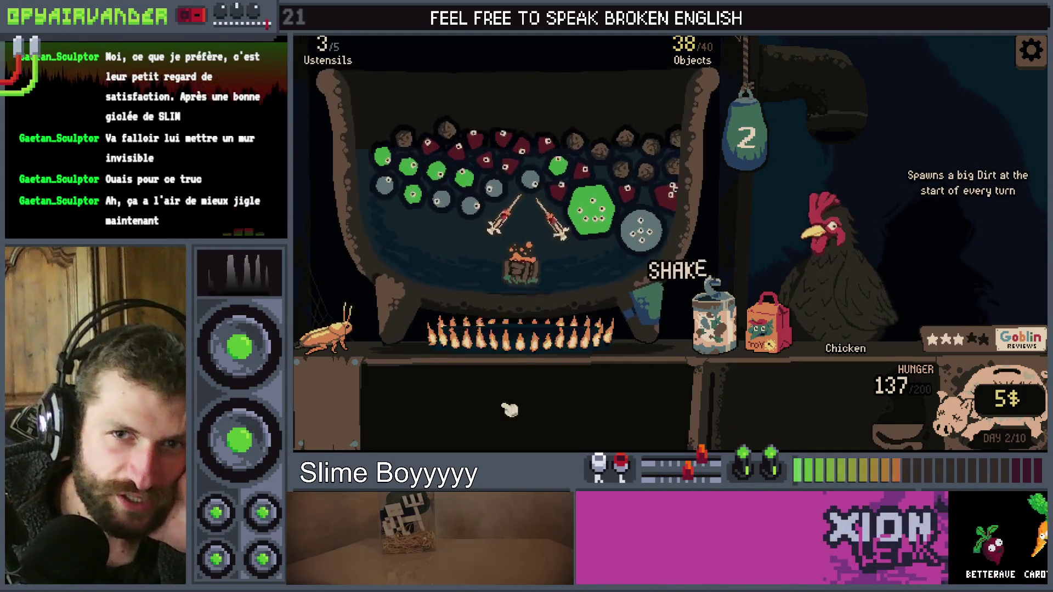
pyautogui.moveTo(690, 275); pyautogui.dragTo(302, 425)
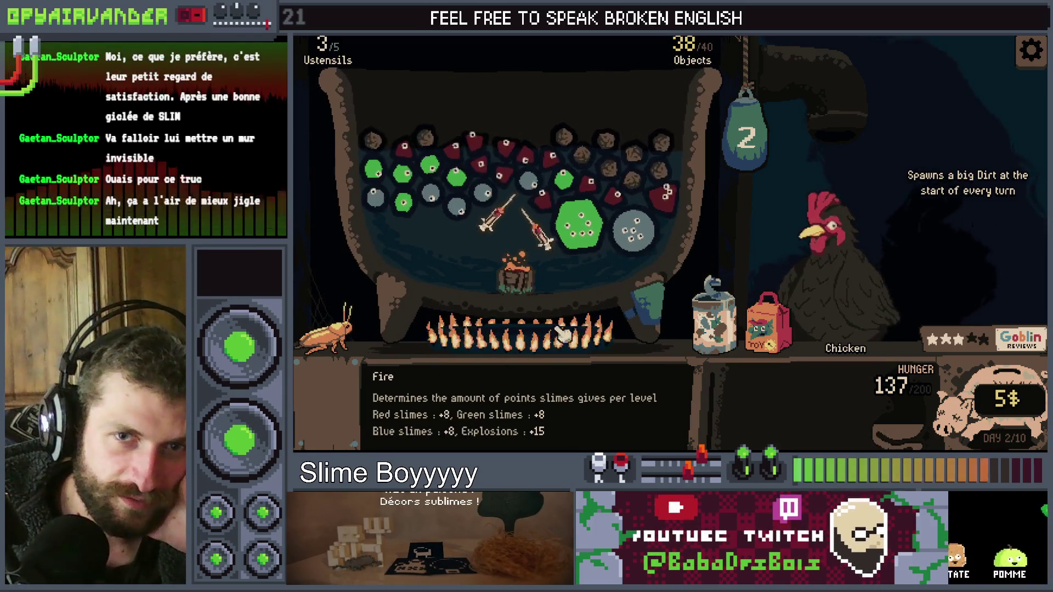
pyautogui.click(649, 311)
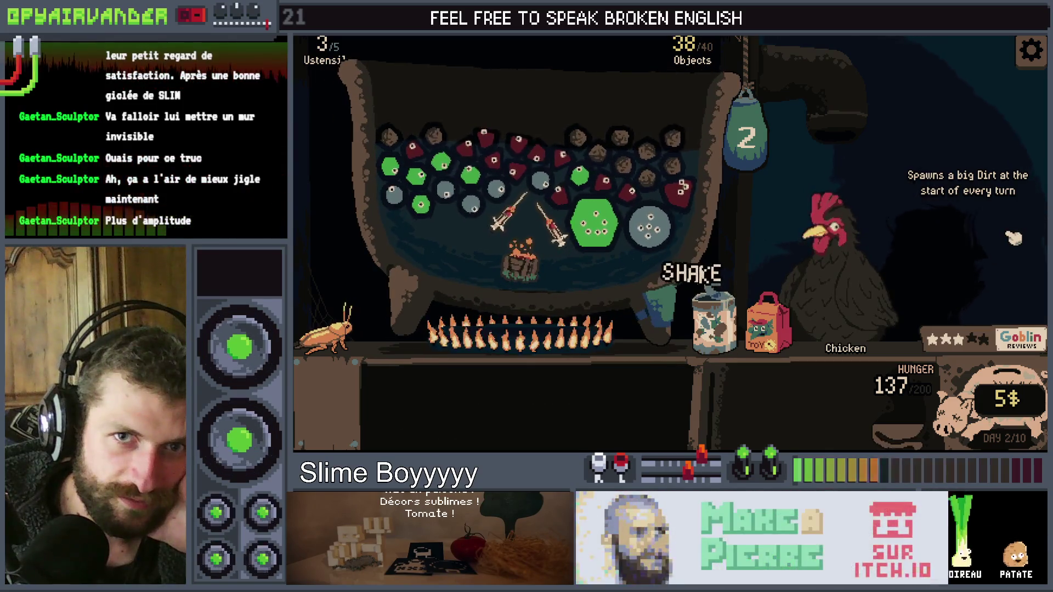
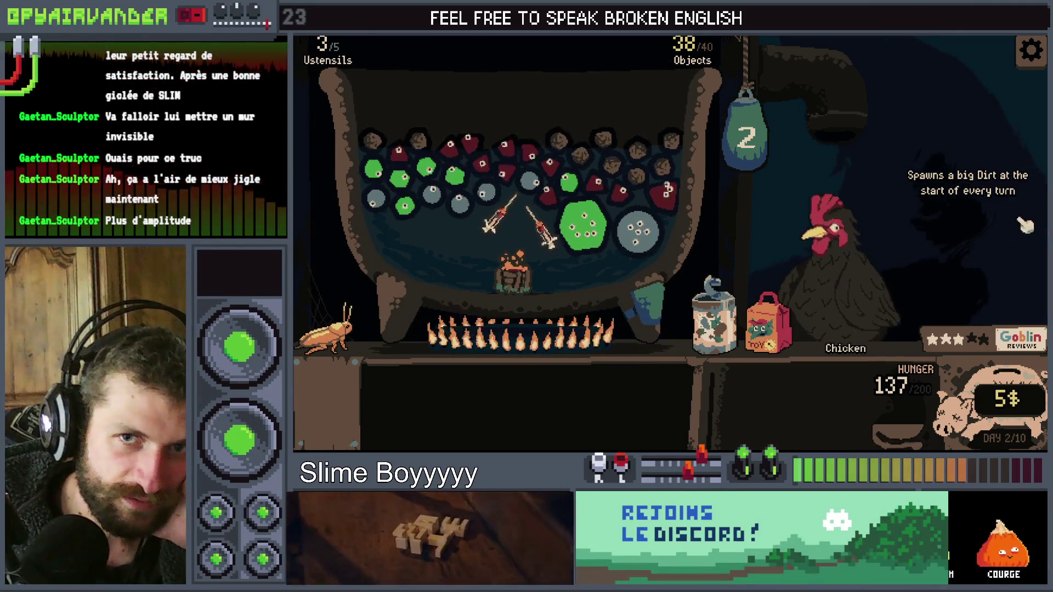
# Empty the Slimes bag into the cauldron and chain the red slimes into one big slime
pyautogui.click(768, 323)
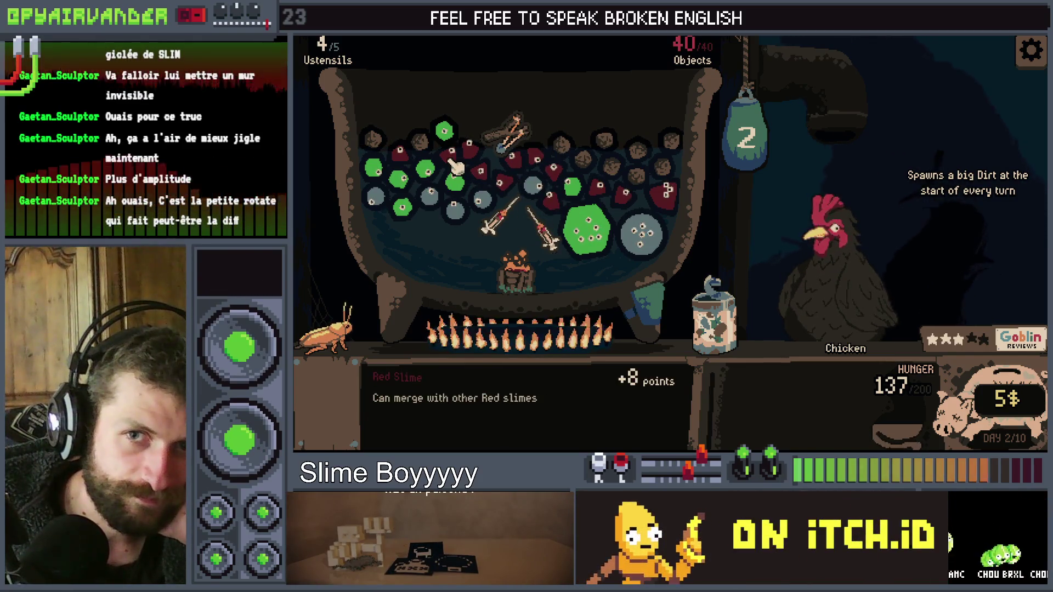
pyautogui.moveTo(471, 147)
pyautogui.mouseDown()
pyautogui.moveTo(483, 170)
pyautogui.moveTo(530, 159)
pyautogui.moveTo(570, 176)
pyautogui.moveTo(491, 195)
pyautogui.mouseUp()
pyautogui.moveTo(551, 147)
pyautogui.mouseDown()
pyautogui.moveTo(514, 189)
pyautogui.moveTo(561, 180)
pyautogui.mouseUp()
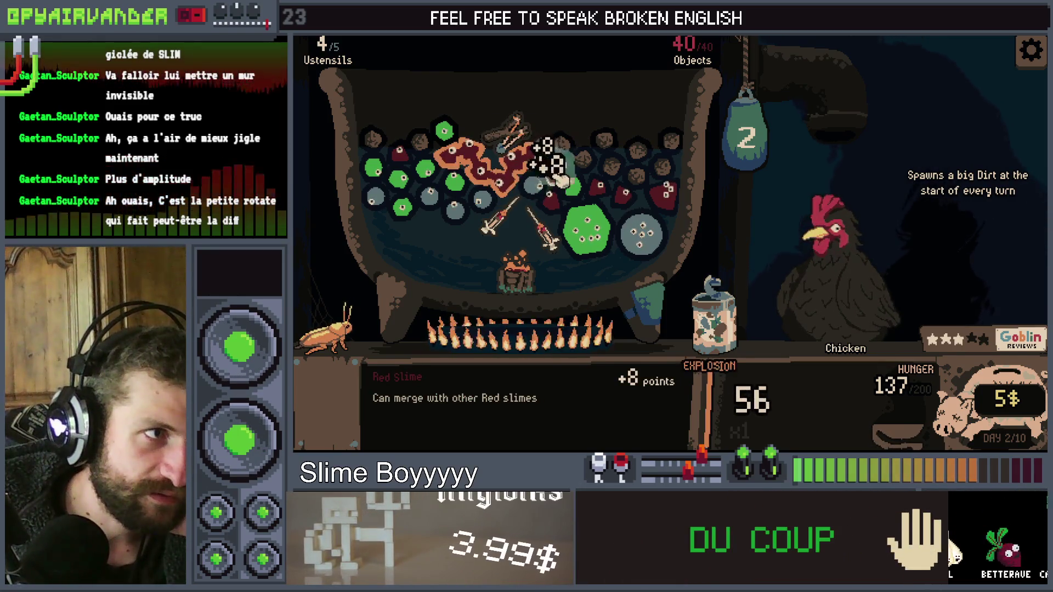
pyautogui.moveTo(773, 152); pyautogui.dragTo(771, 155)
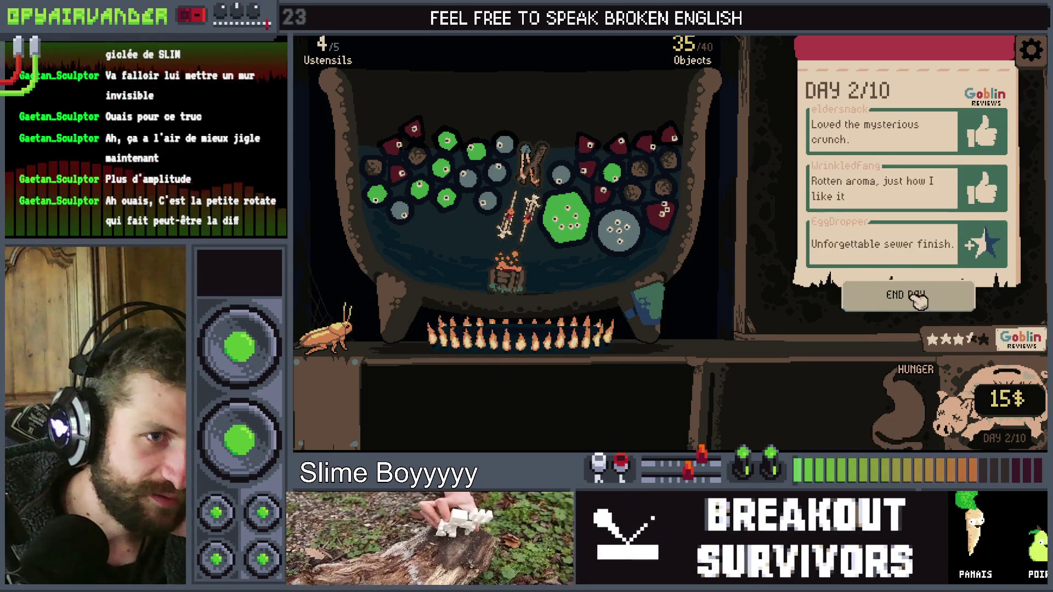
# End day 2, buy the sticker booster and place the wizard sticker in its slot
pyautogui.click(914, 295)
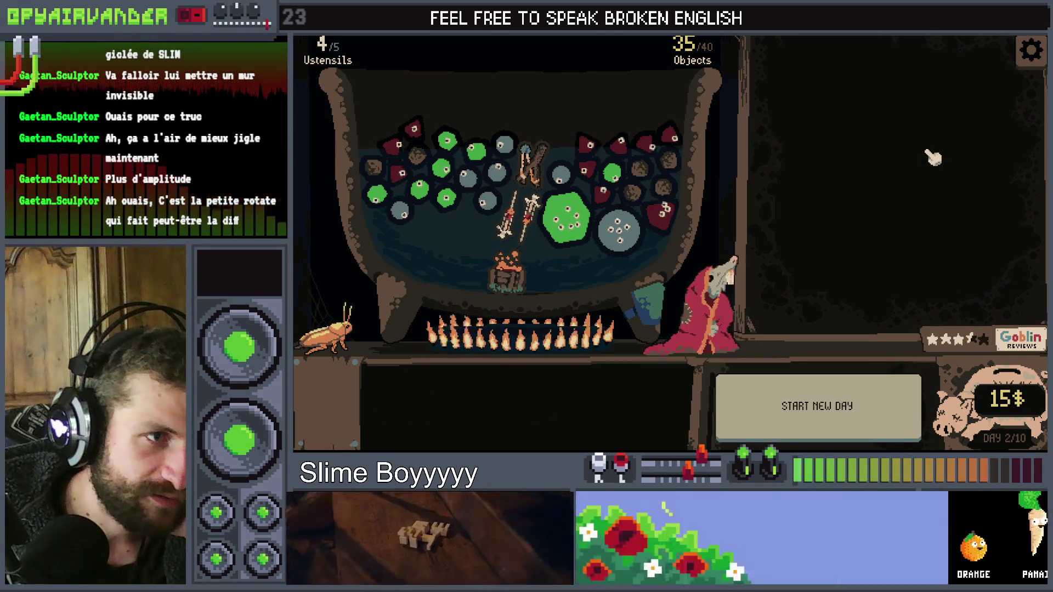
pyautogui.click(823, 137)
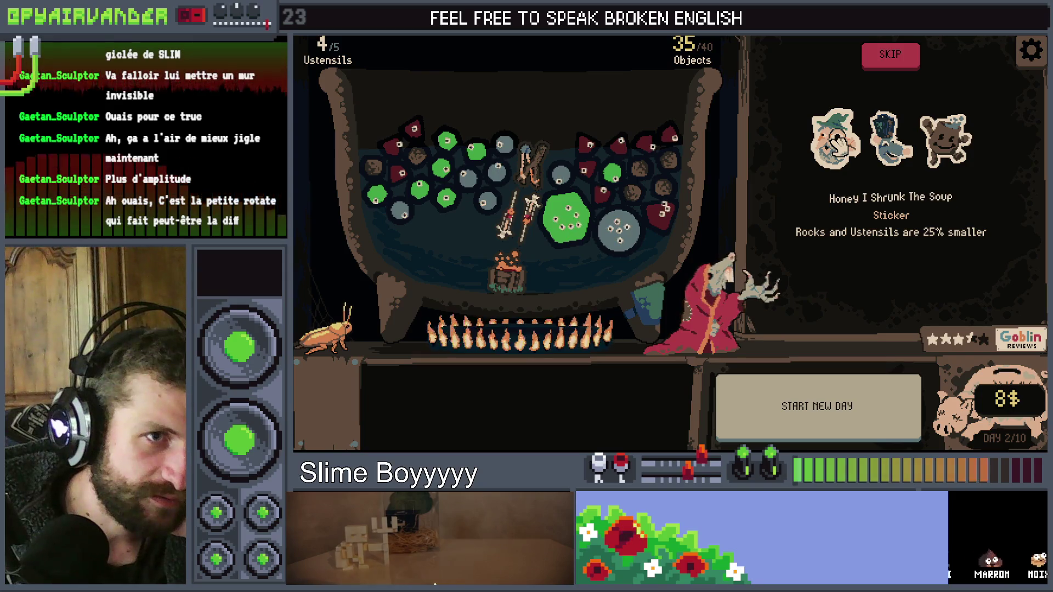
pyautogui.moveTo(837, 146); pyautogui.dragTo(436, 374)
pyautogui.moveTo(328, 407); pyautogui.dragTo(328, 406)
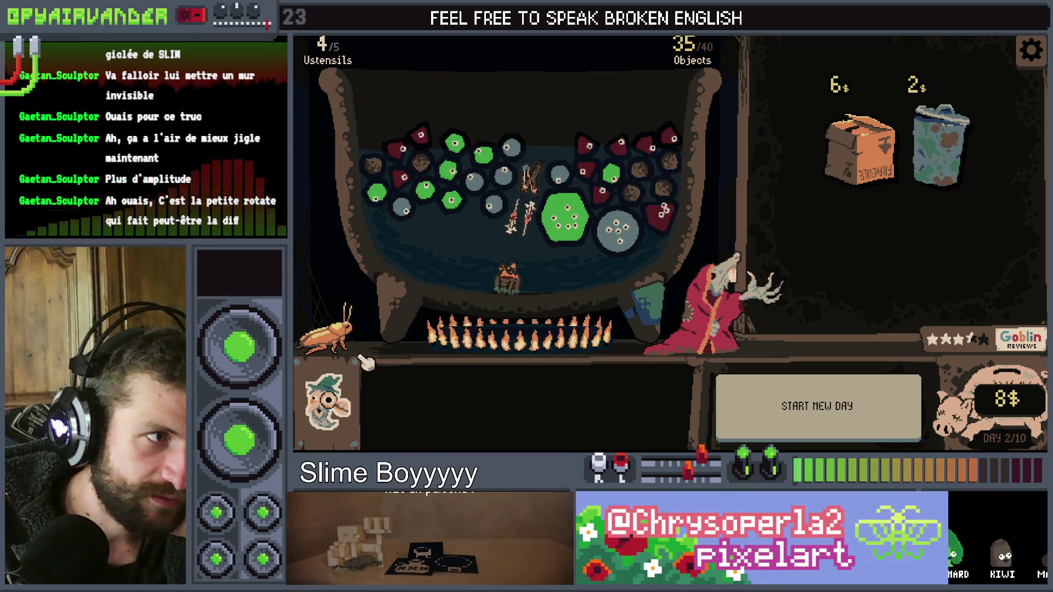
# Buy the Cardboard Box to add the pickaxe, then buy Trash and skip its object choice
pyautogui.click(900, 163)
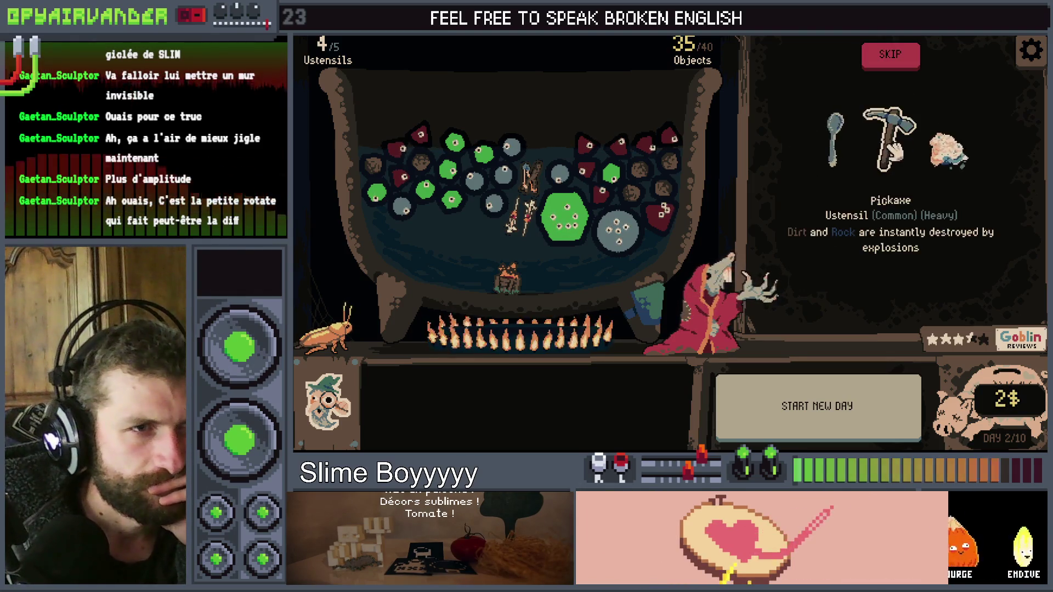
pyautogui.moveTo(892, 153); pyautogui.dragTo(477, 165)
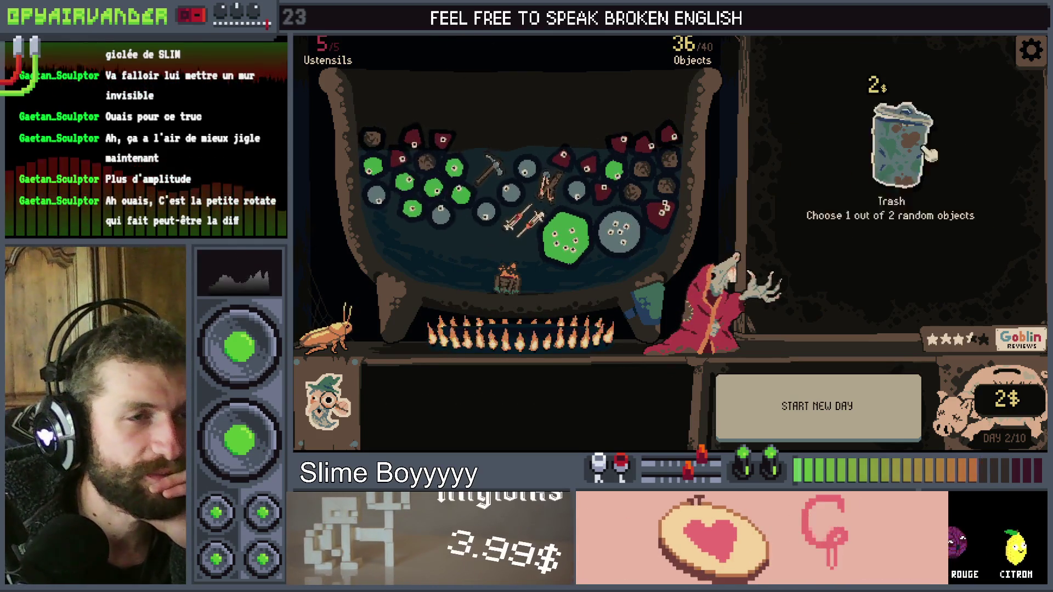
pyautogui.click(899, 148)
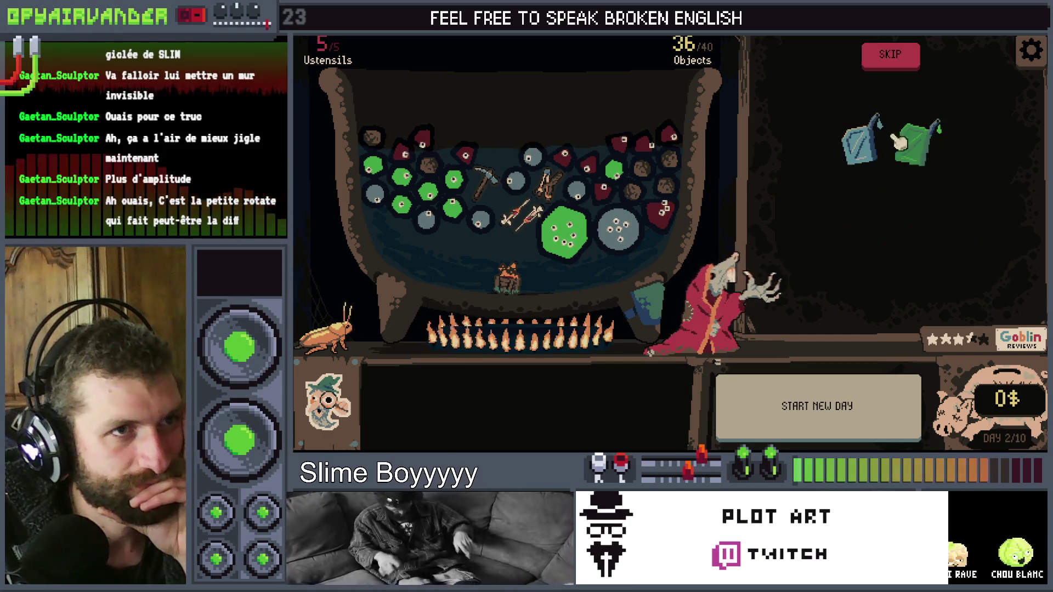
pyautogui.click(893, 56)
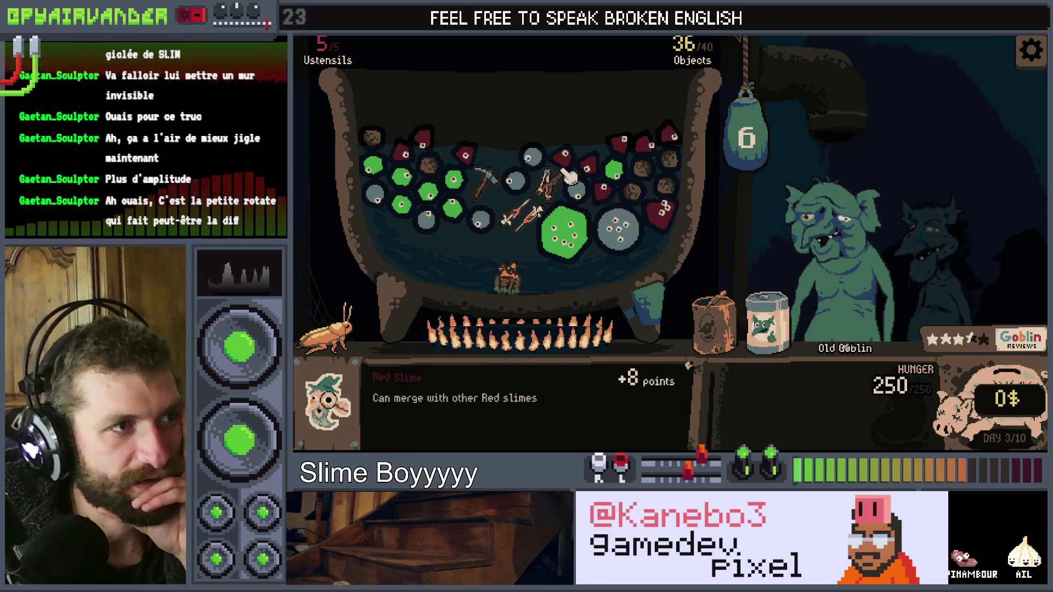
# Empty the Premium Slimes jar and explode a chain of green slimes
pyautogui.click(420, 207)
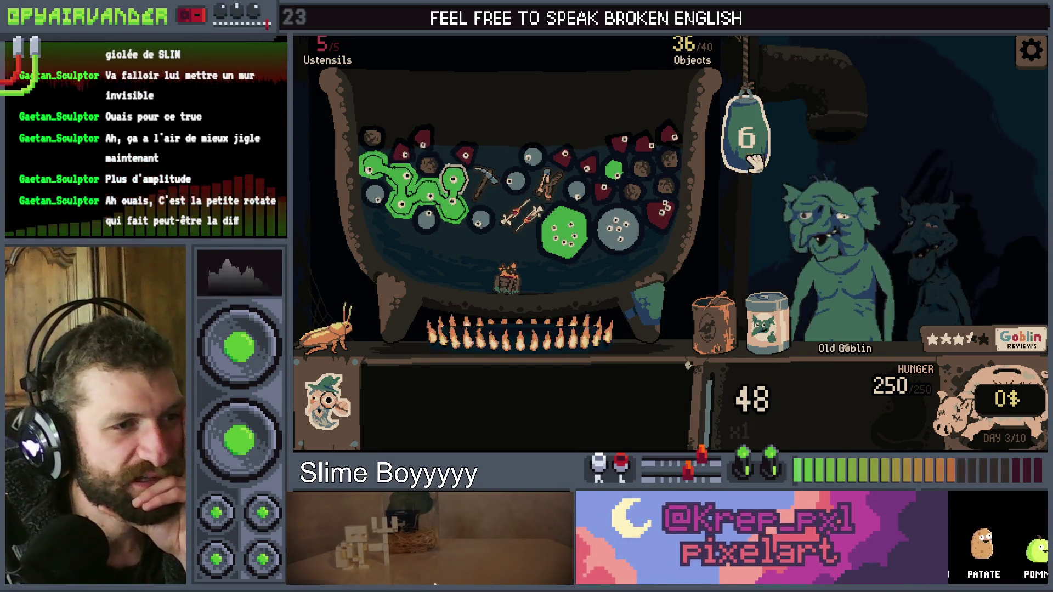
pyautogui.click(767, 324)
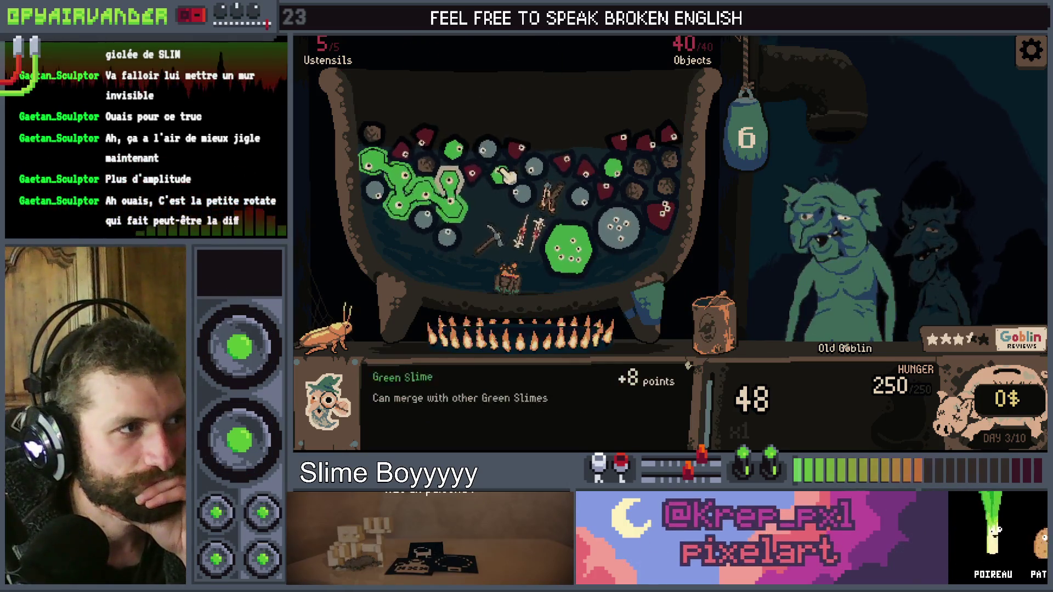
pyautogui.click(743, 195)
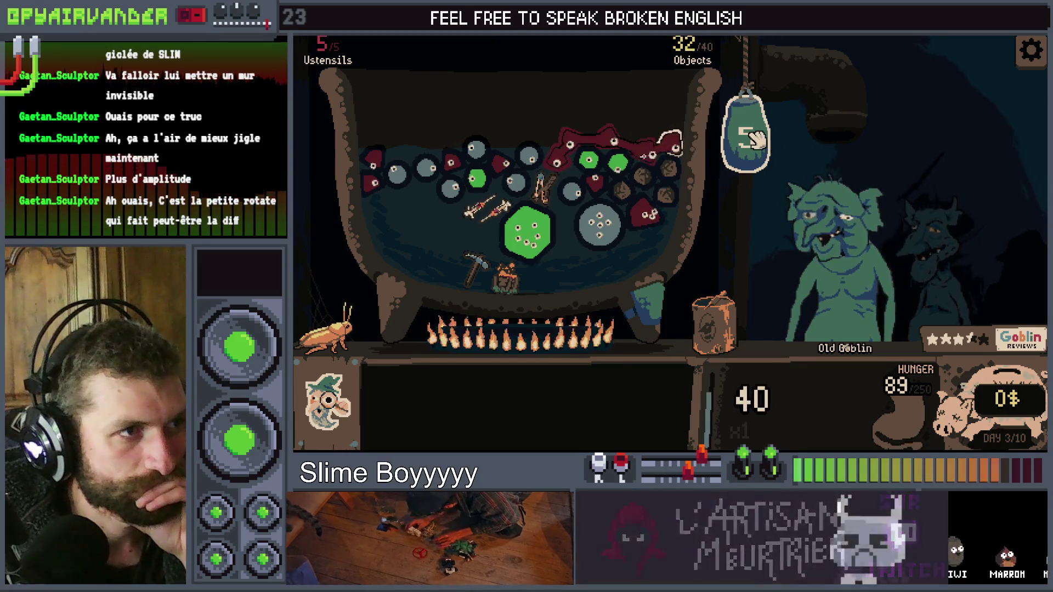
# Drain and shake the cauldron, merge and explode the green slimes, and serve the Old Goblin
pyautogui.moveTo(746, 400); pyautogui.dragTo(745, 403)
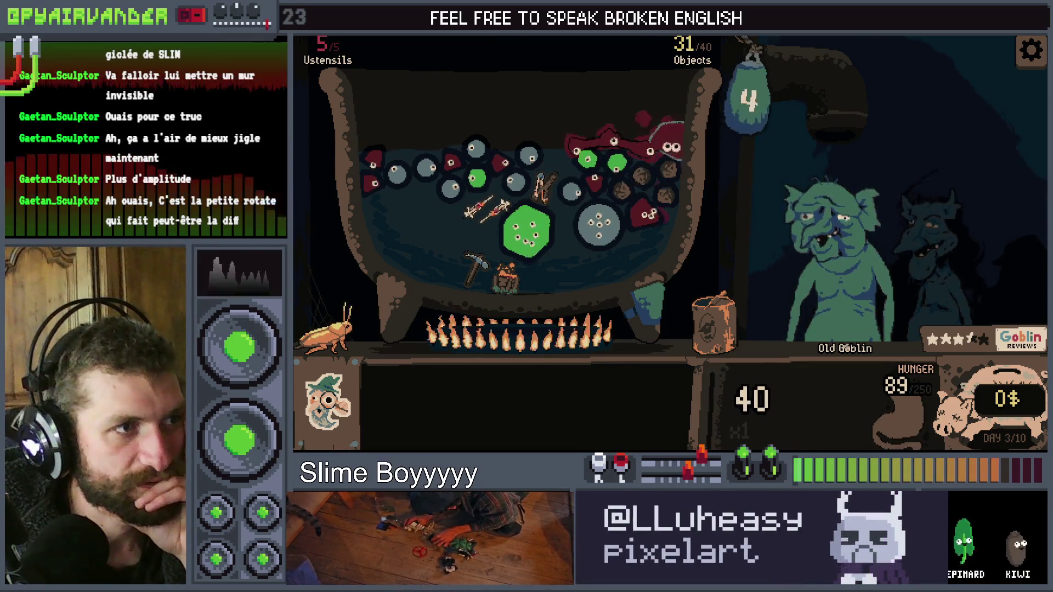
pyautogui.click(649, 339)
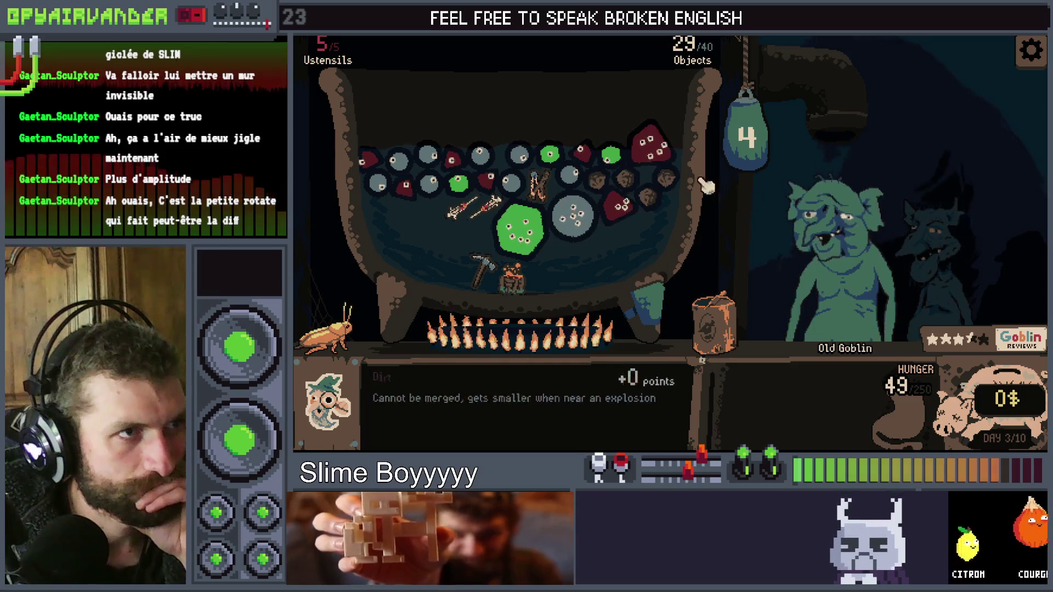
pyautogui.moveTo(712, 323)
pyautogui.mouseDown()
pyautogui.moveTo(543, 66)
pyautogui.moveTo(543, 77)
pyautogui.mouseUp()
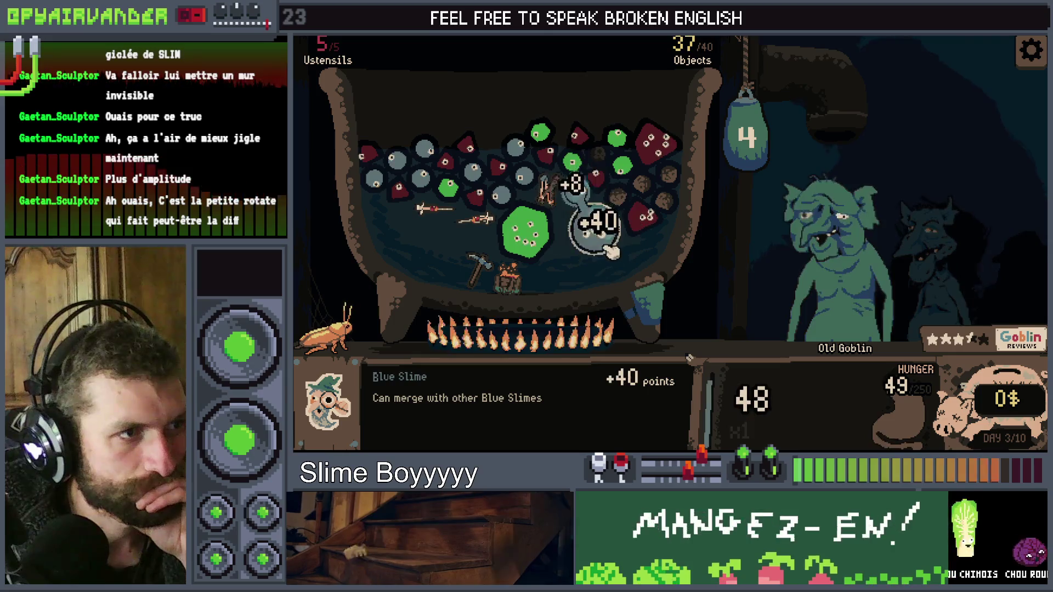
pyautogui.moveTo(658, 258); pyautogui.dragTo(686, 273)
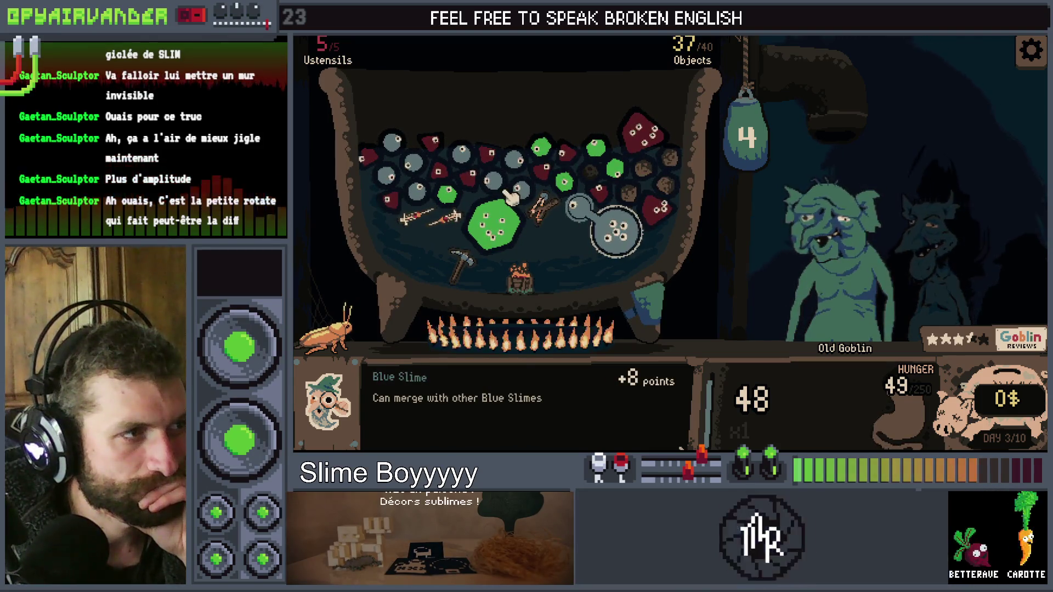
pyautogui.moveTo(494, 216); pyautogui.dragTo(441, 194)
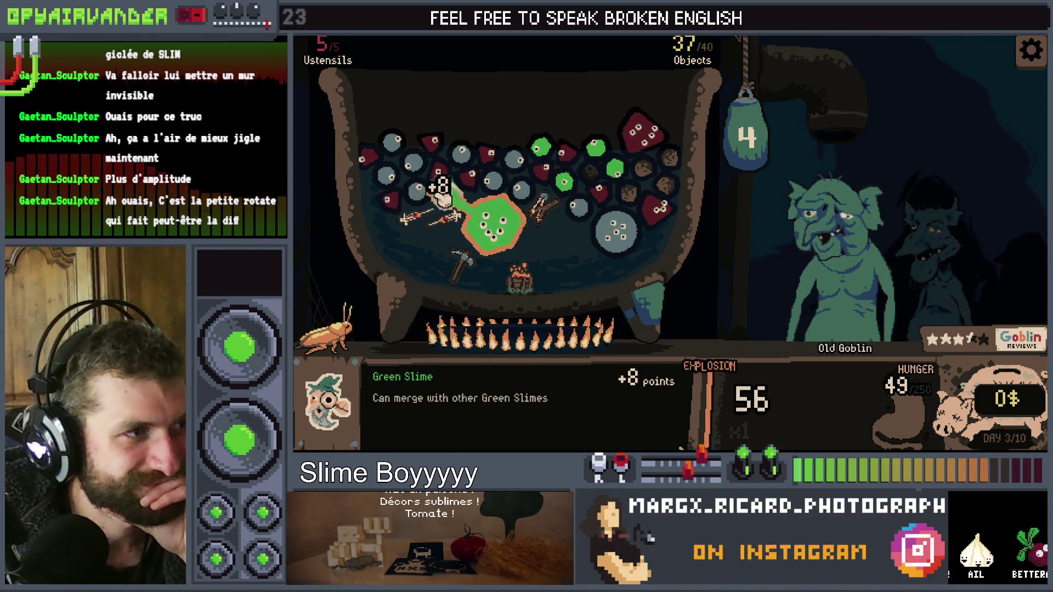
pyautogui.click(735, 155)
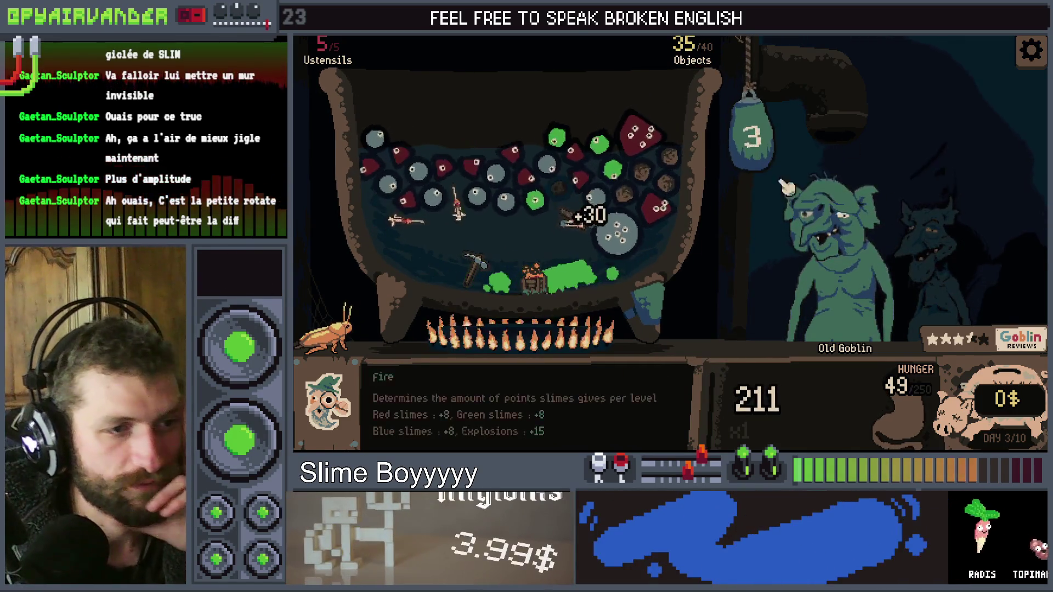
pyautogui.click(880, 126)
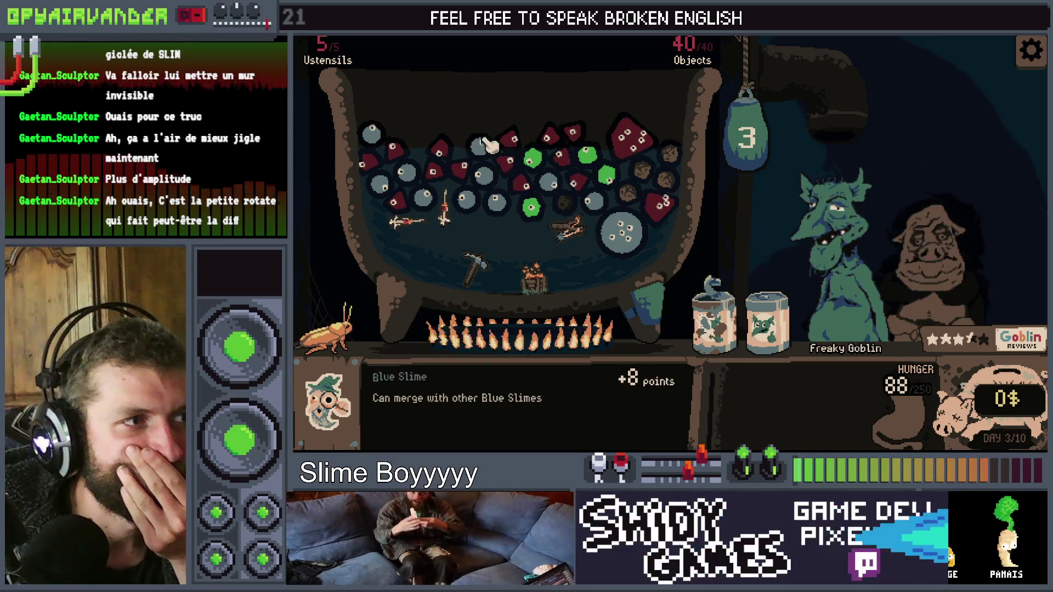
# Pop the red slime and the large and small blue slimes for points
pyautogui.click(574, 133)
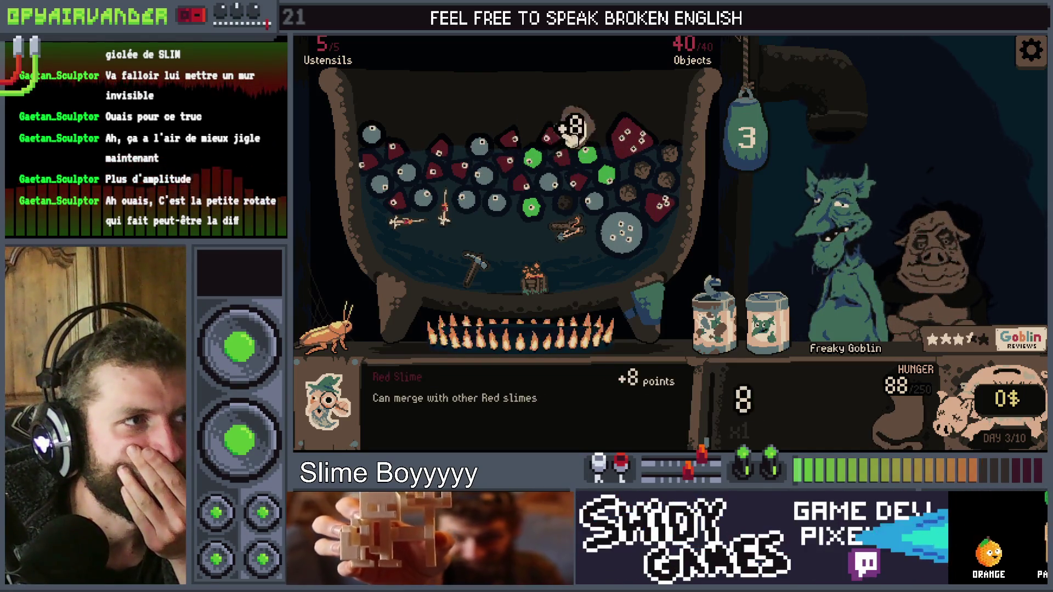
pyautogui.click(576, 184)
pyautogui.click(622, 231)
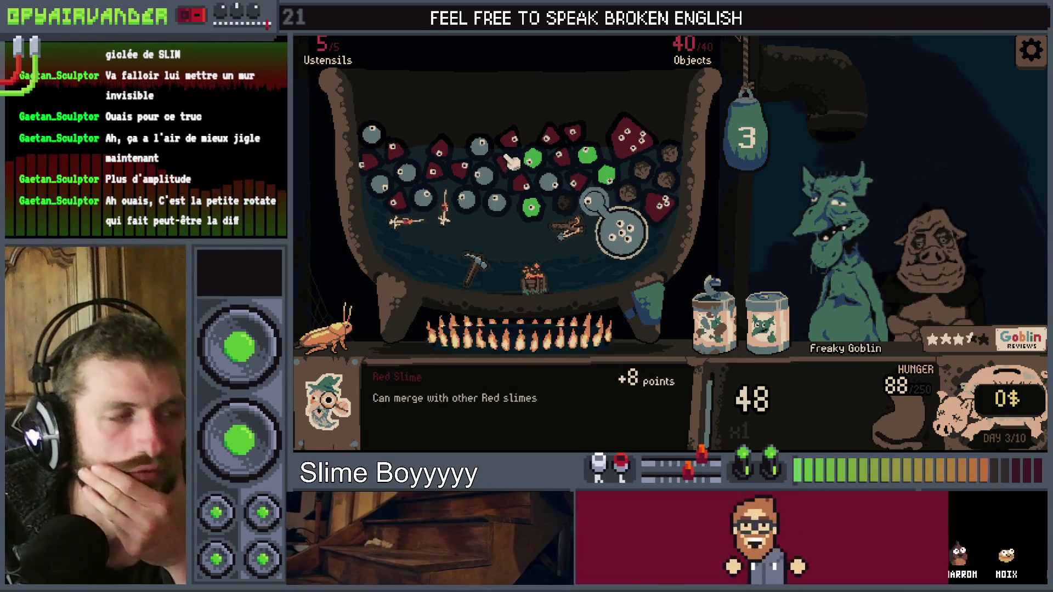
pyautogui.click(482, 149)
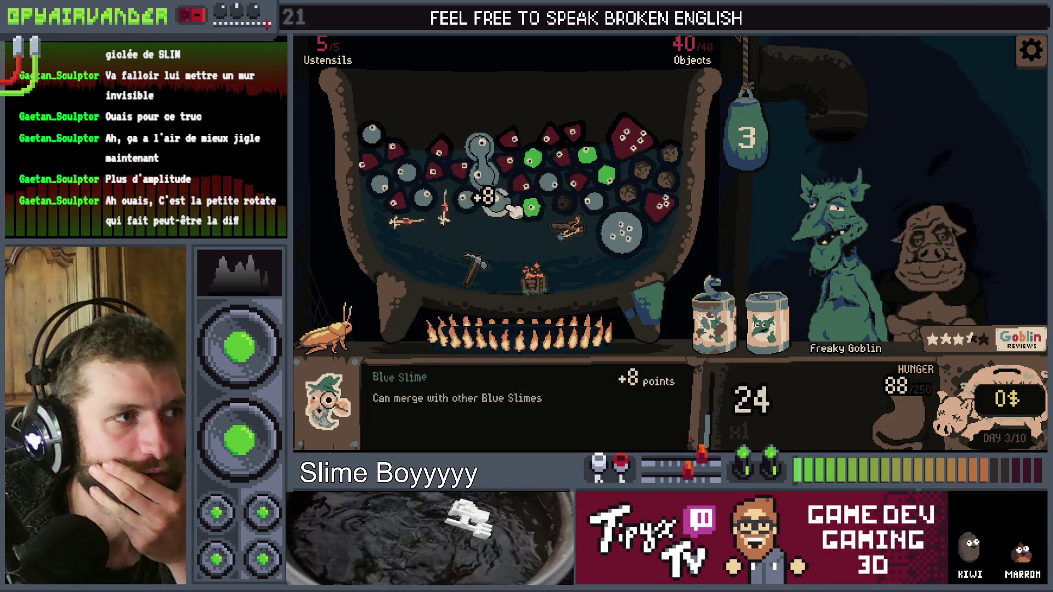
# Drain the cauldron twice, score the blue slime chain, and serve the brew to Piggy
pyautogui.click(724, 141)
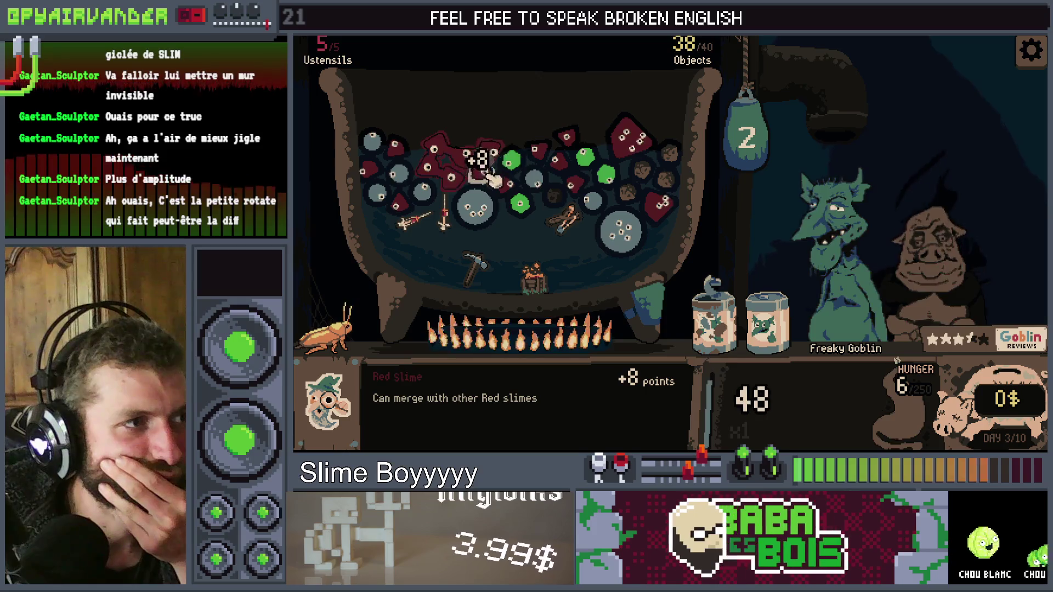
pyautogui.click(773, 149)
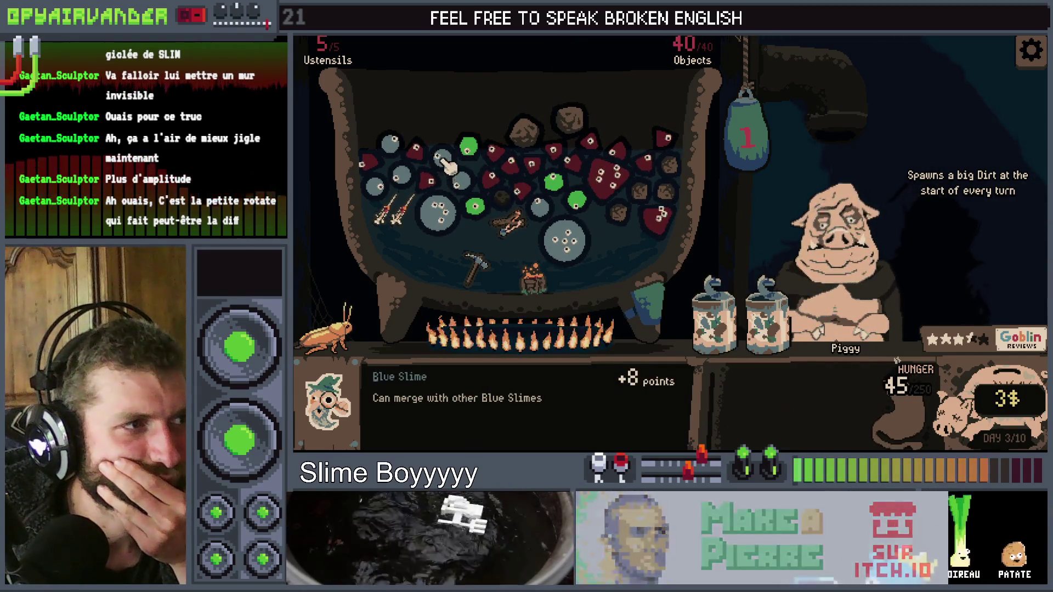
pyautogui.click(464, 214)
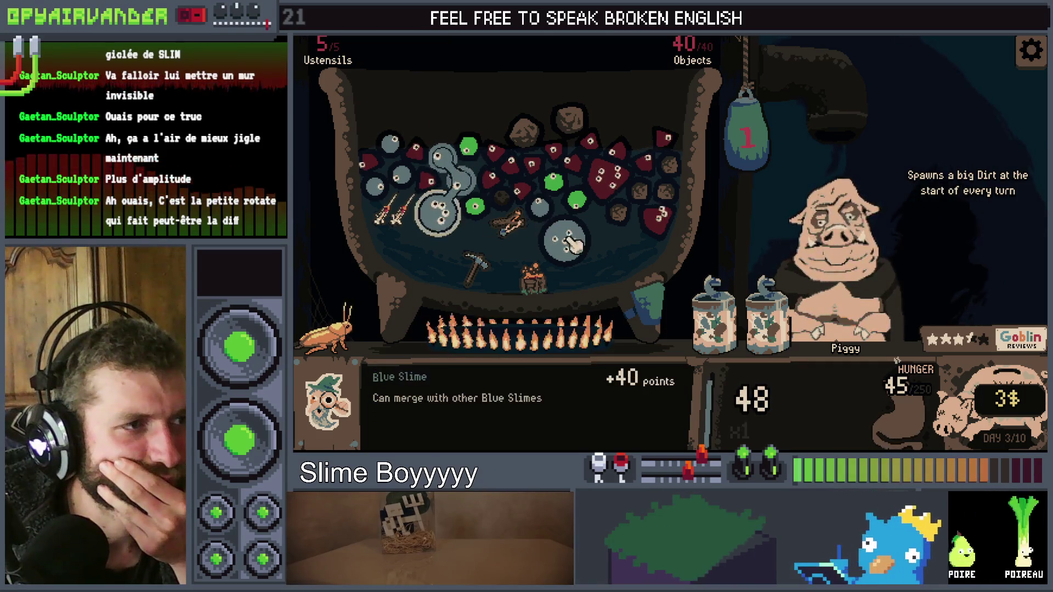
pyautogui.click(732, 141)
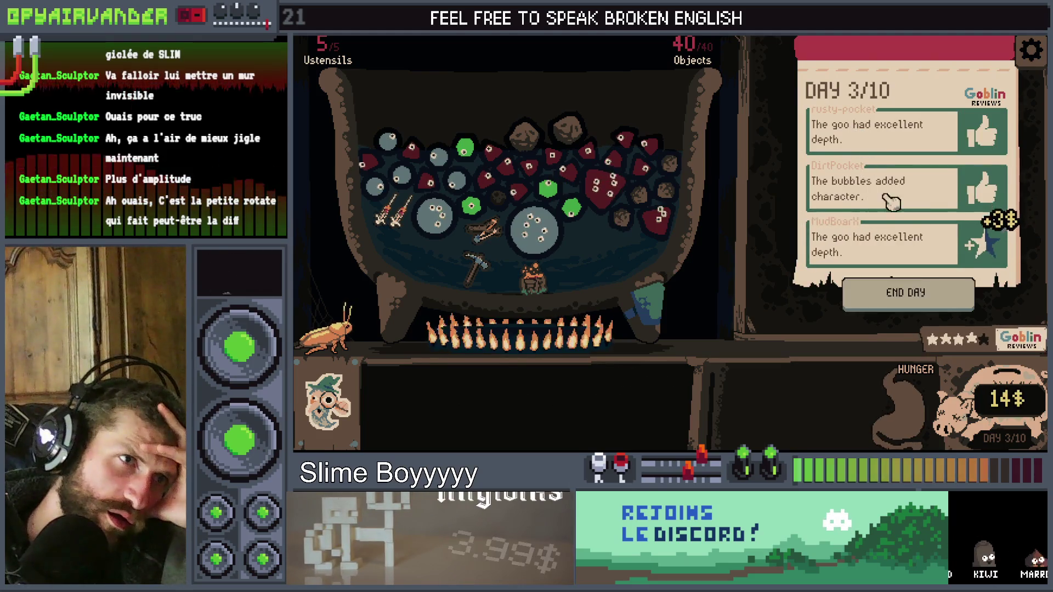
# End day 3, buy the Bottle Pack, destroy green slimes with the cockroach, and pour the red bottle in
pyautogui.click(939, 305)
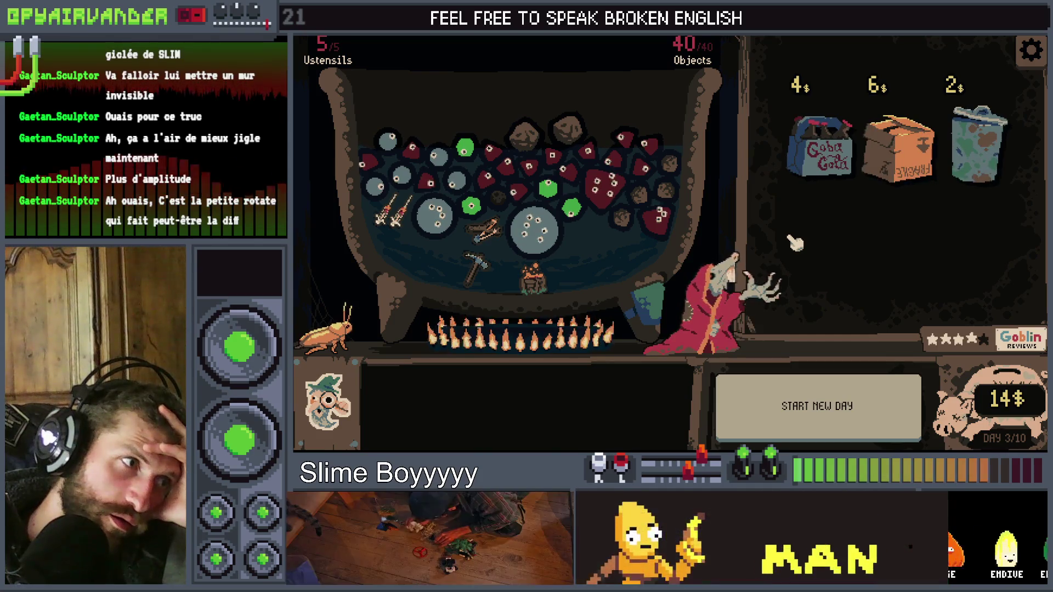
pyautogui.click(830, 177)
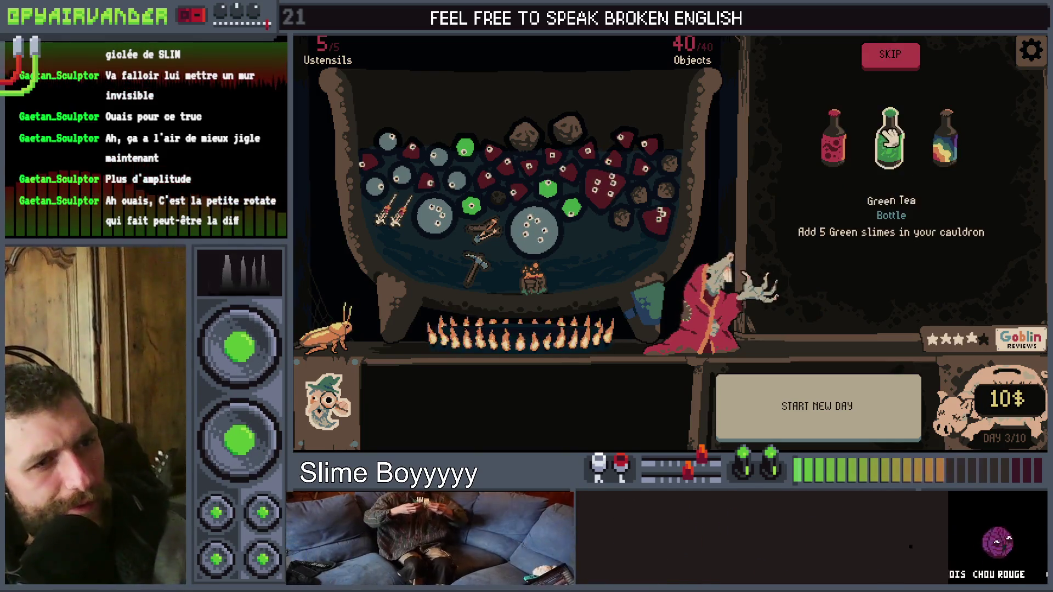
pyautogui.moveTo(329, 329); pyautogui.dragTo(486, 235)
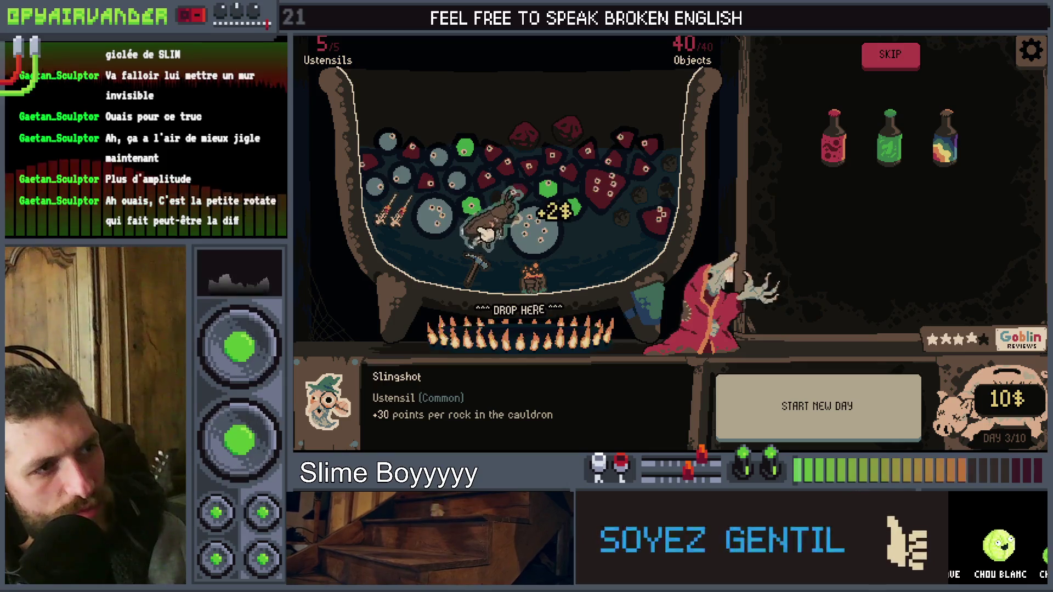
pyautogui.moveTo(329, 327); pyautogui.dragTo(620, 231)
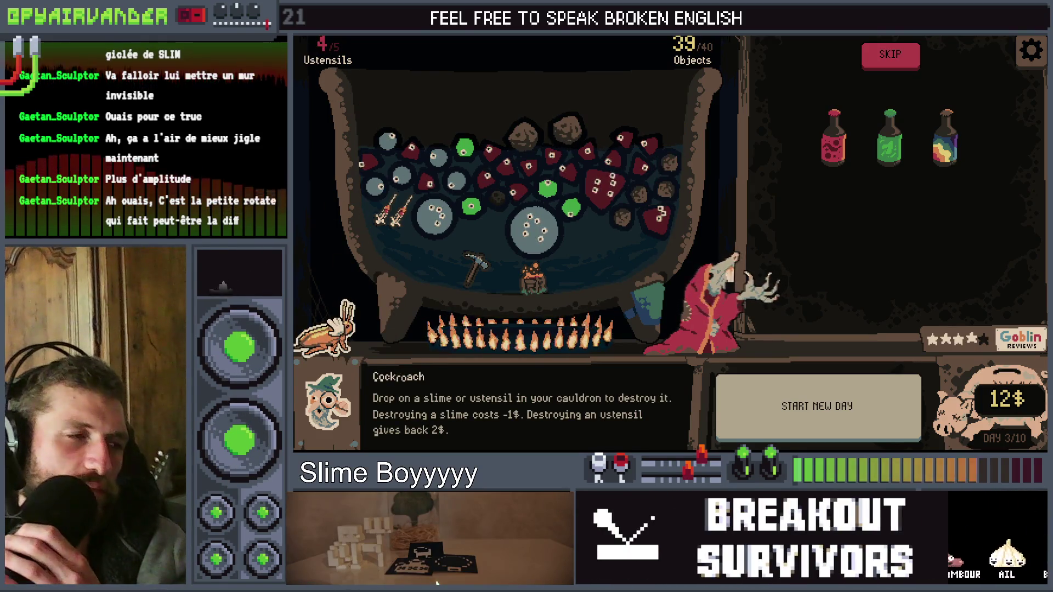
pyautogui.moveTo(327, 324)
pyautogui.mouseDown()
pyautogui.moveTo(441, 170)
pyautogui.moveTo(461, 159)
pyautogui.moveTo(464, 177)
pyautogui.mouseUp()
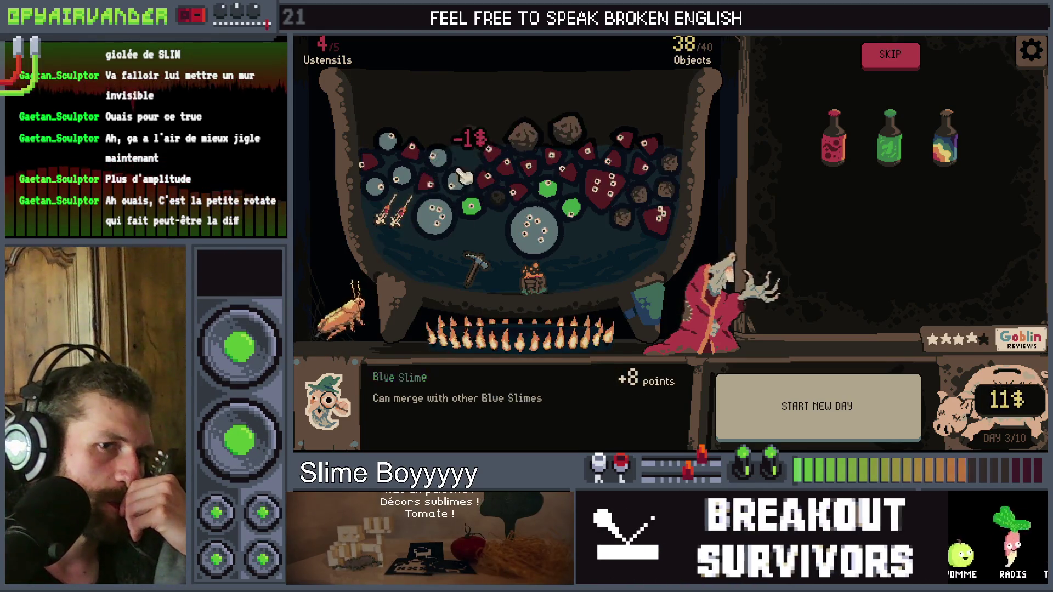
pyautogui.moveTo(326, 324)
pyautogui.mouseDown()
pyautogui.moveTo(499, 188)
pyautogui.moveTo(545, 176)
pyautogui.moveTo(545, 187)
pyautogui.mouseUp()
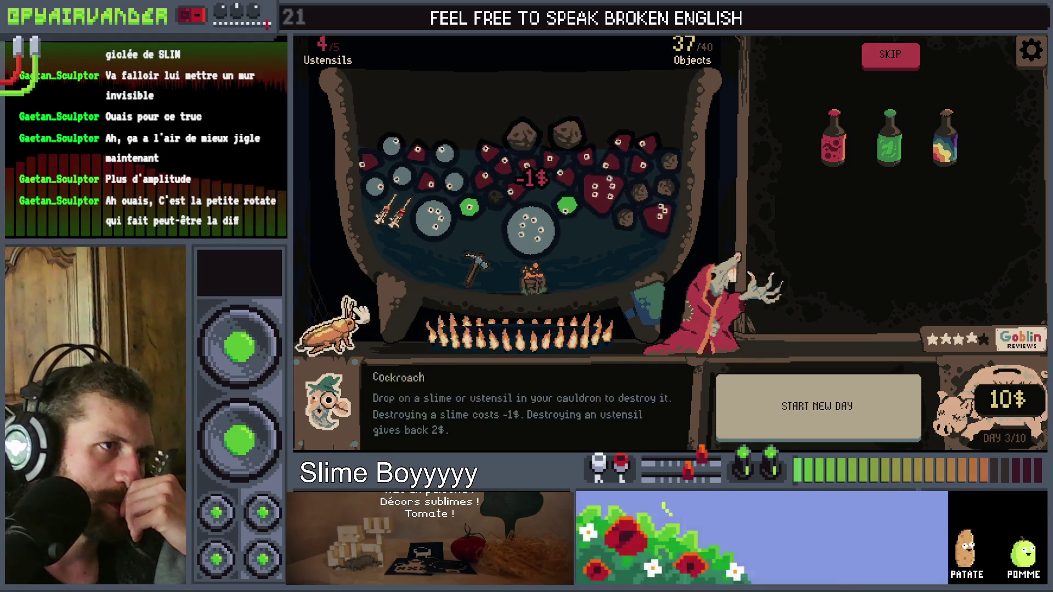
pyautogui.moveTo(327, 323)
pyautogui.mouseDown()
pyautogui.moveTo(475, 214)
pyautogui.moveTo(465, 220)
pyautogui.mouseUp()
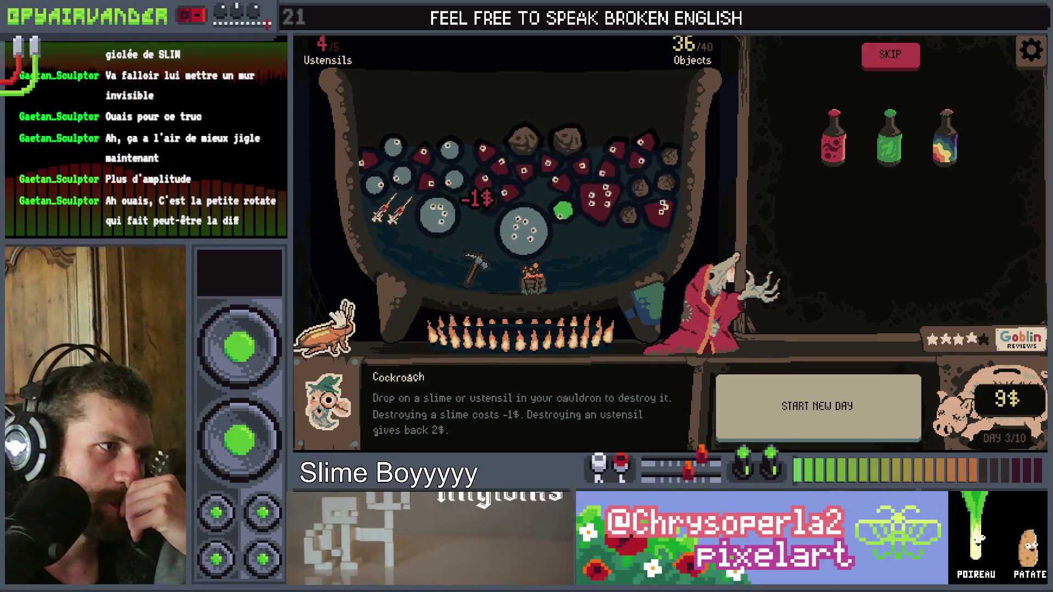
pyautogui.moveTo(326, 323); pyautogui.dragTo(615, 218)
pyautogui.moveTo(619, 134)
pyautogui.mouseDown()
pyautogui.moveTo(657, 127)
pyautogui.moveTo(636, 129)
pyautogui.mouseUp()
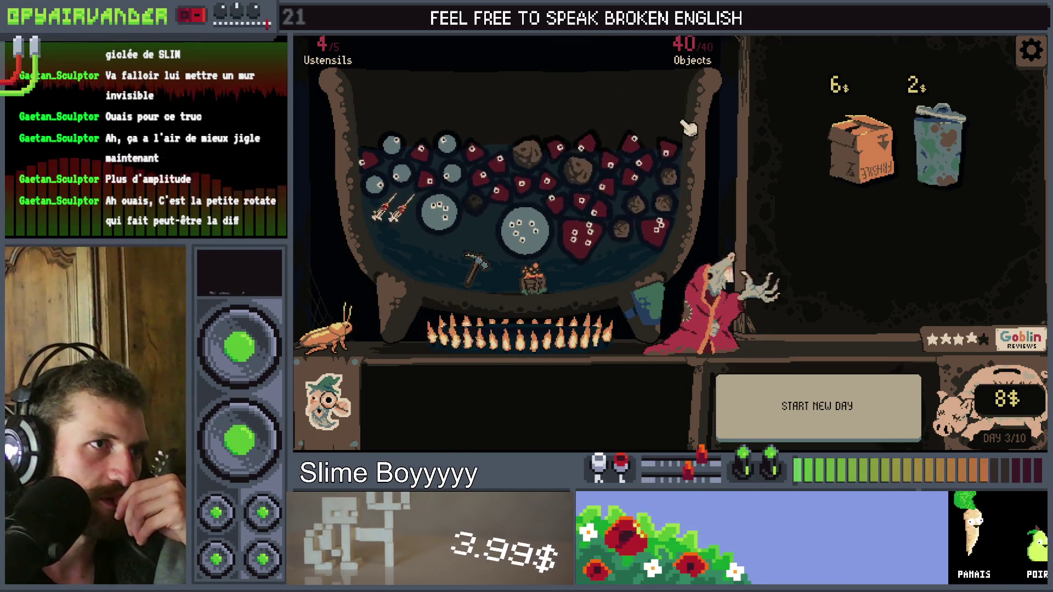
# Buy the Cardboard Box, drop the Rolling Pin into the cauldron, and start day 4
pyautogui.click(890, 142)
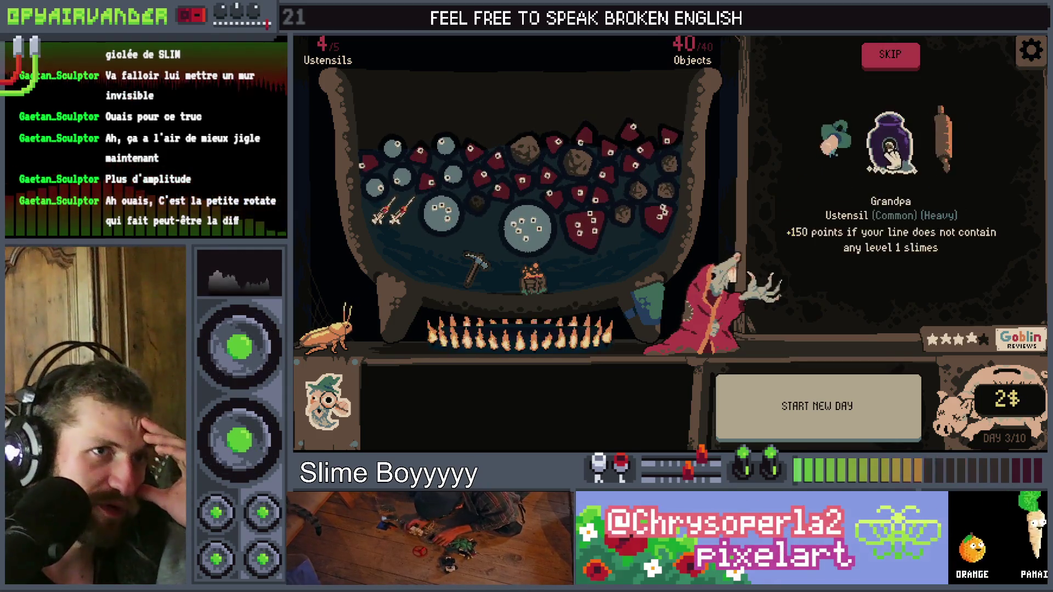
pyautogui.moveTo(943, 139); pyautogui.dragTo(439, 137)
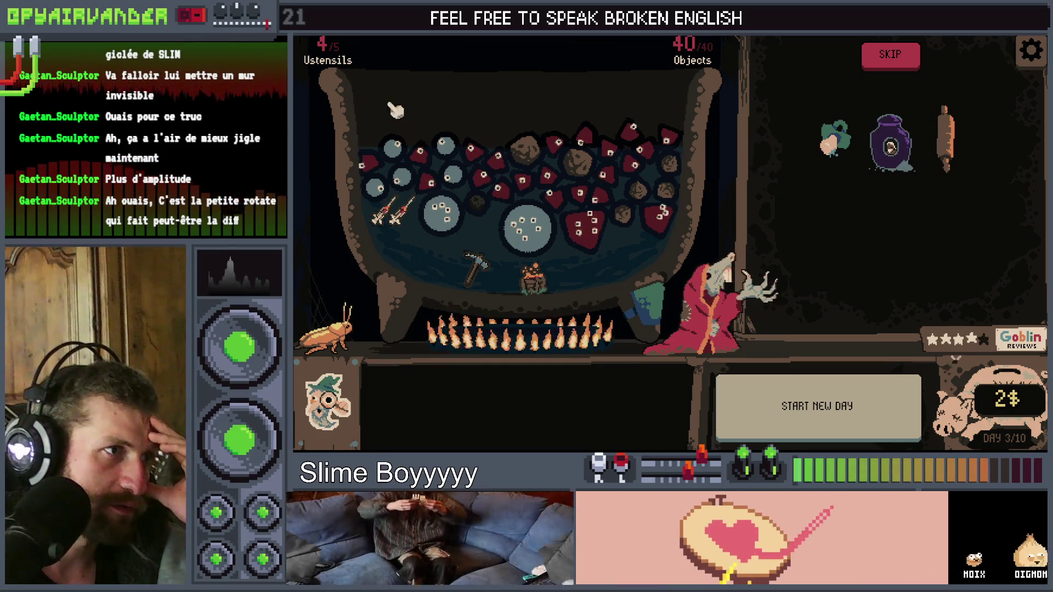
pyautogui.moveTo(326, 329)
pyautogui.mouseDown()
pyautogui.moveTo(365, 228)
pyautogui.moveTo(444, 165)
pyautogui.moveTo(455, 248)
pyautogui.moveTo(524, 274)
pyautogui.moveTo(635, 220)
pyautogui.moveTo(568, 165)
pyautogui.moveTo(658, 208)
pyautogui.mouseUp()
pyautogui.moveTo(944, 140); pyautogui.dragTo(543, 203)
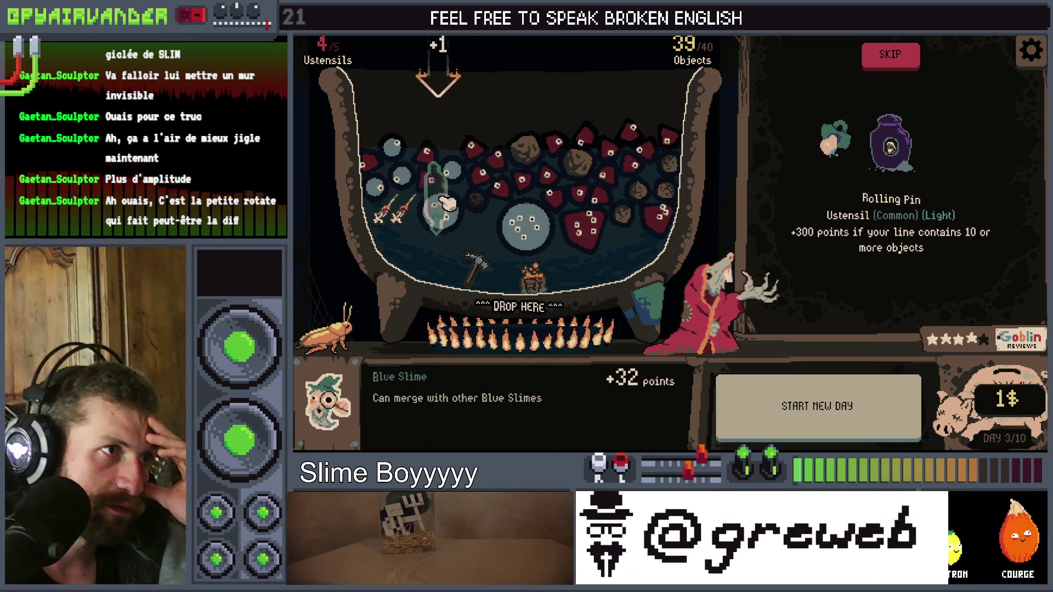
pyautogui.moveTo(418, 203); pyautogui.dragTo(418, 204)
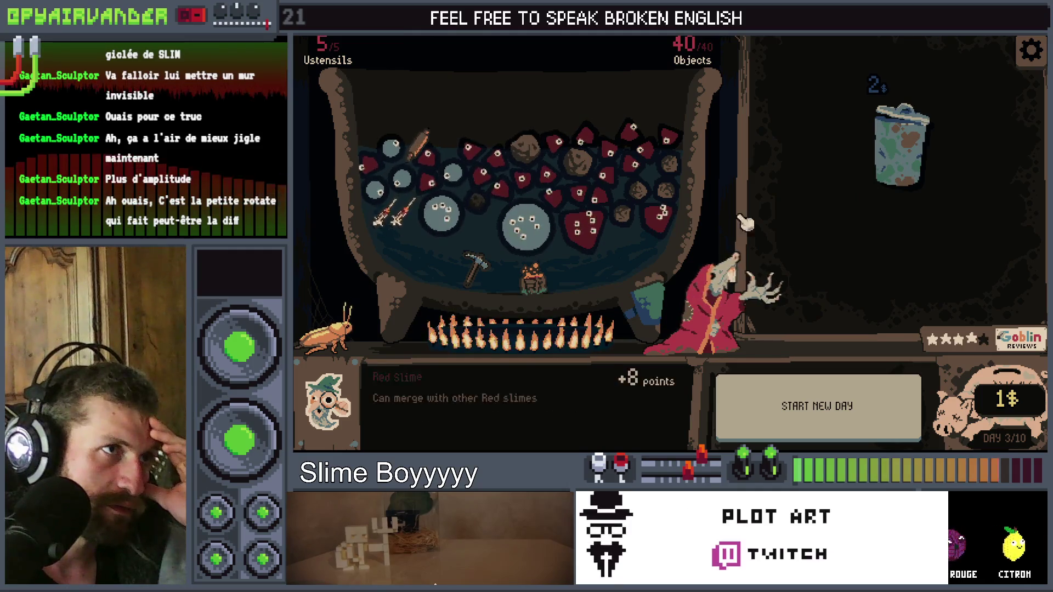
pyautogui.click(823, 416)
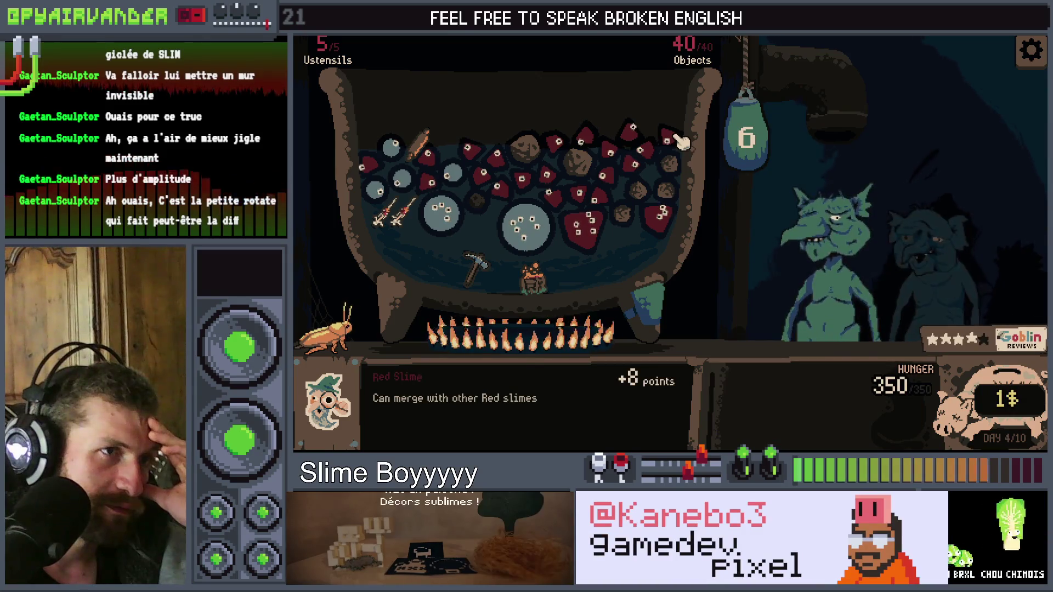
# Chain the connected red slimes and serve the brew to the Ancient Goblin
pyautogui.click(650, 145)
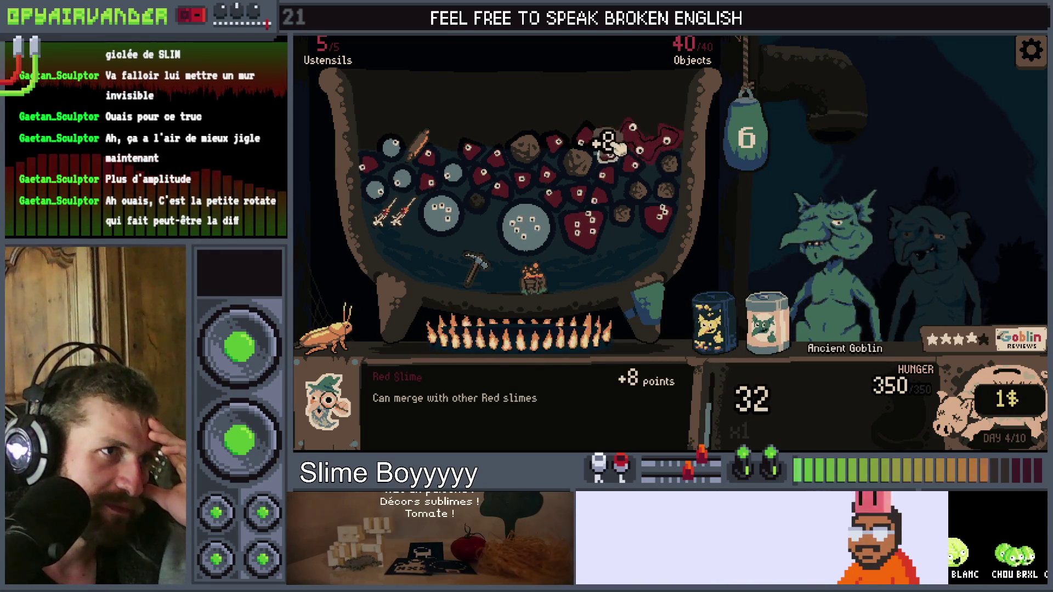
pyautogui.moveTo(614, 151)
pyautogui.mouseDown()
pyautogui.moveTo(648, 138)
pyautogui.moveTo(634, 170)
pyautogui.moveTo(620, 178)
pyautogui.moveTo(625, 155)
pyautogui.moveTo(607, 165)
pyautogui.moveTo(590, 203)
pyautogui.moveTo(541, 176)
pyautogui.moveTo(490, 181)
pyautogui.moveTo(482, 161)
pyautogui.mouseUp()
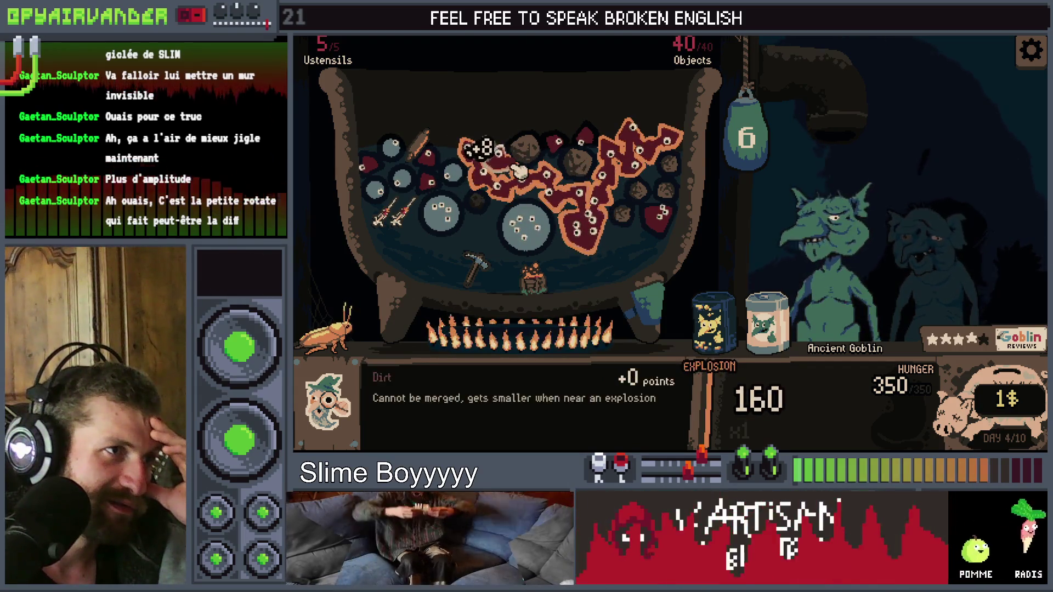
pyautogui.click(756, 132)
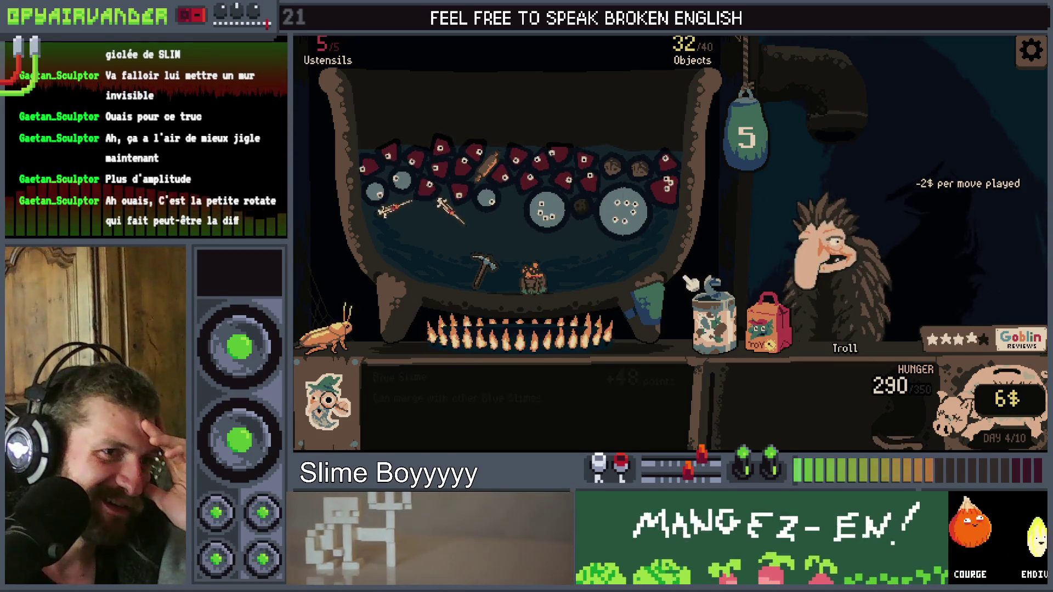
# Pour the slime jar in, serve the Troll a red-slime chain, and switch to VS Code
pyautogui.moveTo(710, 315)
pyautogui.moveTo(711, 316)
pyautogui.mouseDown()
pyautogui.moveTo(505, 247)
pyautogui.moveTo(488, 230)
pyautogui.moveTo(576, 255)
pyautogui.mouseUp()
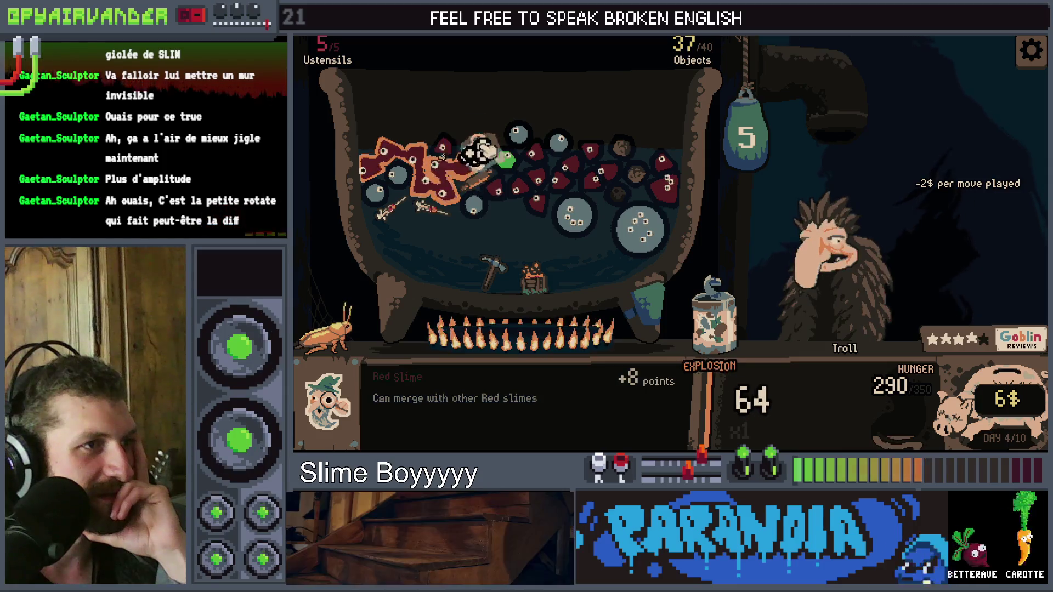
pyautogui.click(440, 168)
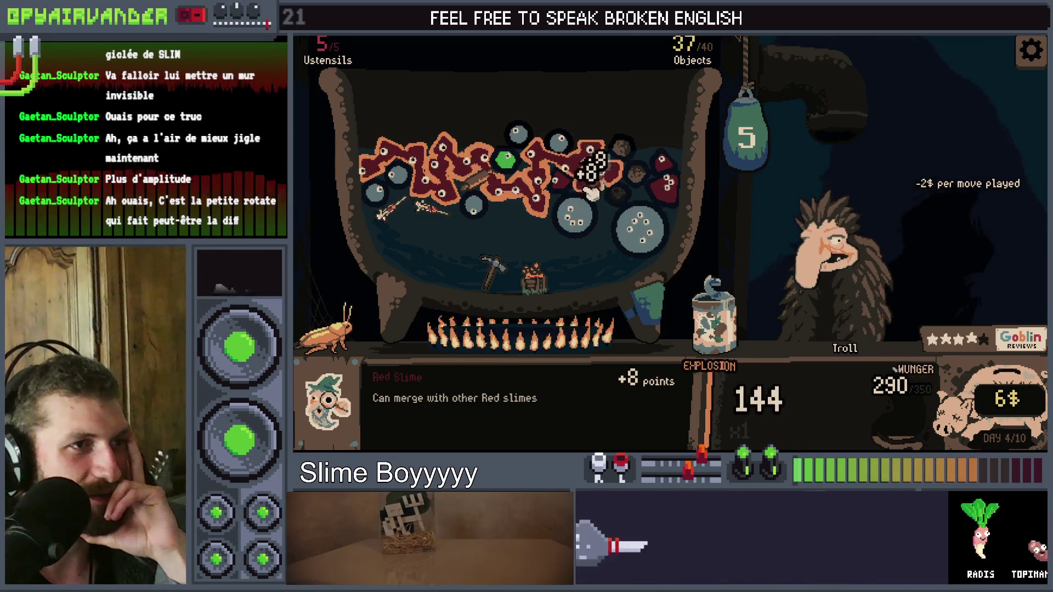
pyautogui.click(768, 123)
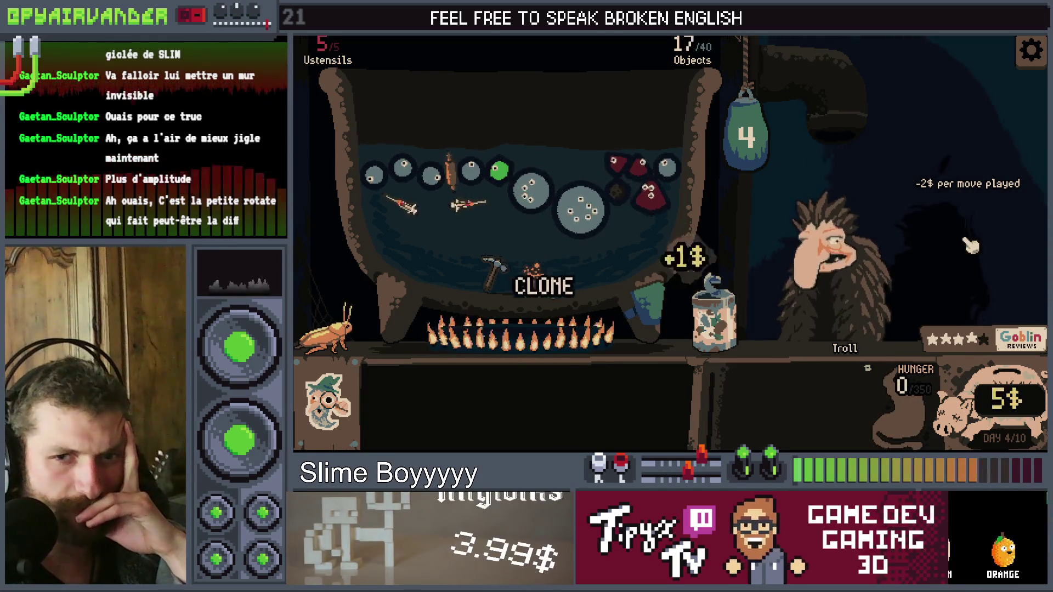
pyautogui.hotkey('alt', 'Tab')
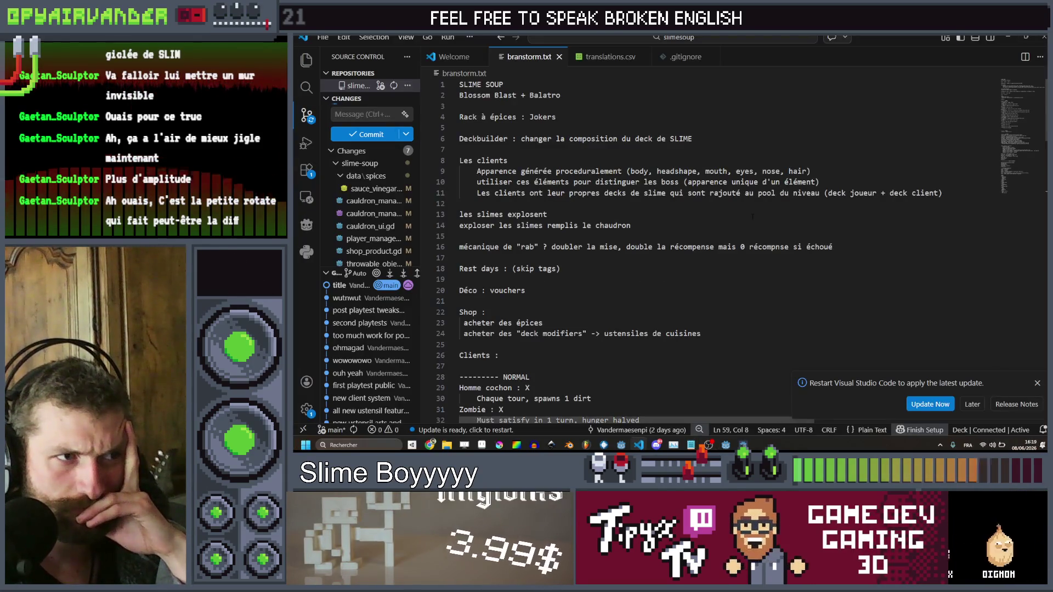
# In the Godot editor, search all project files for 'pickaxe'
pyautogui.hotkey('alt', 'Tab')
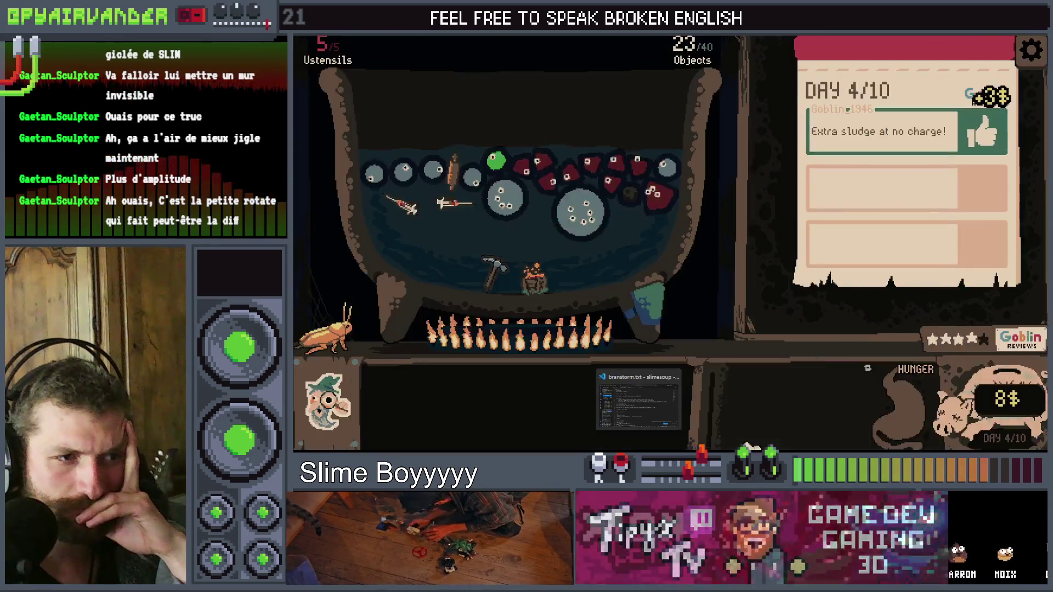
pyautogui.hotkey('alt', 'Tab')
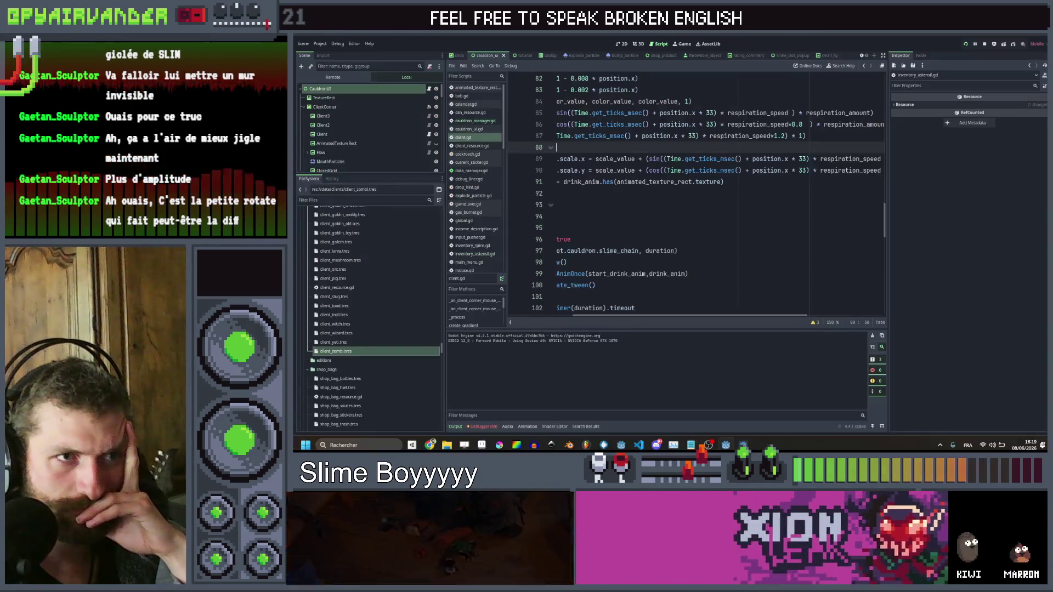
pyautogui.hotkey('ctrl', 'shift', 'f')
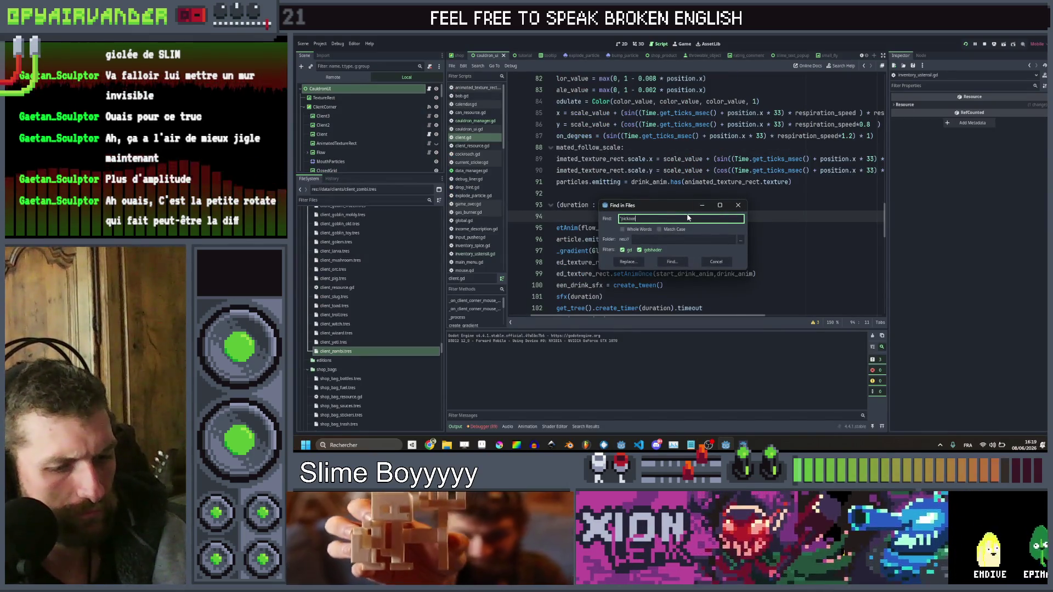
pyautogui.press('Return')
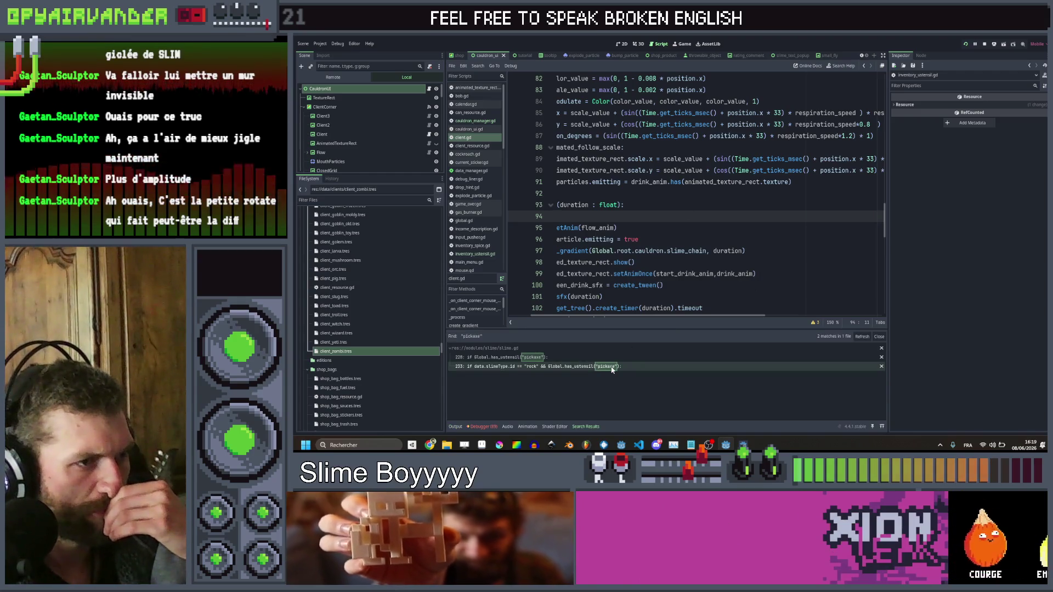
# Open the pickaxe match in slime.gd and inspect the checks on lines 228 and 233
pyautogui.click(612, 367)
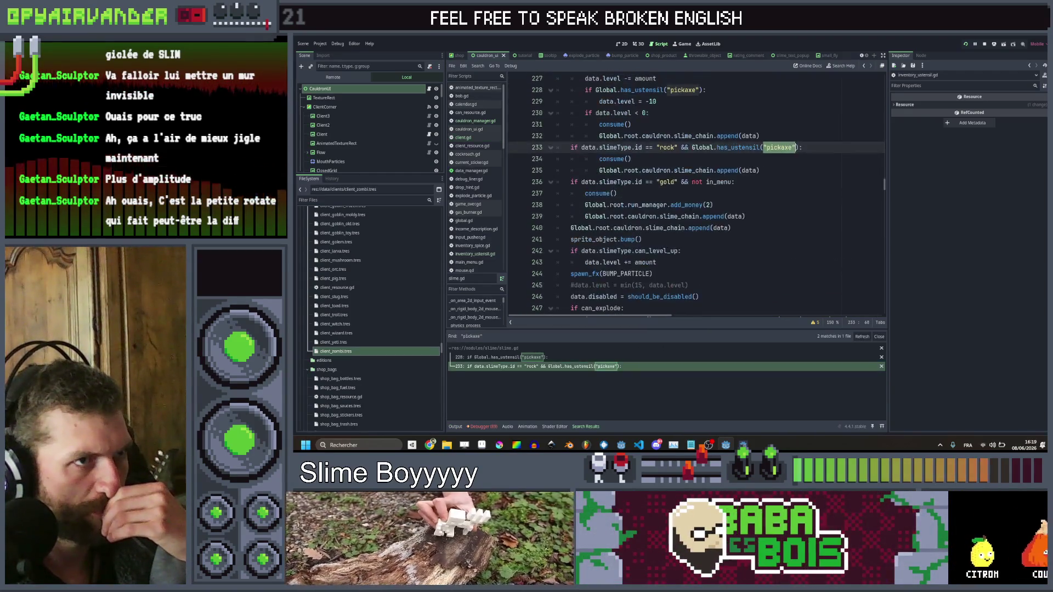
pyautogui.scroll(2, 697, 198)
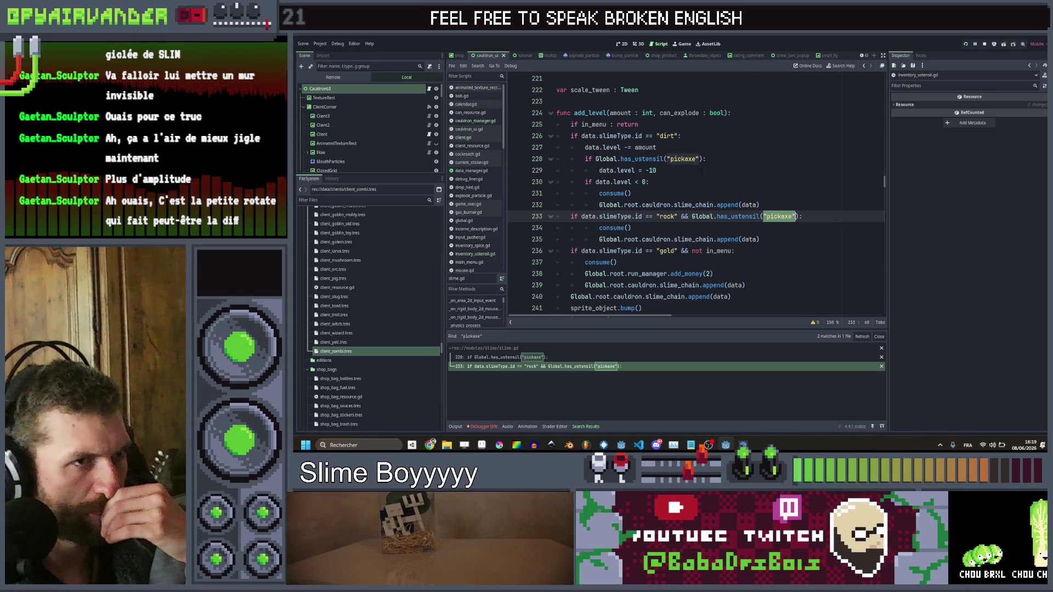
pyautogui.moveTo(711, 160); pyautogui.dragTo(605, 160)
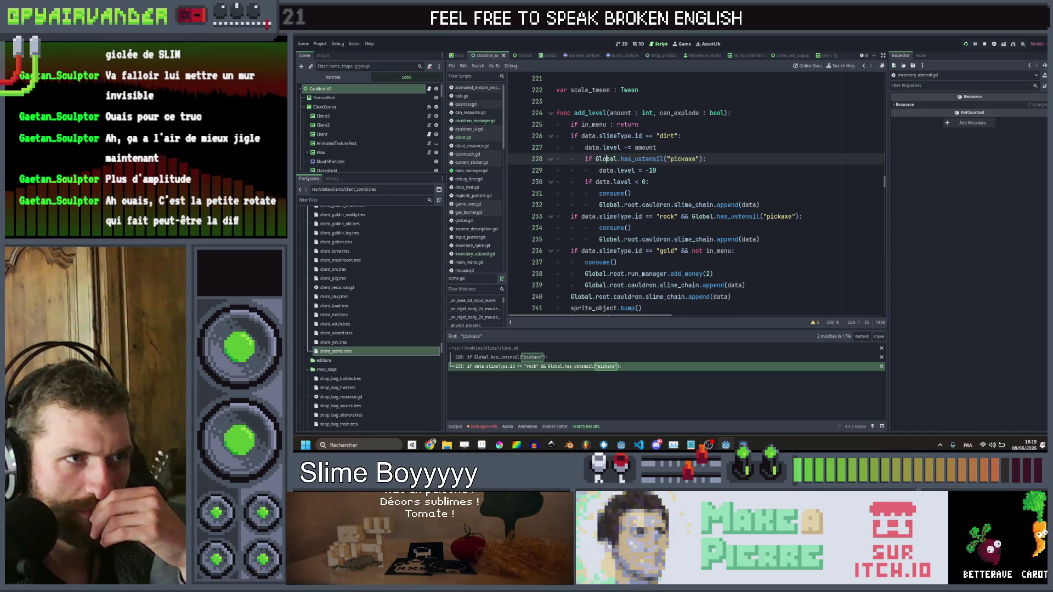
pyautogui.click(752, 154)
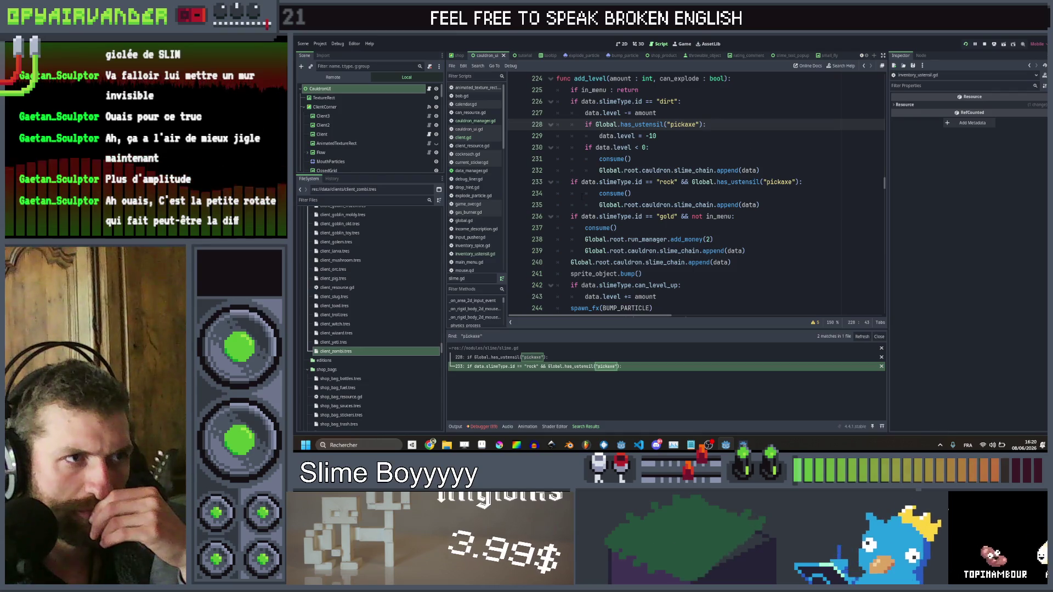
pyautogui.click(618, 181)
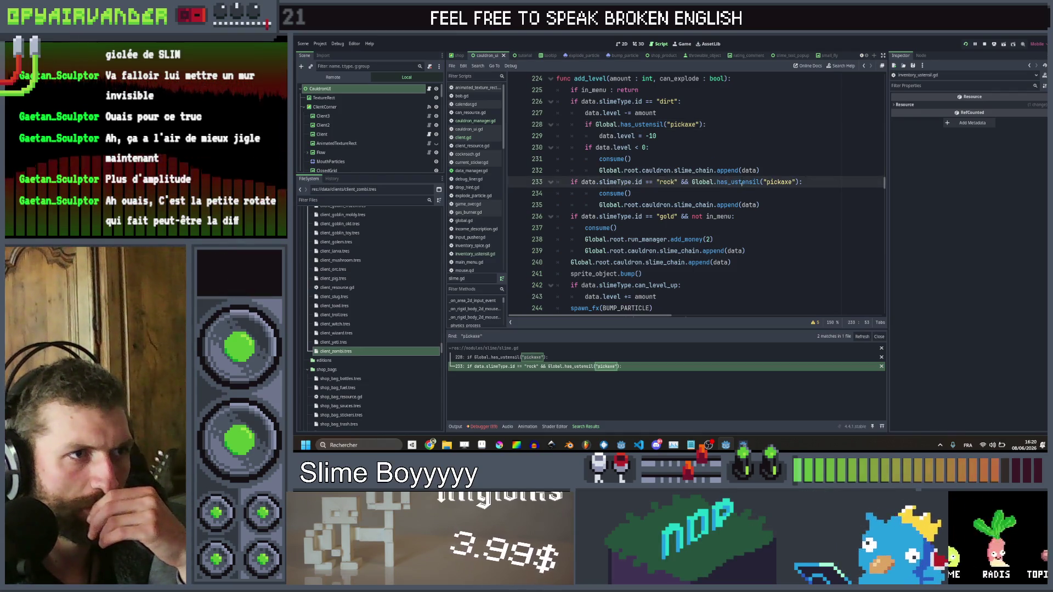
pyautogui.scroll(1, 742, 183)
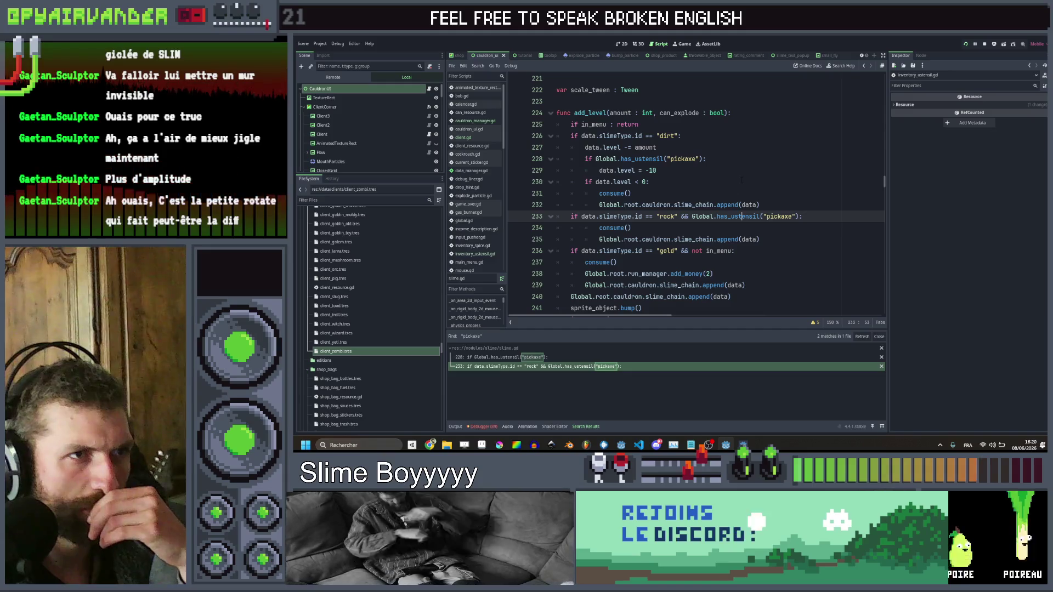
pyautogui.scroll(1, 742, 180)
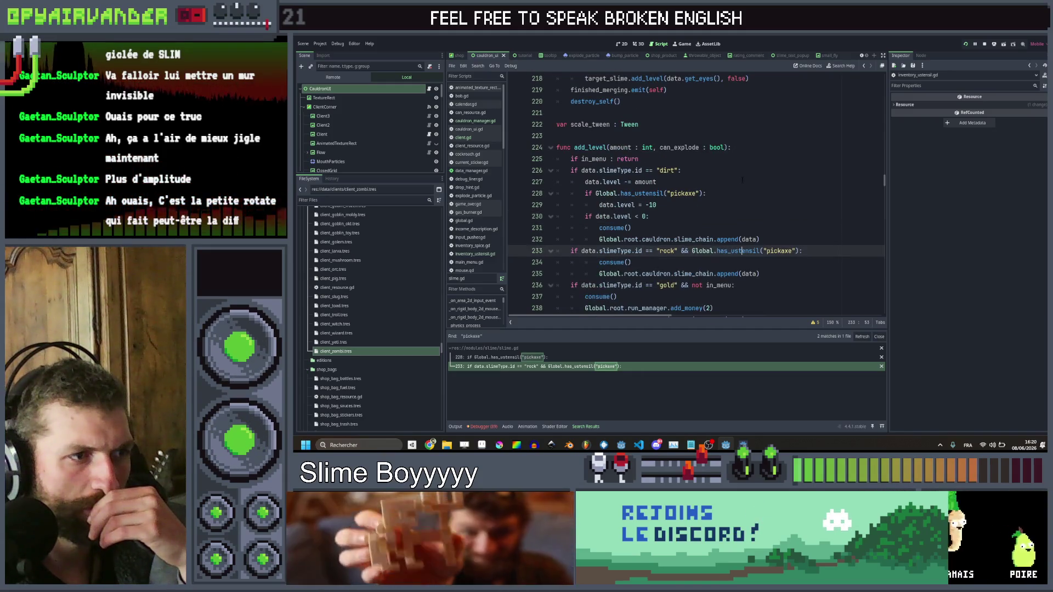
# Jump to the line 228 pickaxe match and place the caret on add_level
pyautogui.click(523, 357)
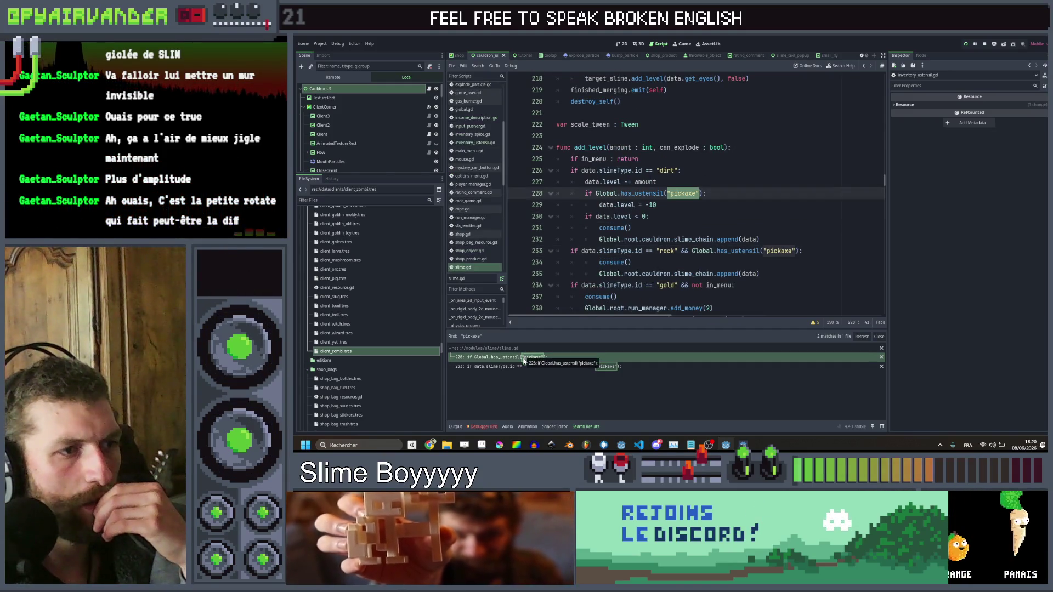
pyautogui.click(605, 148)
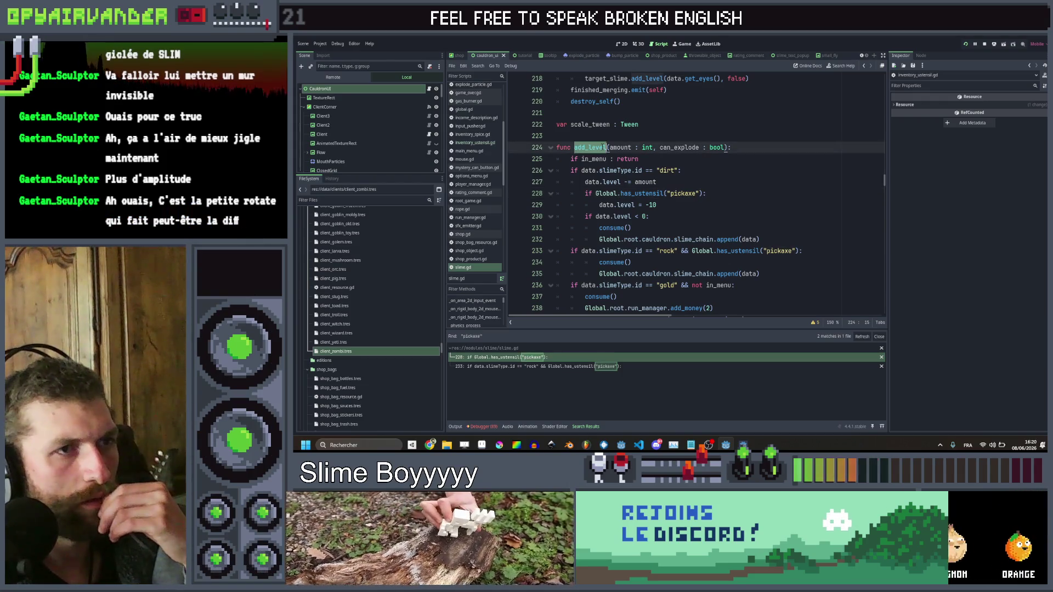
pyautogui.scroll(3, 696, 192)
pyautogui.scroll(3, 697, 192)
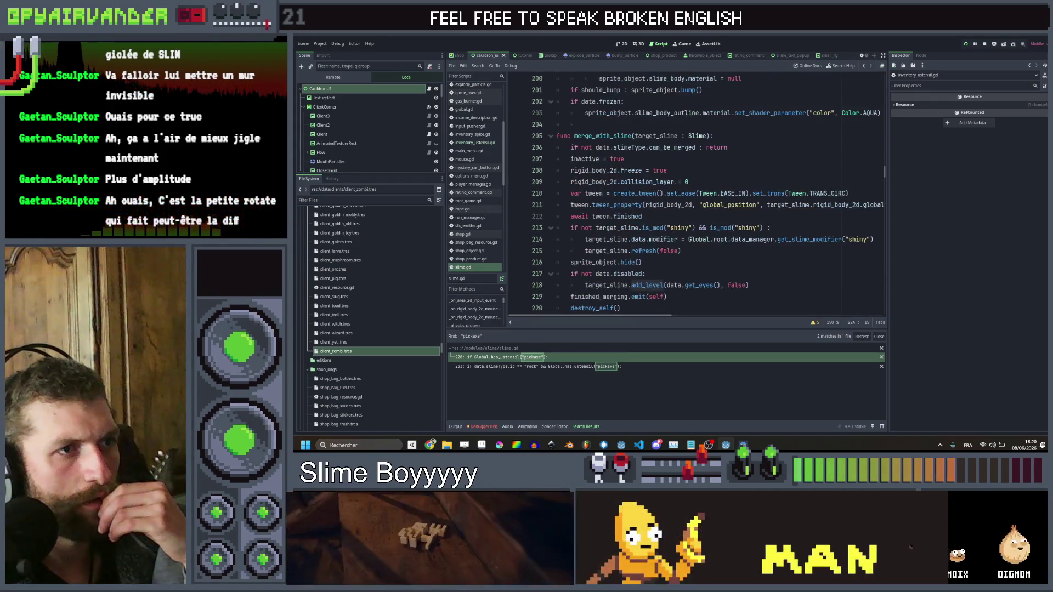
pyautogui.scroll(-4, 697, 192)
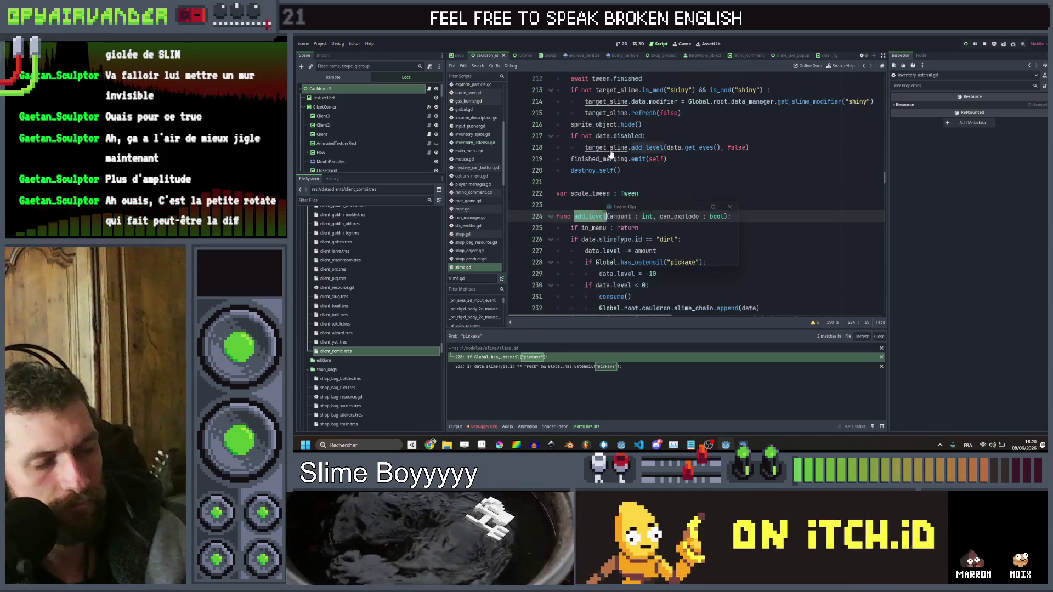
# Search the project for add_level and visit the calls on lines 295 and 303
pyautogui.press('Return')
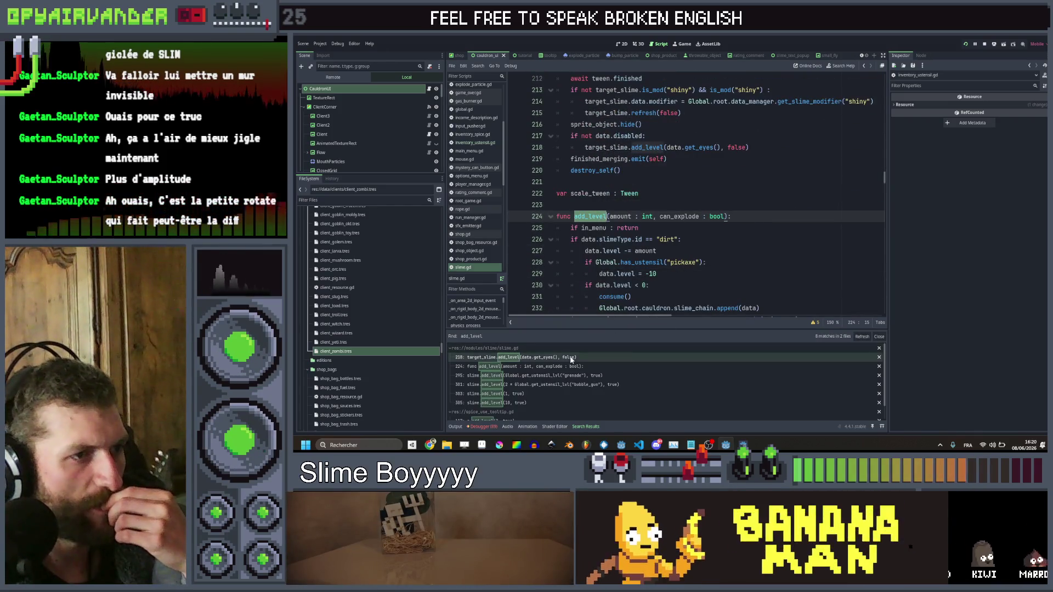
pyautogui.click(570, 376)
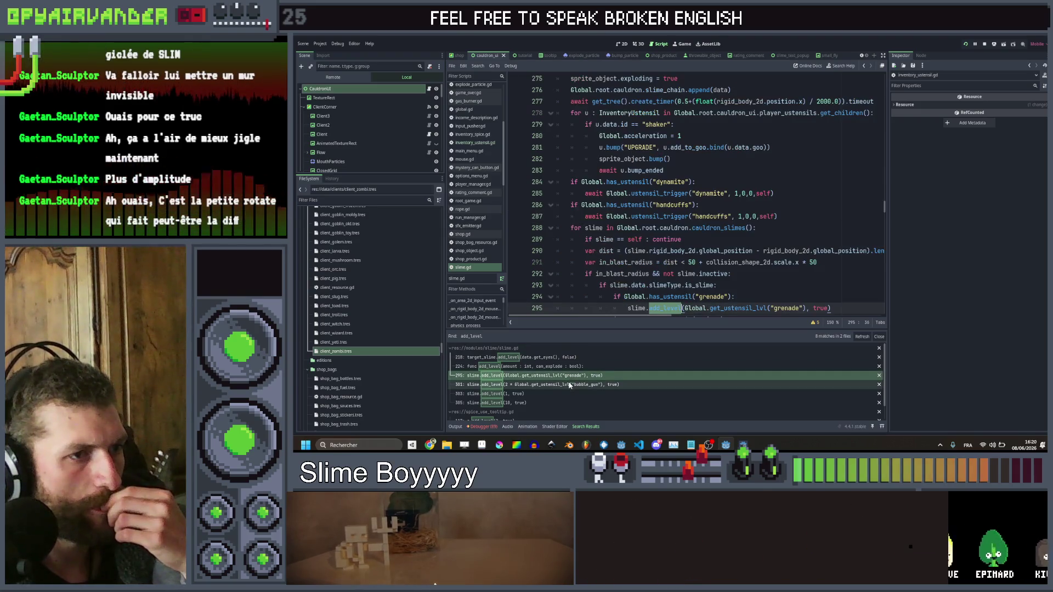
pyautogui.scroll(-1, 569, 384)
pyautogui.click(568, 379)
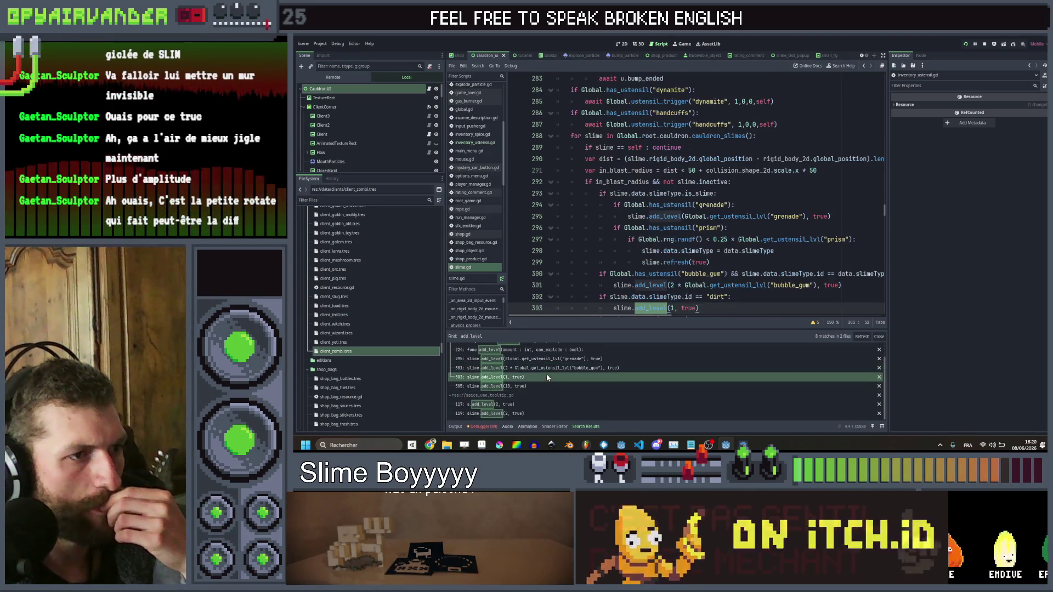
pyautogui.scroll(-3, 741, 235)
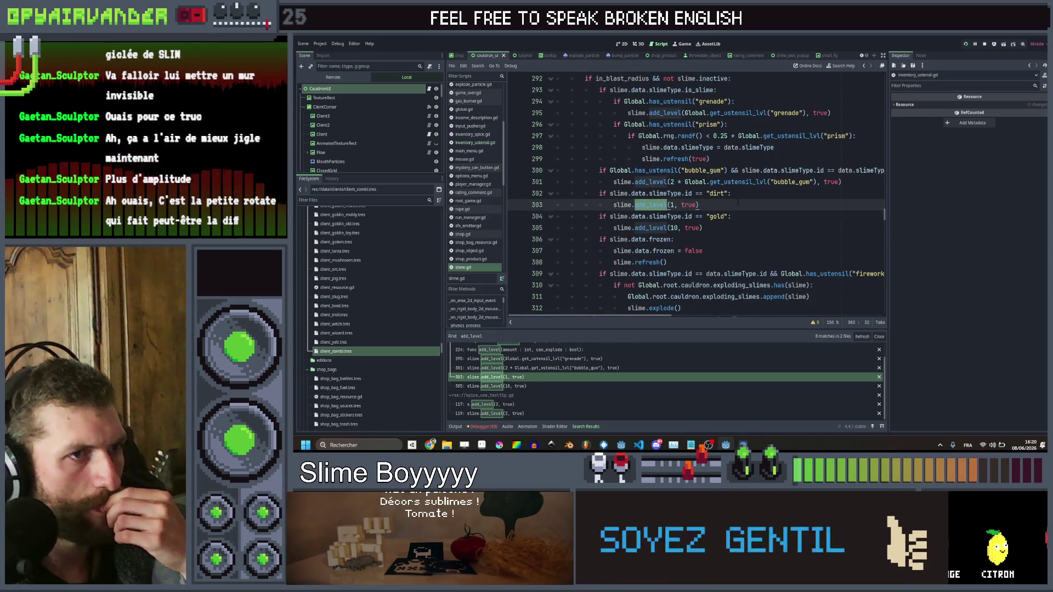
# Duplicate the dirt if-block below itself, change 'dirt' to 'rock', and save slime.gd
pyautogui.moveTo(738, 202); pyautogui.dragTo(600, 193)
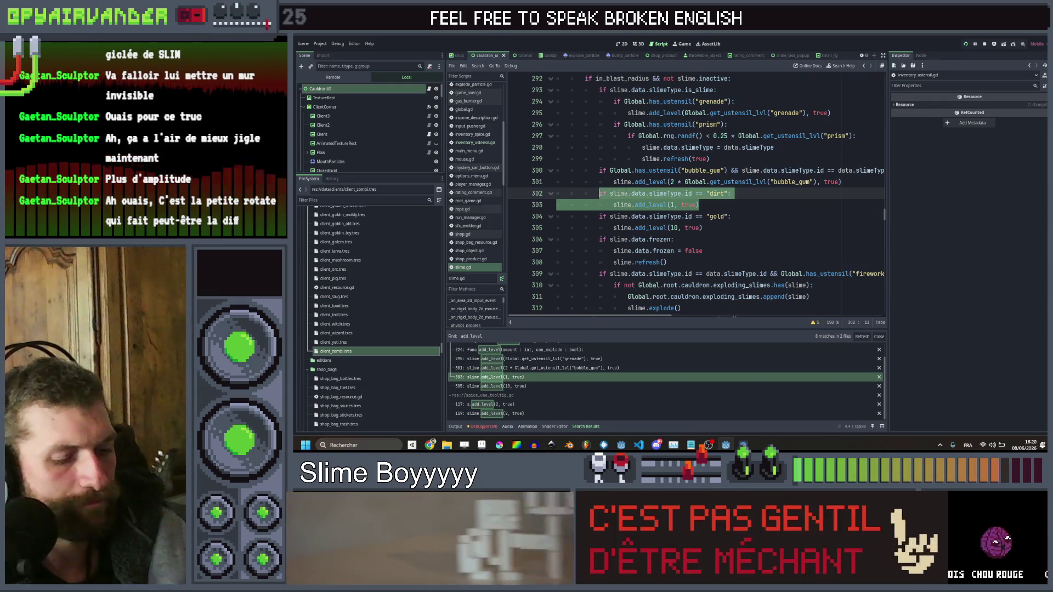
pyautogui.hotkey('ctrl', 'c')
pyautogui.press('Down')
pyautogui.press('End')
pyautogui.press('Return')
pyautogui.hotkey('ctrl', 'v')
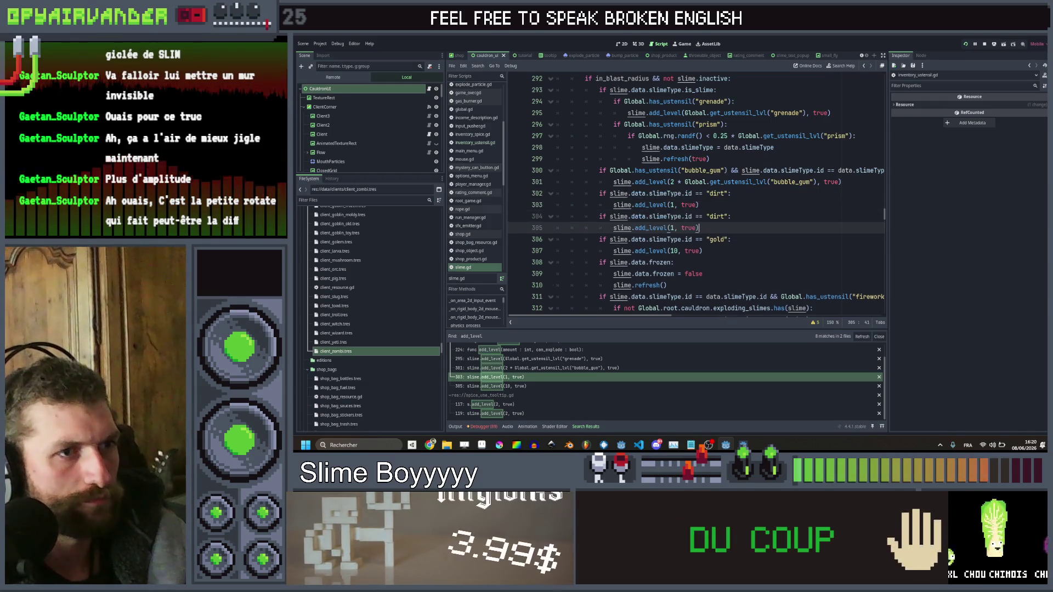
pyautogui.doubleClick(717, 216)
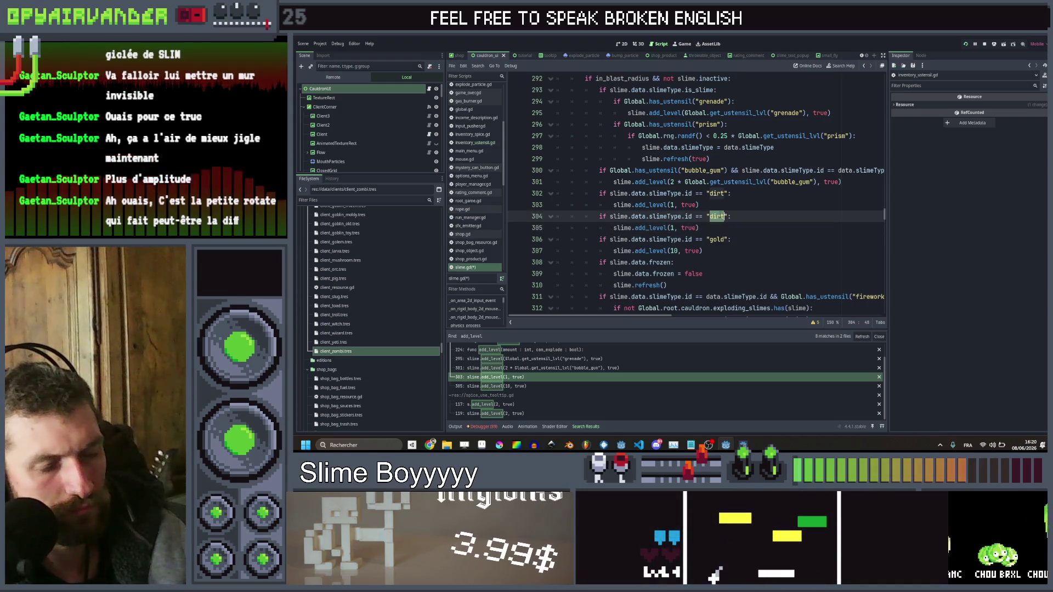
pyautogui.write('rock')
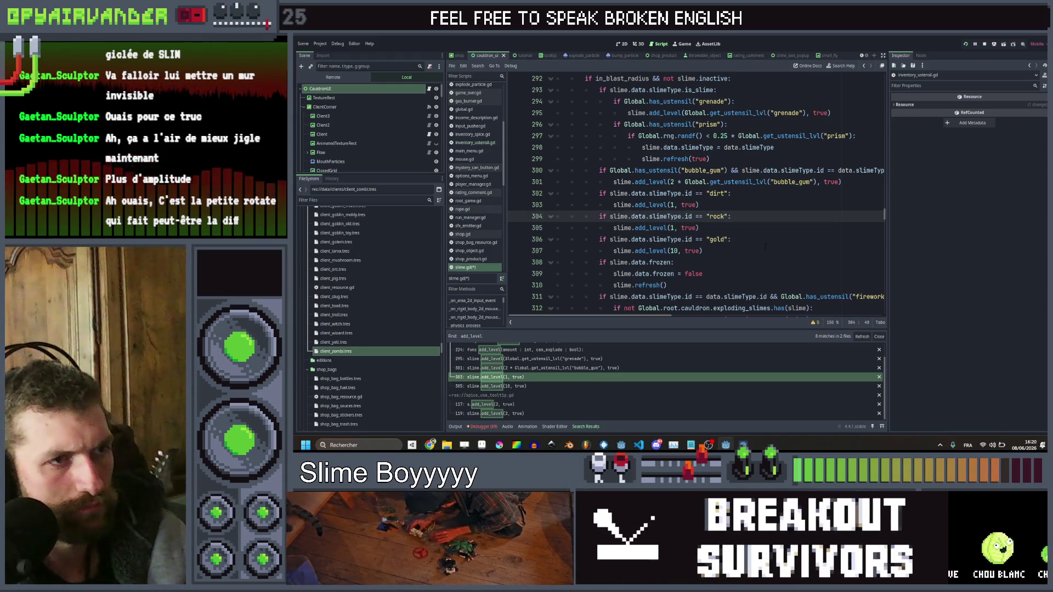
pyautogui.click(671, 227)
pyautogui.write('0')
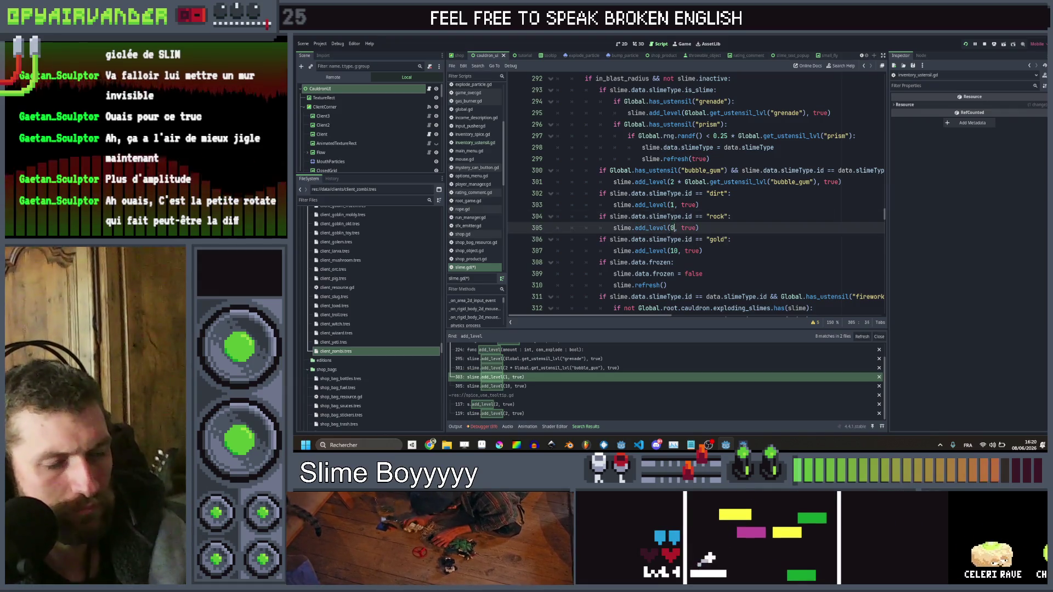
pyautogui.hotkey('ctrl', 's')
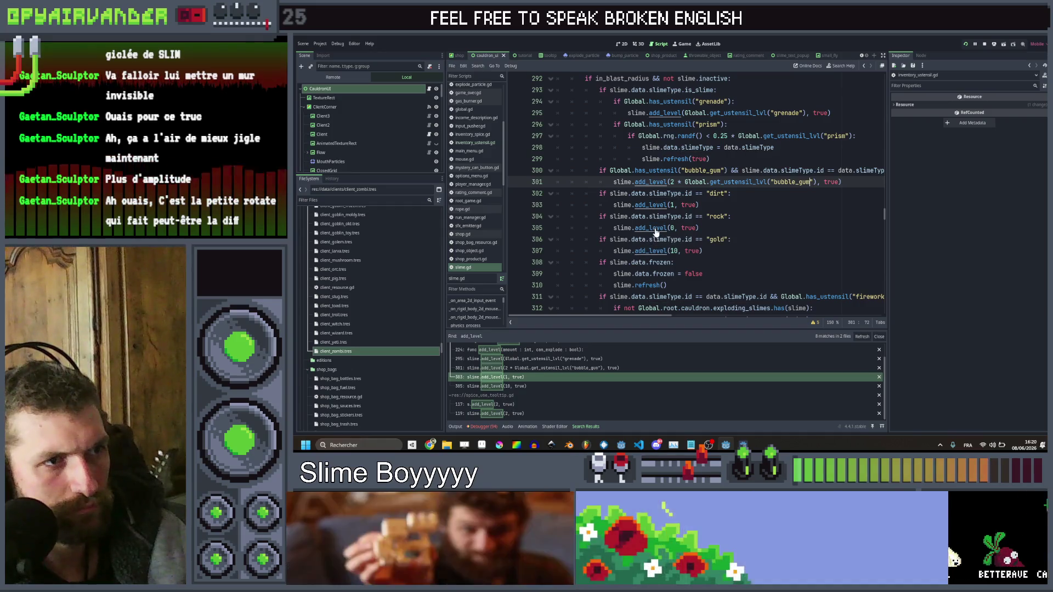
# Review the add_level function definition, then switch to the running game
pyautogui.click(656, 230)
pyautogui.keyDown('ctrl'); pyautogui.click(657, 229); pyautogui.keyUp('ctrl')
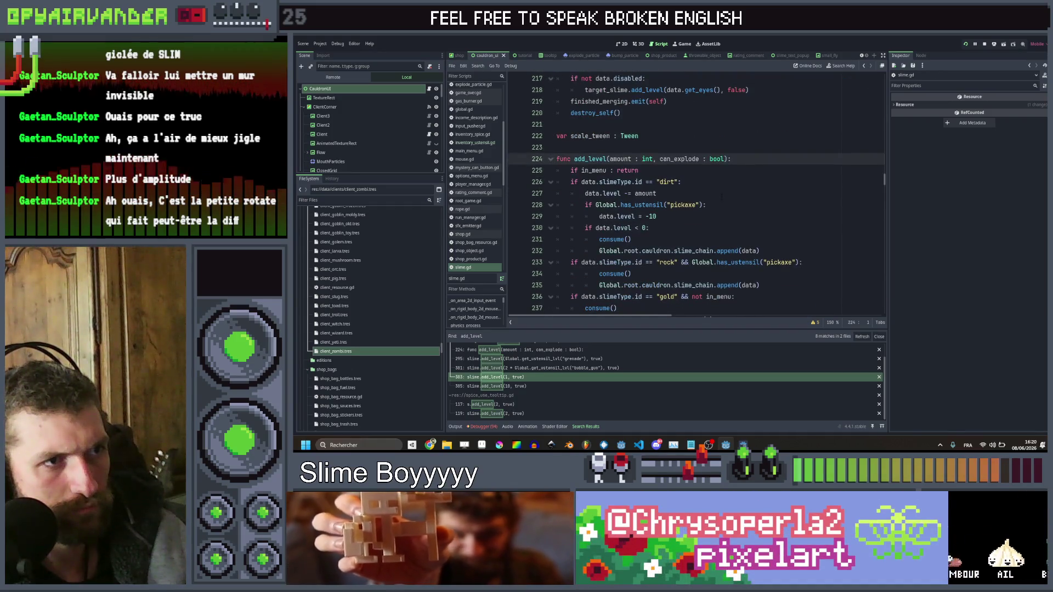
pyautogui.scroll(-4, 696, 192)
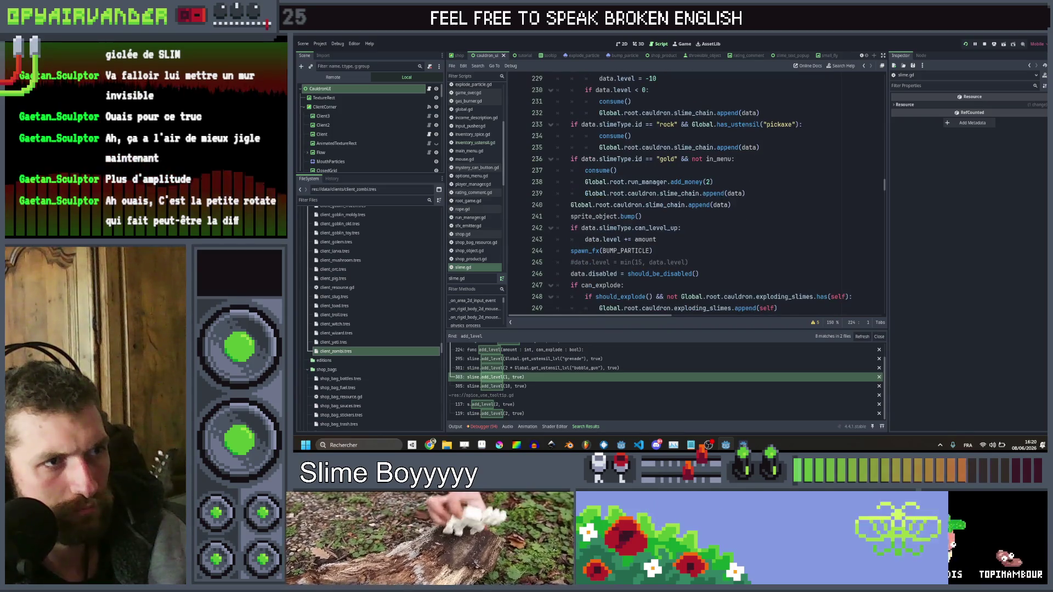
pyautogui.scroll(-3, 697, 192)
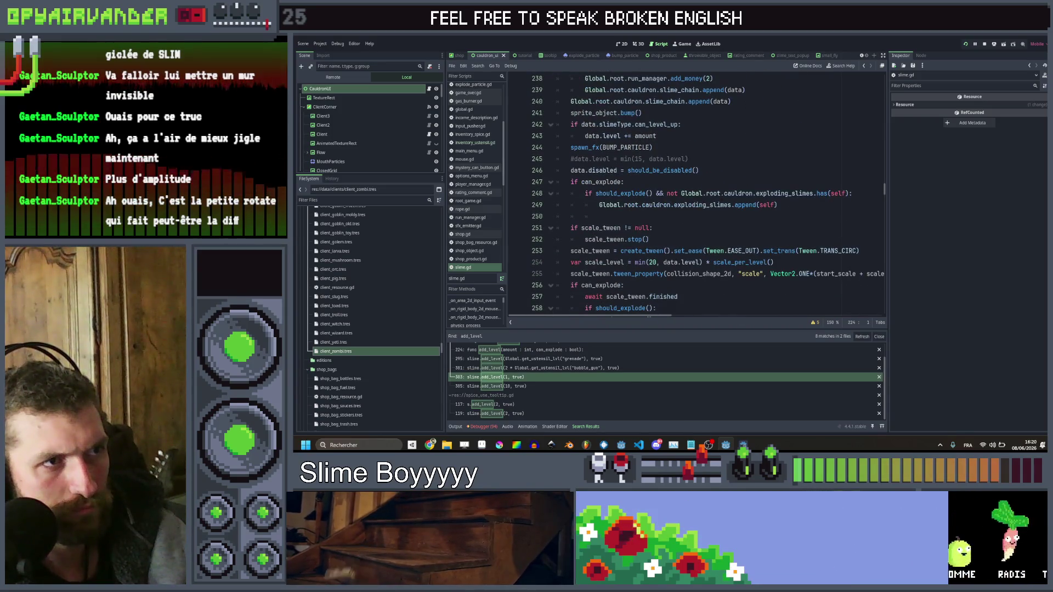
pyautogui.scroll(-2, 697, 192)
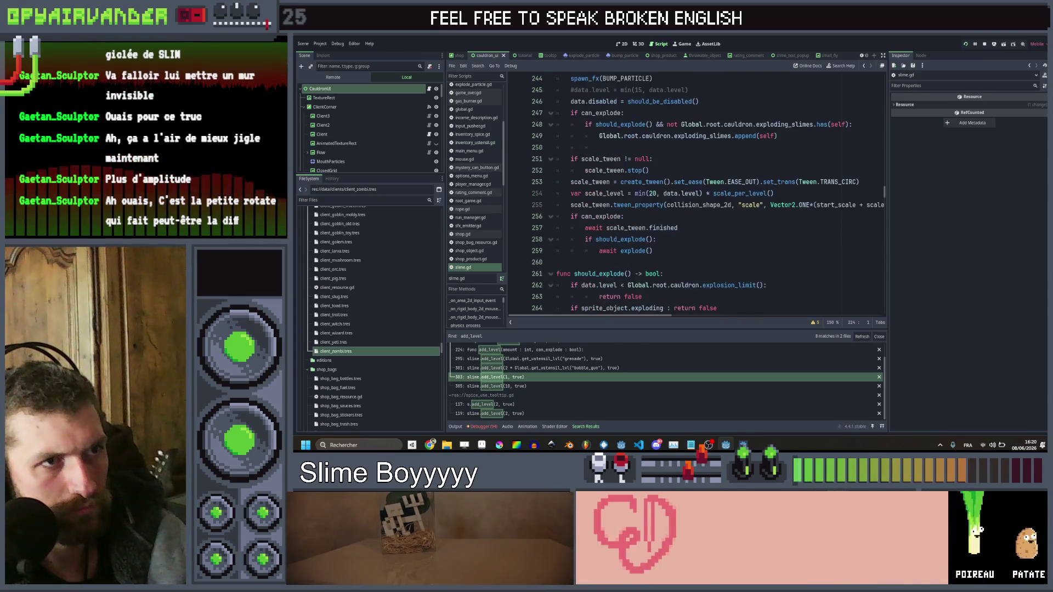
pyautogui.scroll(2, 697, 192)
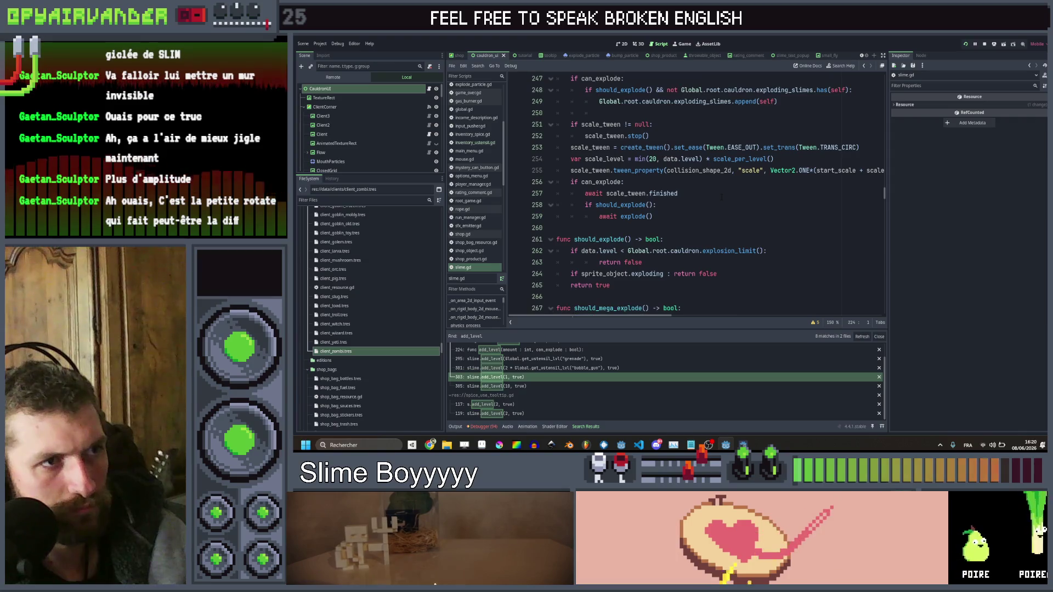
pyautogui.scroll(2, 696, 192)
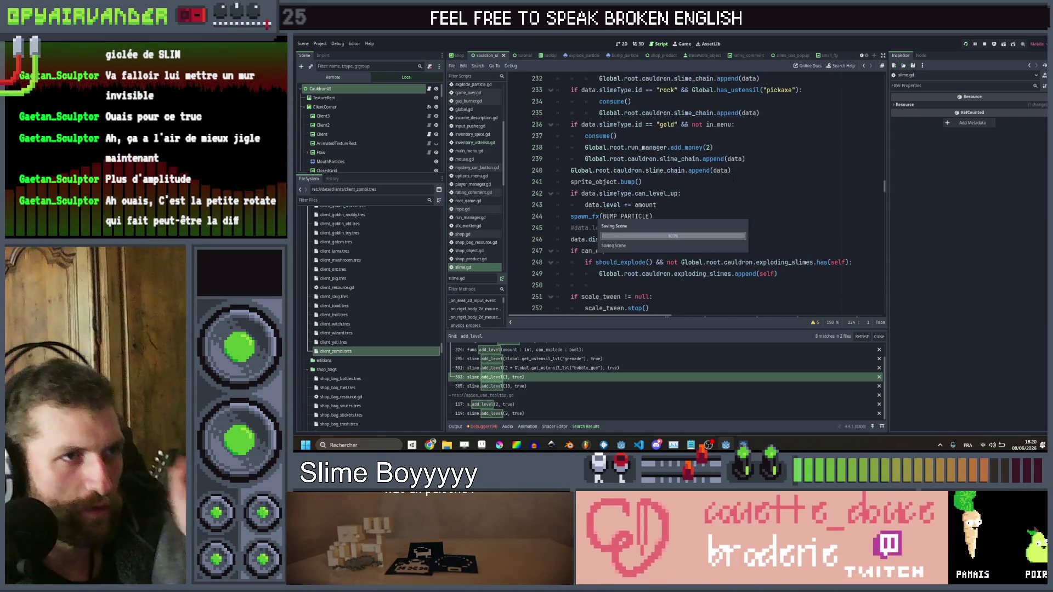
pyautogui.hotkey('alt', 'Tab')
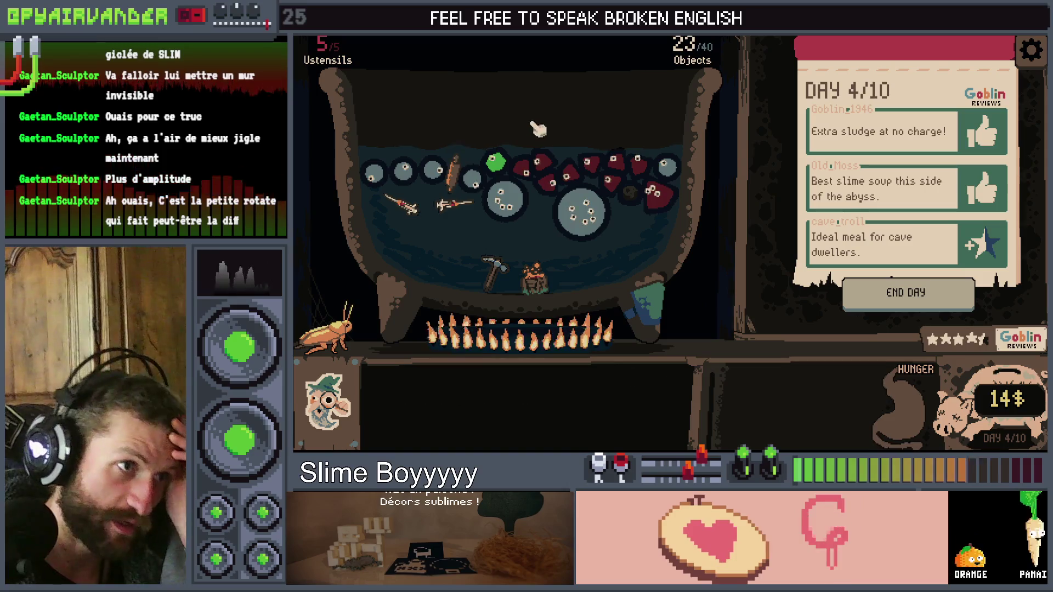
# End Day 4, buy the 6$ crate and 2$ trash can, and skip their item offers
pyautogui.click(940, 299)
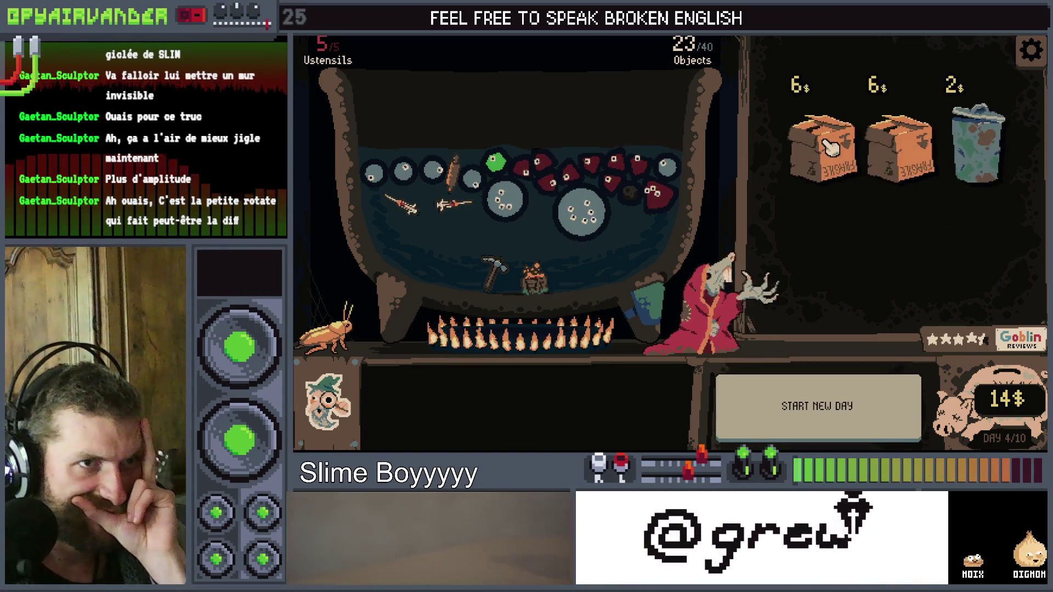
pyautogui.click(831, 151)
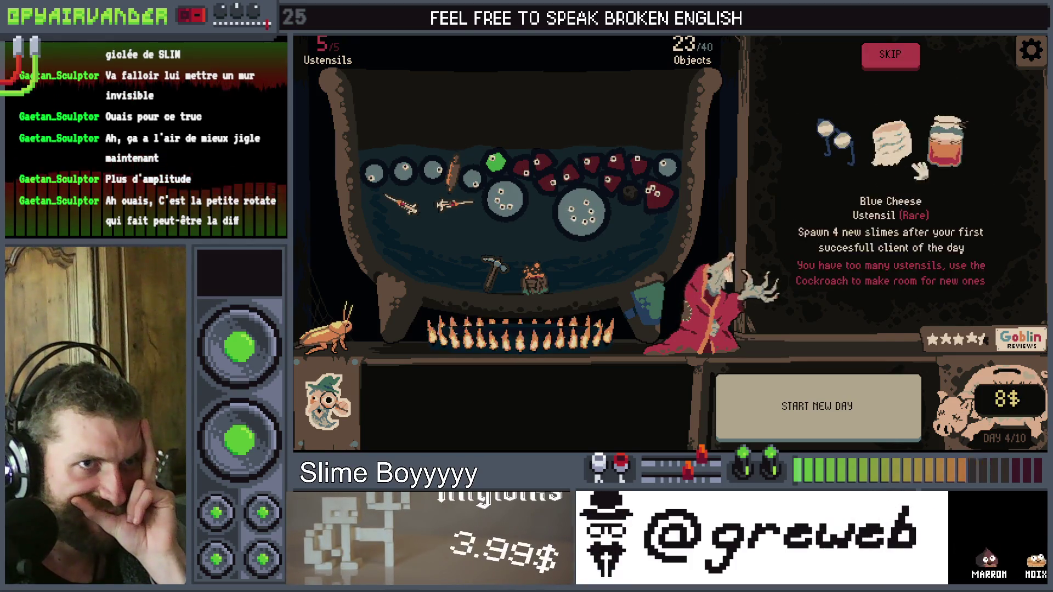
pyautogui.moveTo(961, 154)
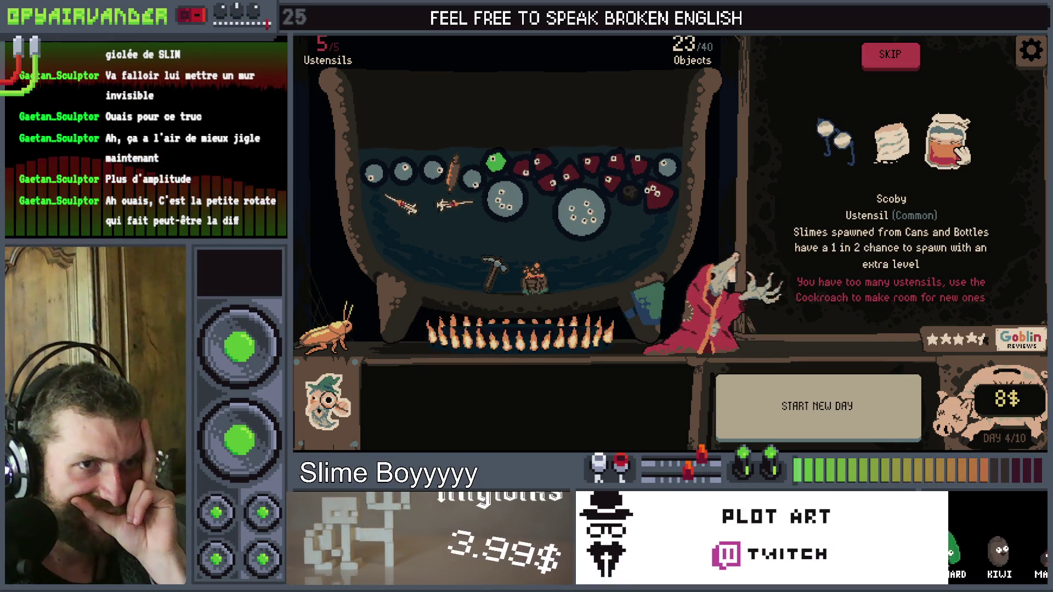
pyautogui.moveTo(889, 147)
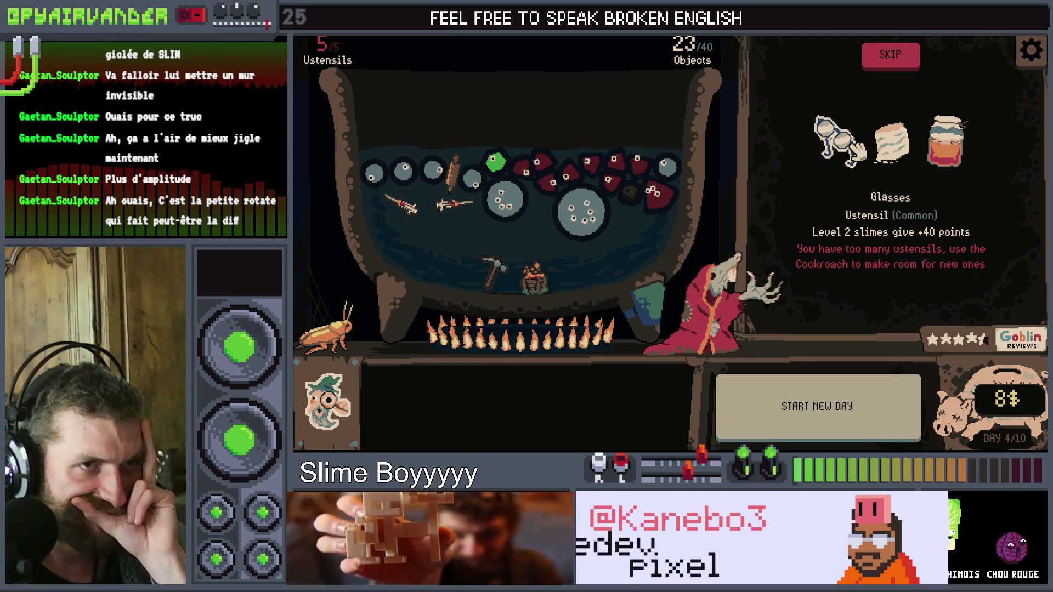
pyautogui.click(872, 62)
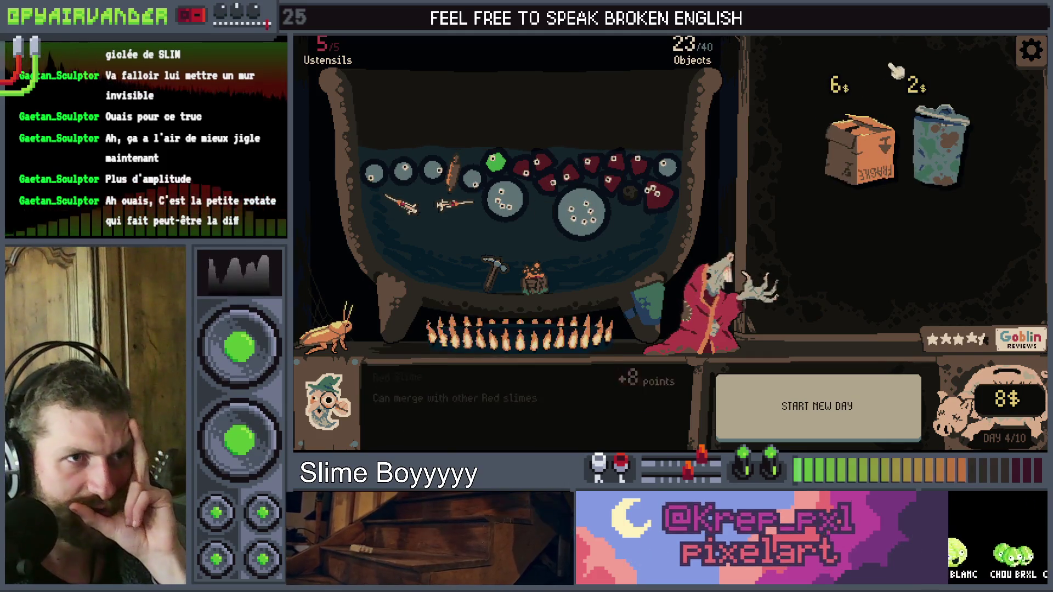
pyautogui.click(939, 145)
pyautogui.moveTo(920, 173); pyautogui.dragTo(922, 156)
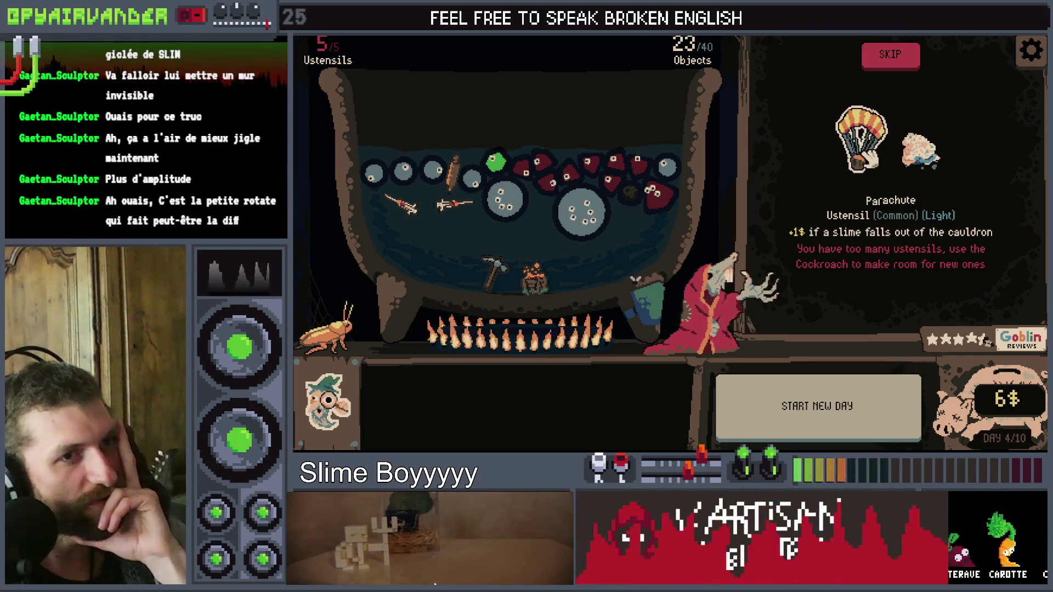
pyautogui.click(886, 61)
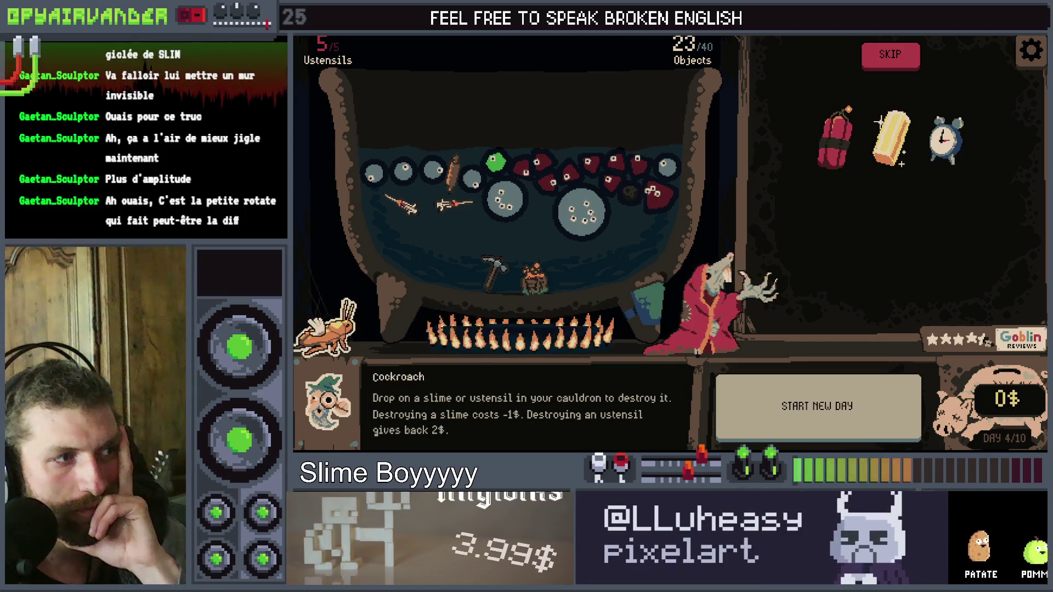
# Destroy the Fermentation ustensil with the cockroach, add Dynamite, and start Day 5
pyautogui.moveTo(412, 258)
pyautogui.mouseDown()
pyautogui.moveTo(506, 249)
pyautogui.moveTo(535, 272)
pyautogui.mouseUp()
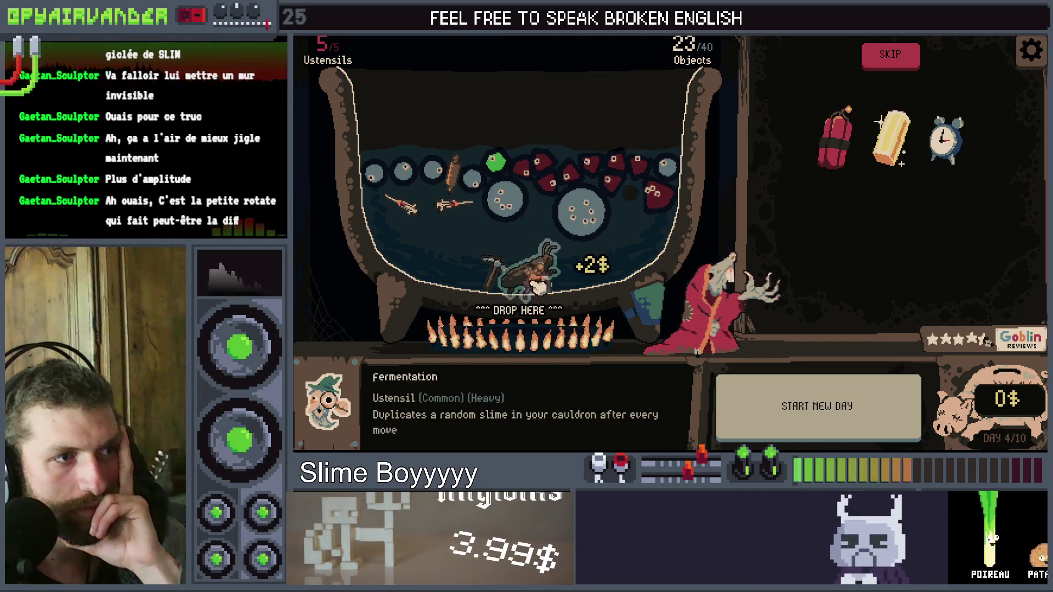
pyautogui.moveTo(666, 225); pyautogui.dragTo(620, 220)
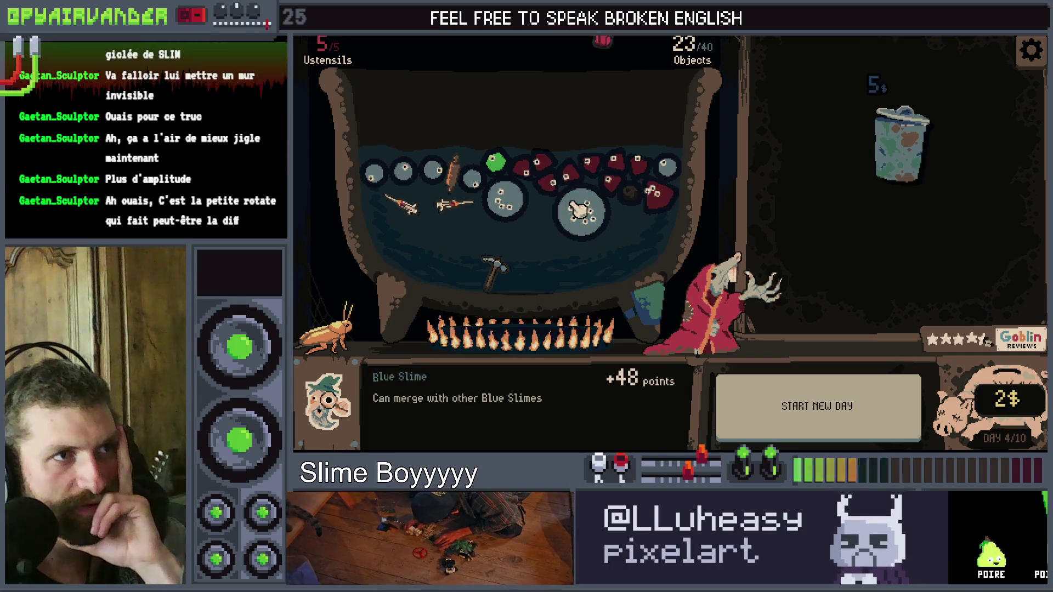
pyautogui.click(817, 428)
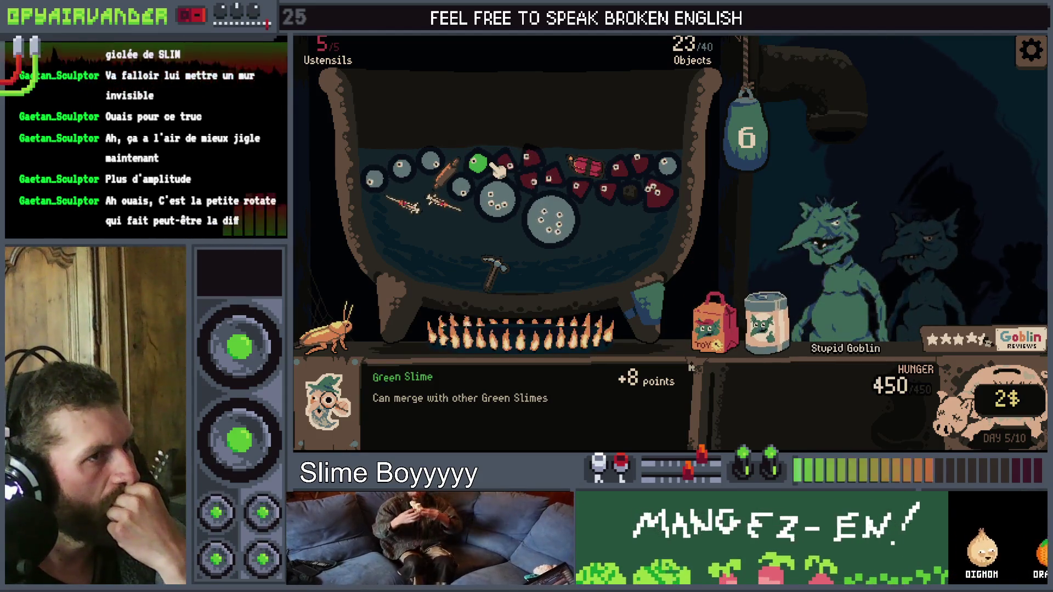
# Explode a red slime chain, add Premium and Kid's Slimes, destroy the pickaxe, and serve the goblin
pyautogui.click(530, 162)
pyautogui.moveTo(589, 198); pyautogui.dragTo(657, 167)
pyautogui.moveTo(680, 204); pyautogui.dragTo(681, 205)
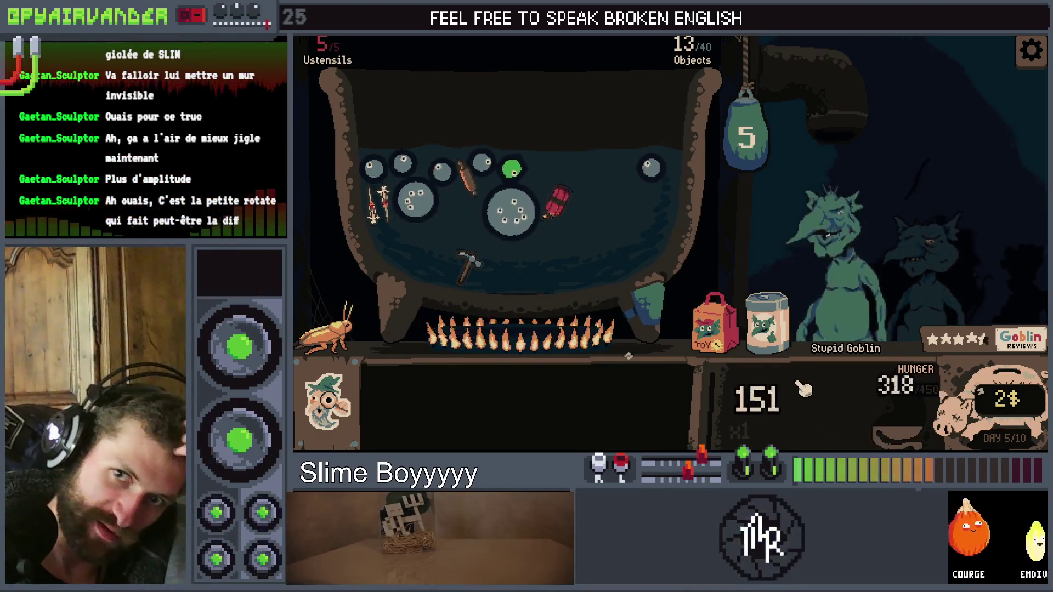
pyautogui.moveTo(767, 324); pyautogui.dragTo(472, 190)
pyautogui.moveTo(340, 343); pyautogui.dragTo(476, 266)
pyautogui.moveTo(731, 315); pyautogui.dragTo(534, 222)
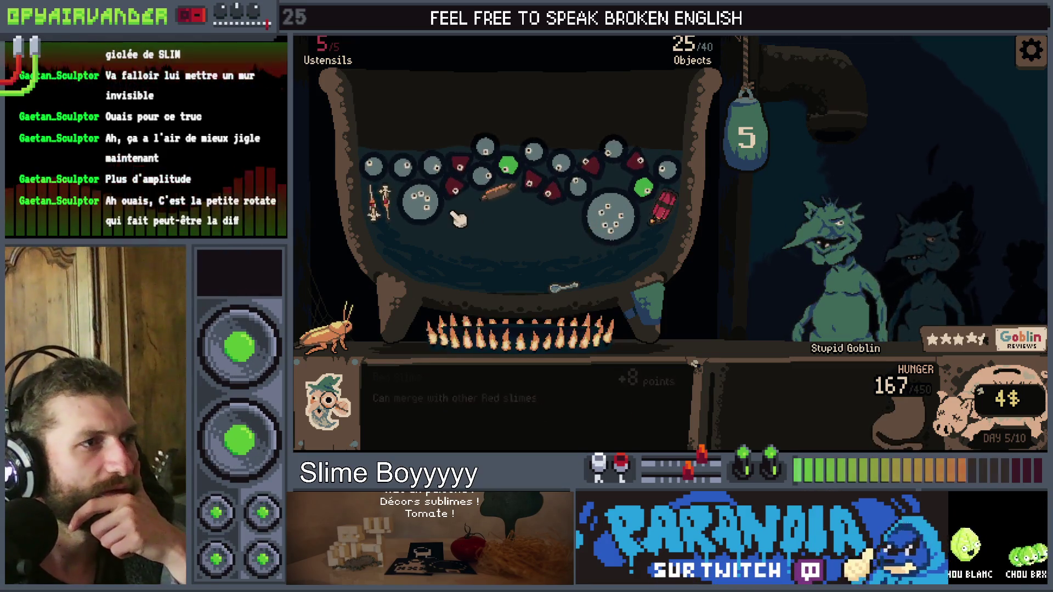
pyautogui.click(760, 133)
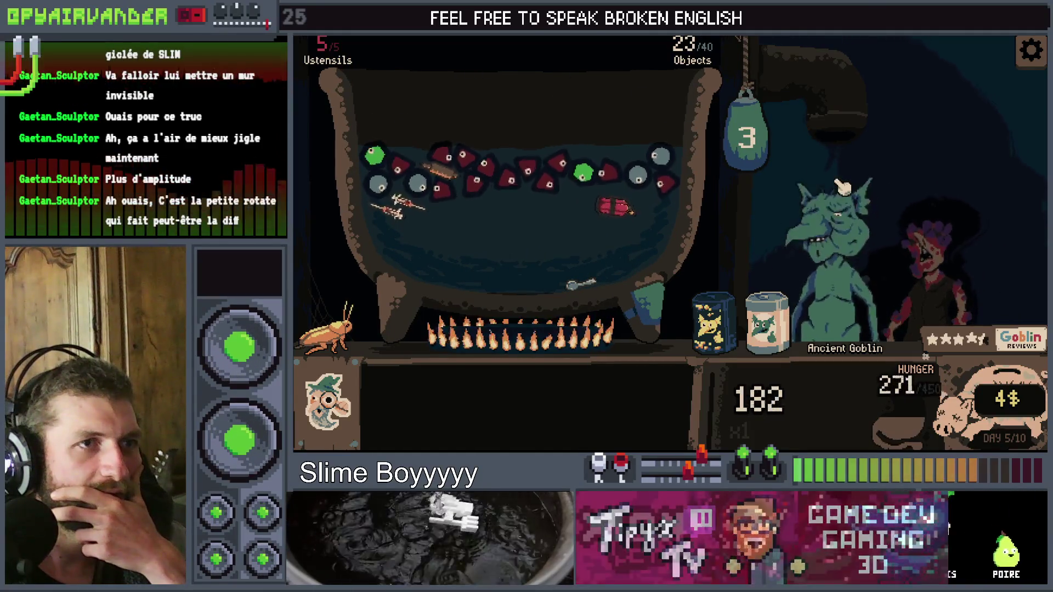
# Chain more red slimes, empty the Premium and Fossilized Slimes jars, and serve to zero the goblin's hunger
pyautogui.click(537, 187)
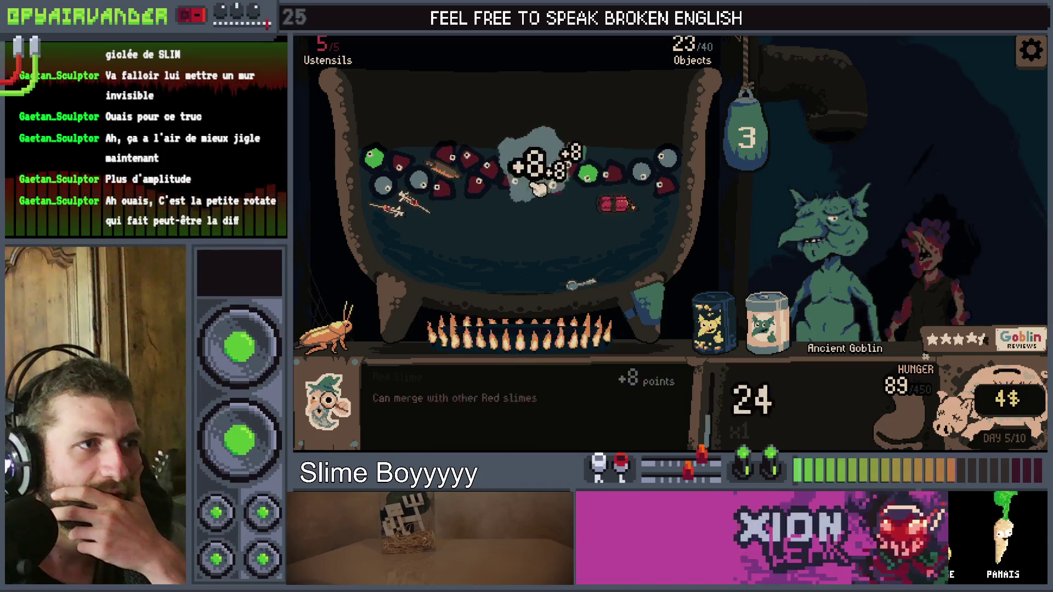
pyautogui.moveTo(499, 183); pyautogui.dragTo(466, 156)
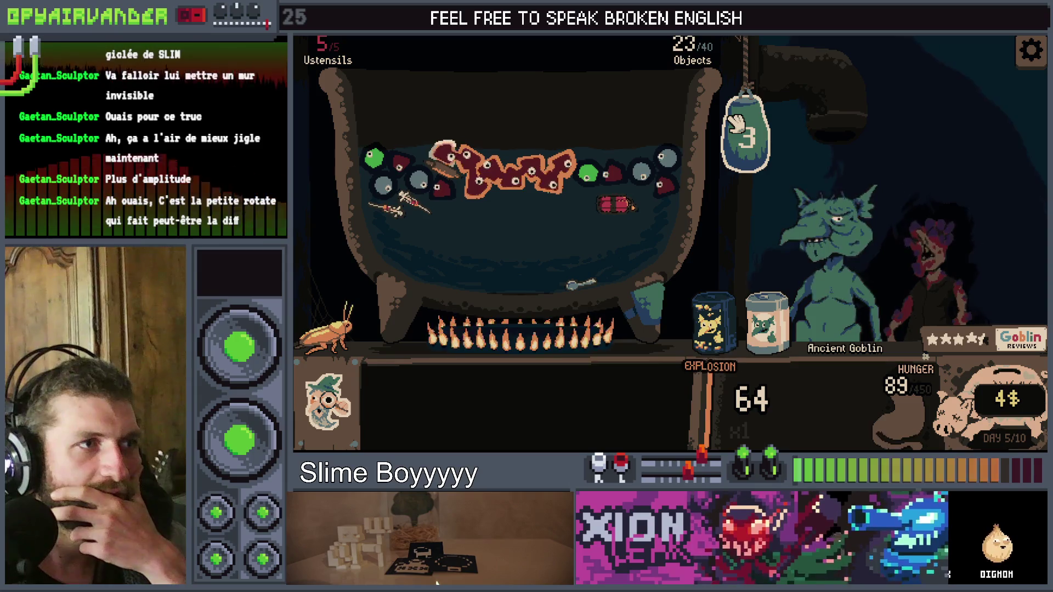
pyautogui.click(762, 328)
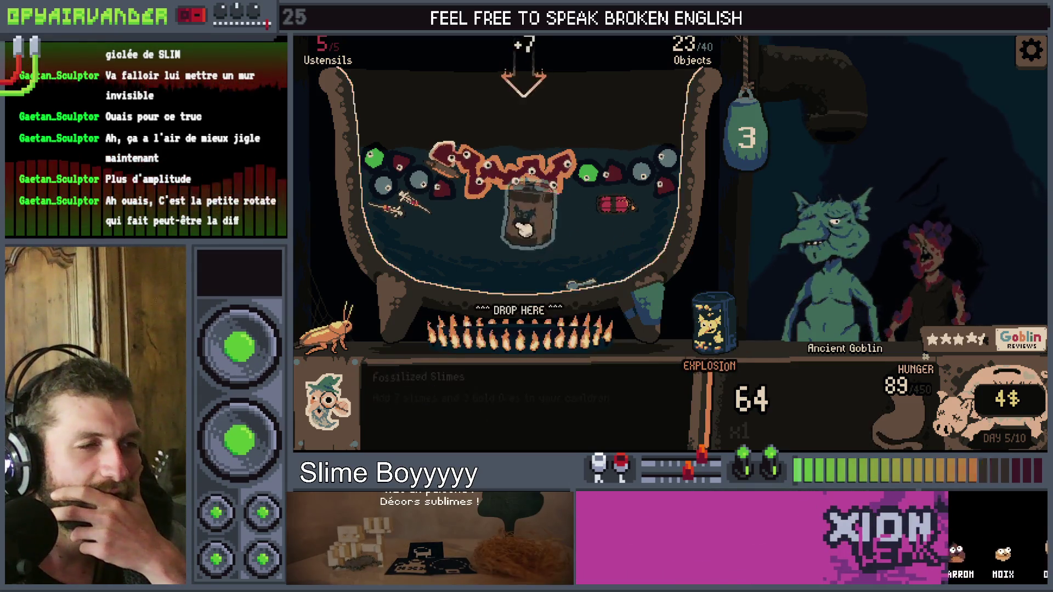
pyautogui.click(603, 255)
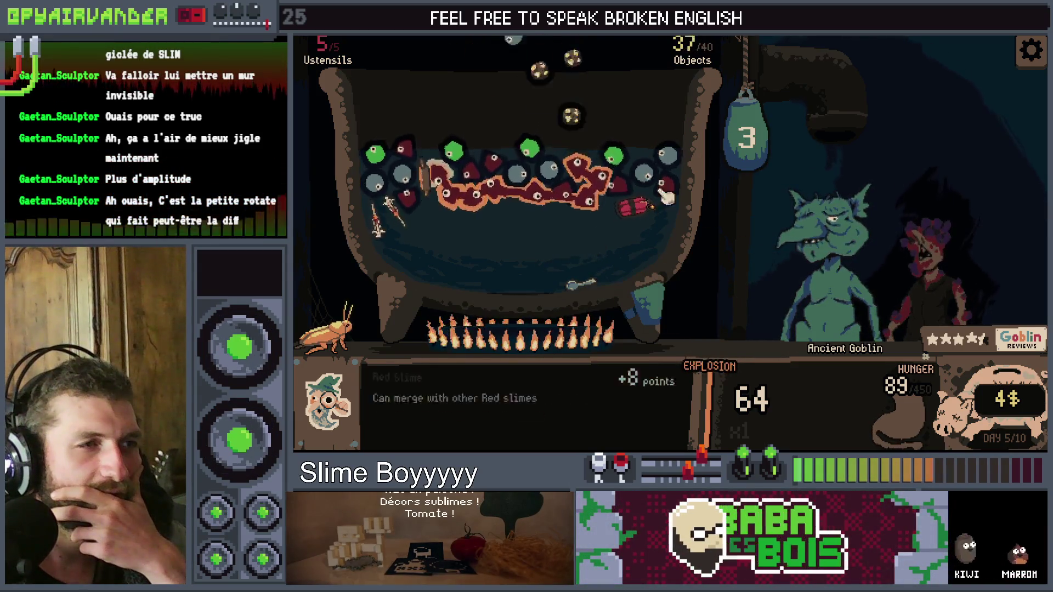
pyautogui.click(749, 131)
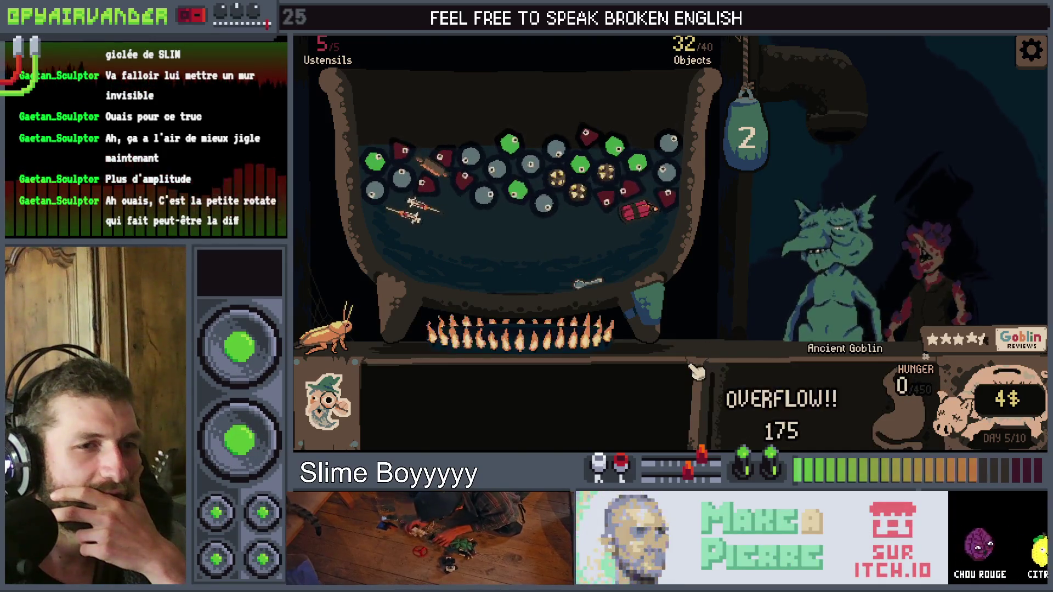
pyautogui.moveTo(919, 252)
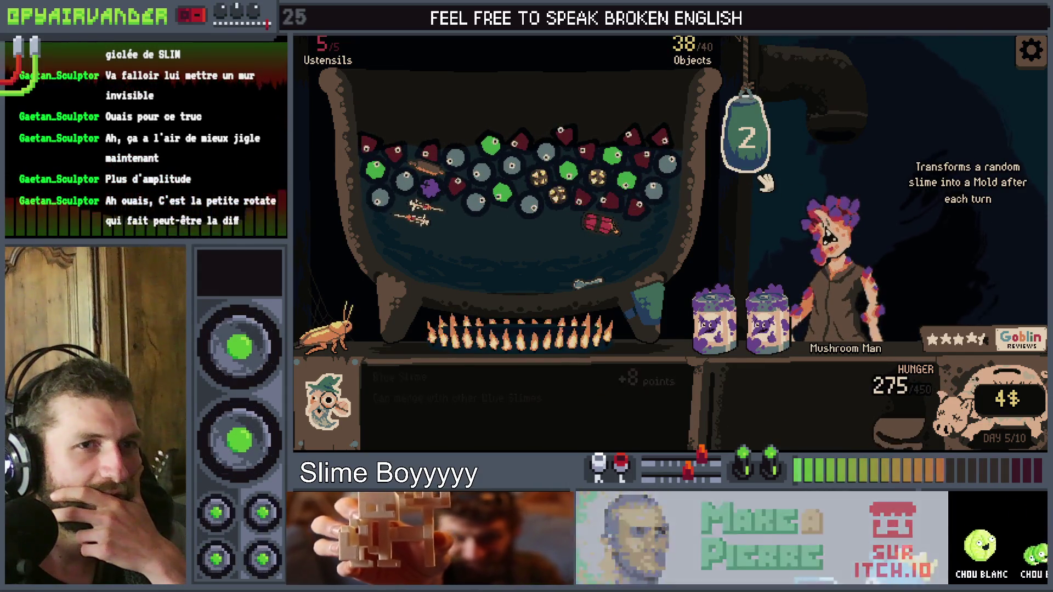
# Add Moldy Slimes jars, serve a blue slime chain for +50, and drop the last Moldy jar in
pyautogui.click(727, 303)
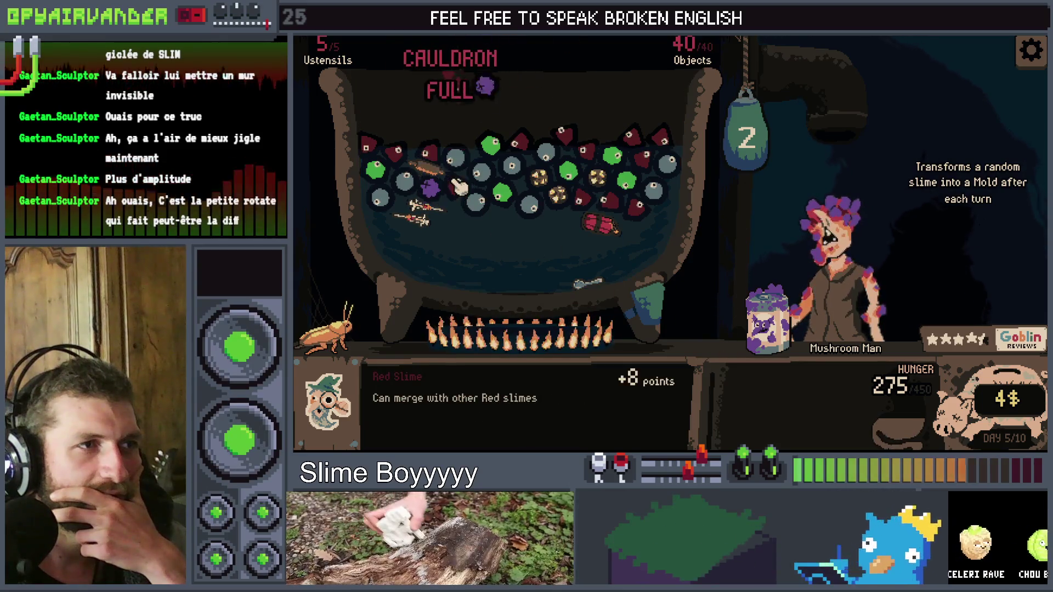
pyautogui.click(768, 316)
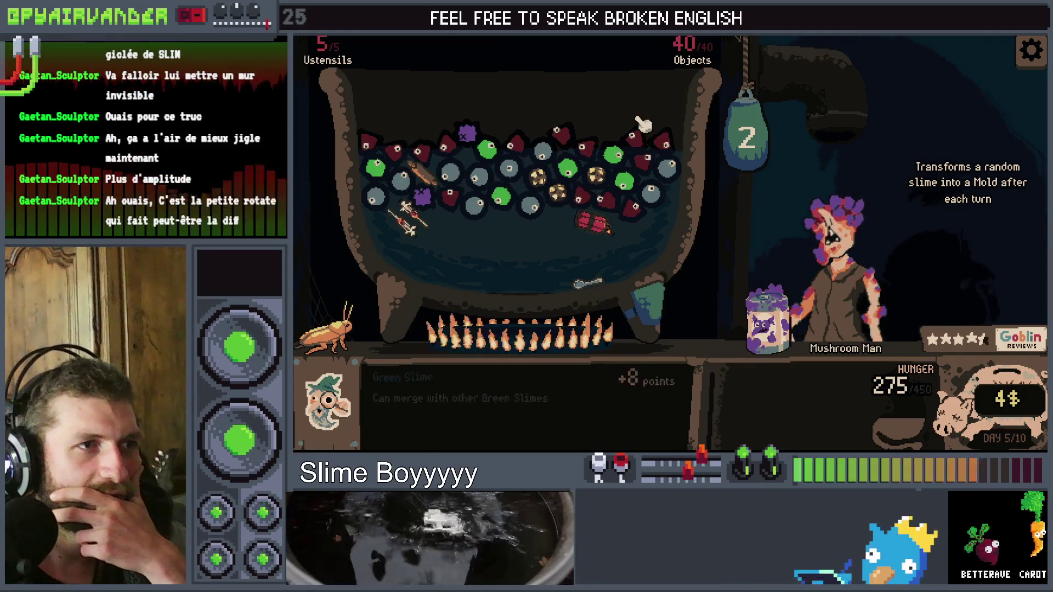
pyautogui.click(475, 208)
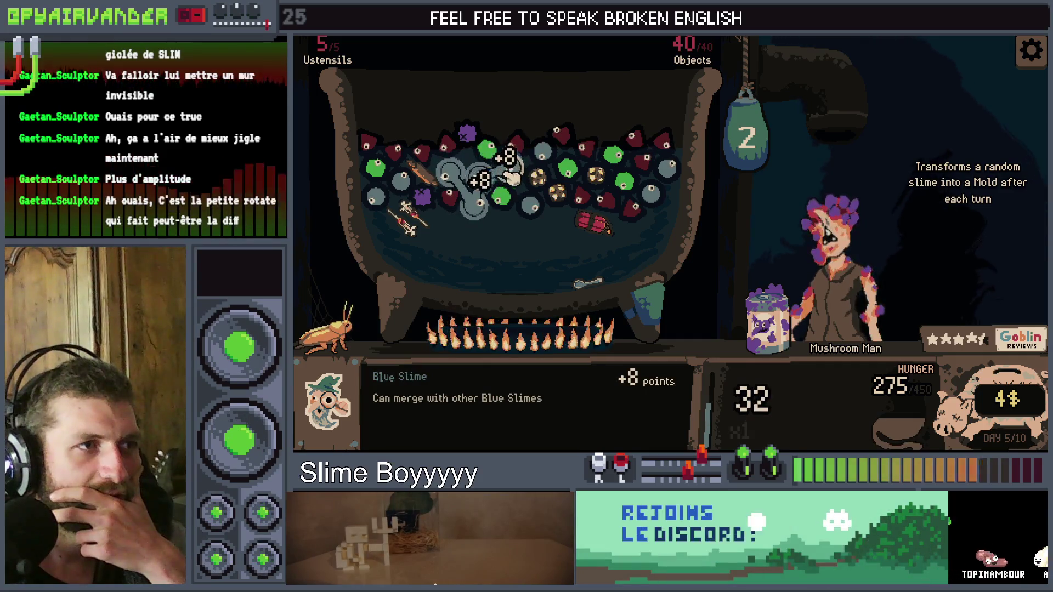
pyautogui.click(755, 159)
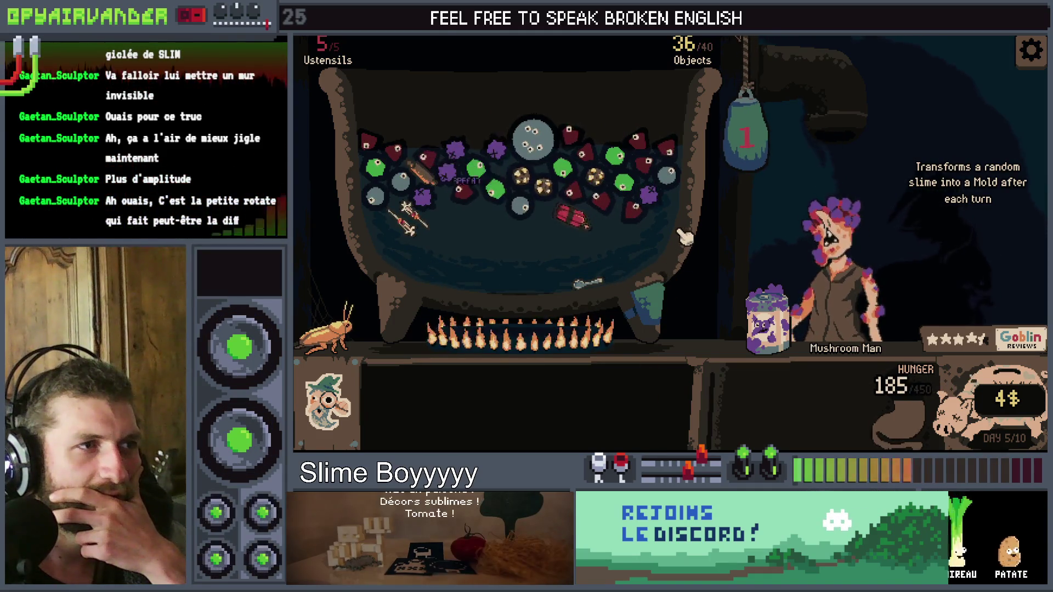
pyautogui.moveTo(645, 213)
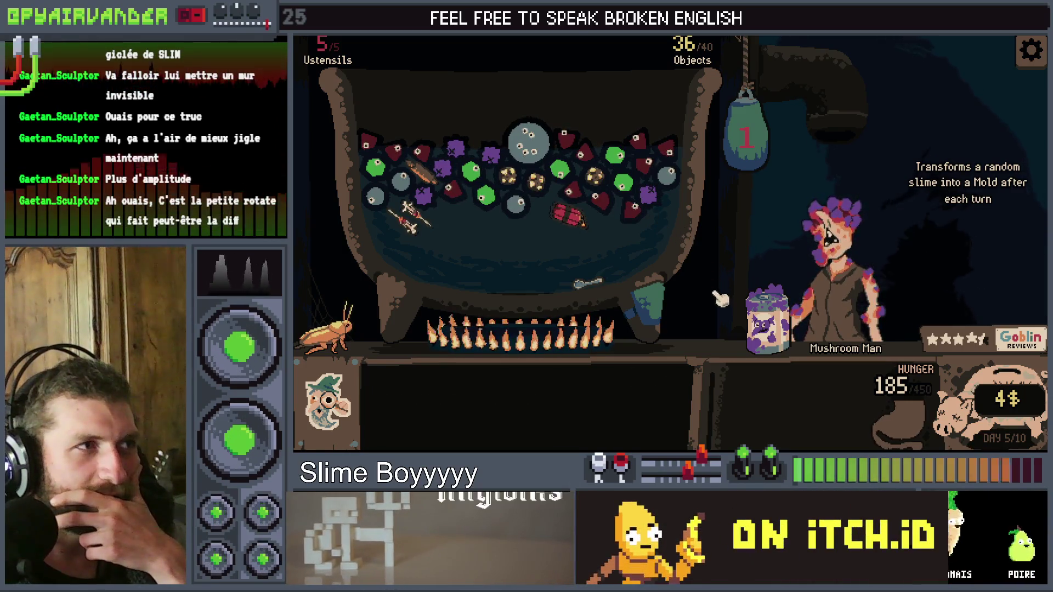
pyautogui.moveTo(760, 318)
pyautogui.mouseDown()
pyautogui.moveTo(674, 263)
pyautogui.moveTo(425, 217)
pyautogui.moveTo(439, 209)
pyautogui.mouseUp()
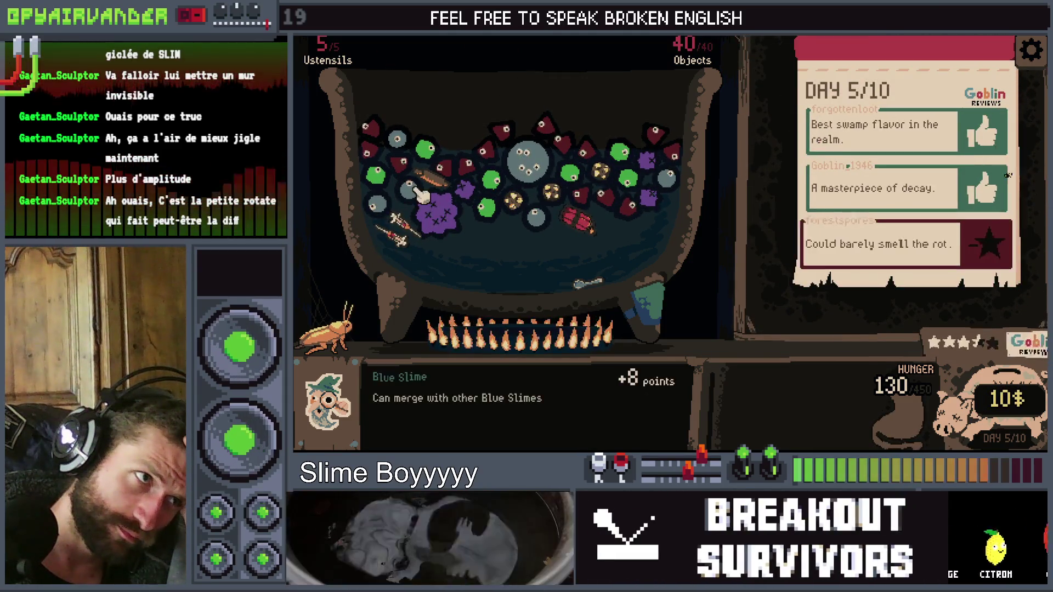
# End day 5 from the review board to go to the shop
pyautogui.moveTo(418, 229)
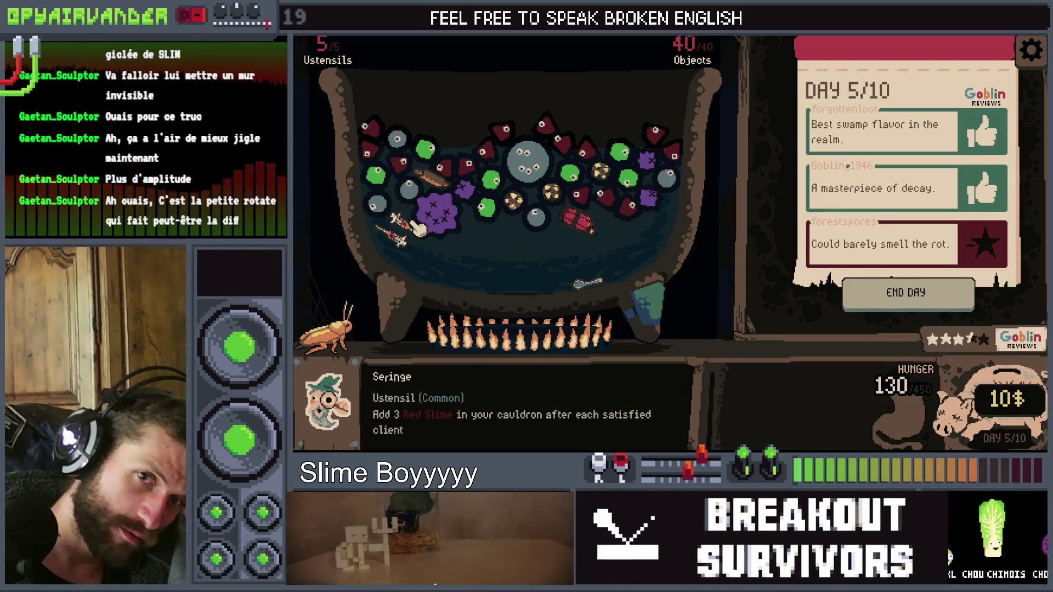
pyautogui.moveTo(462, 175)
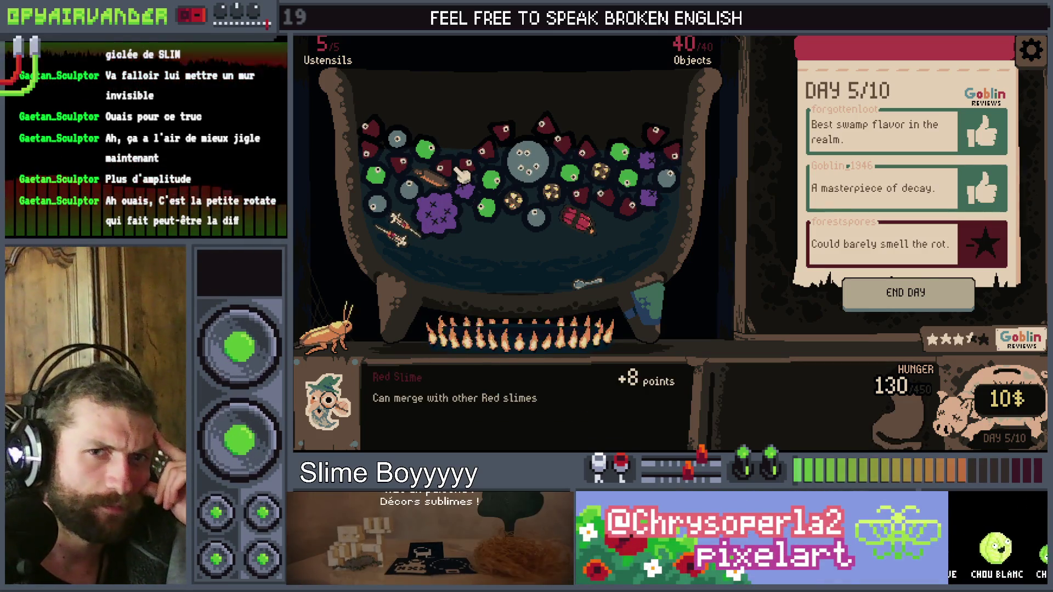
pyautogui.moveTo(464, 220)
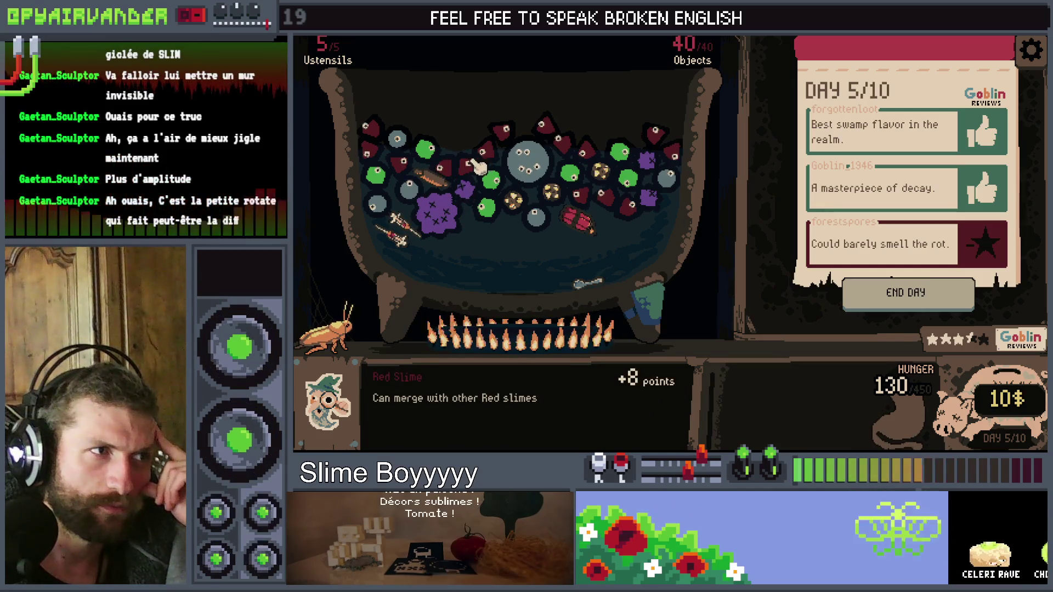
pyautogui.click(940, 296)
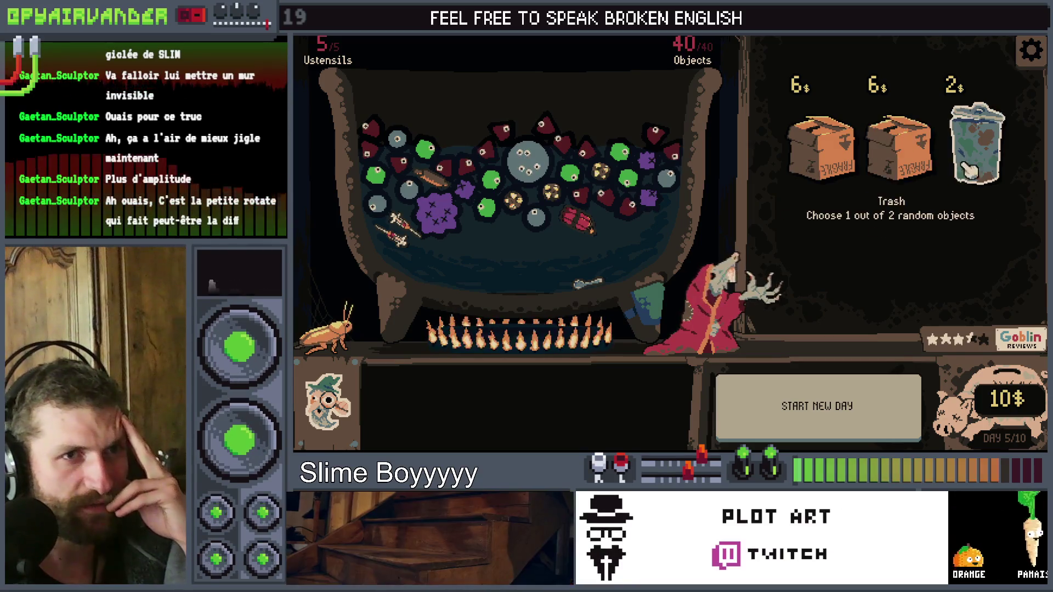
# Buy both cardboard boxes, add the Sucker and Caterpillar, and destroy the spoon with the cockroach
pyautogui.click(857, 160)
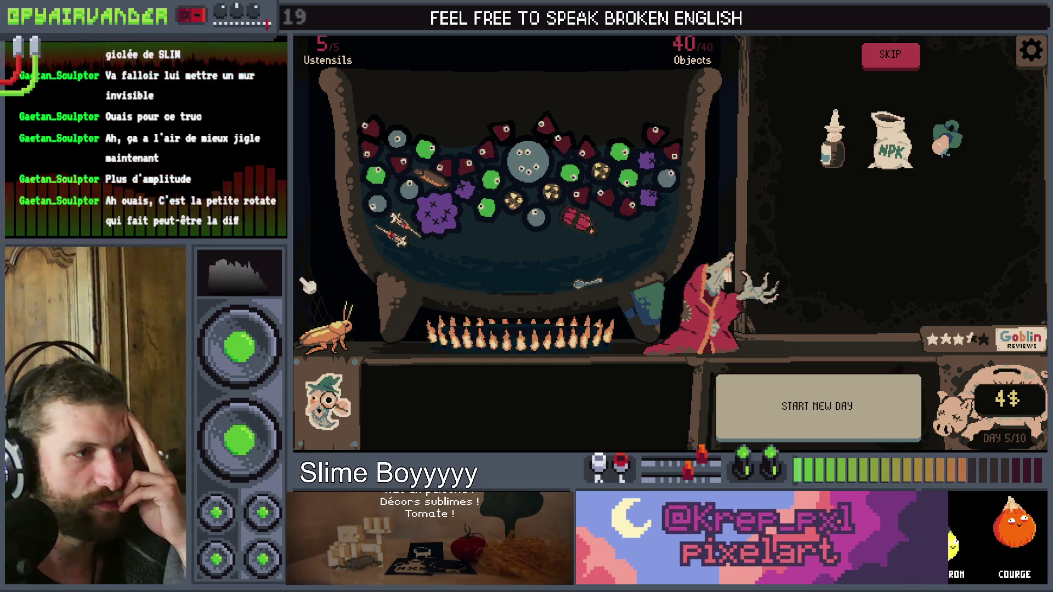
pyautogui.moveTo(326, 329)
pyautogui.mouseDown()
pyautogui.moveTo(406, 142)
pyautogui.moveTo(437, 217)
pyautogui.mouseUp()
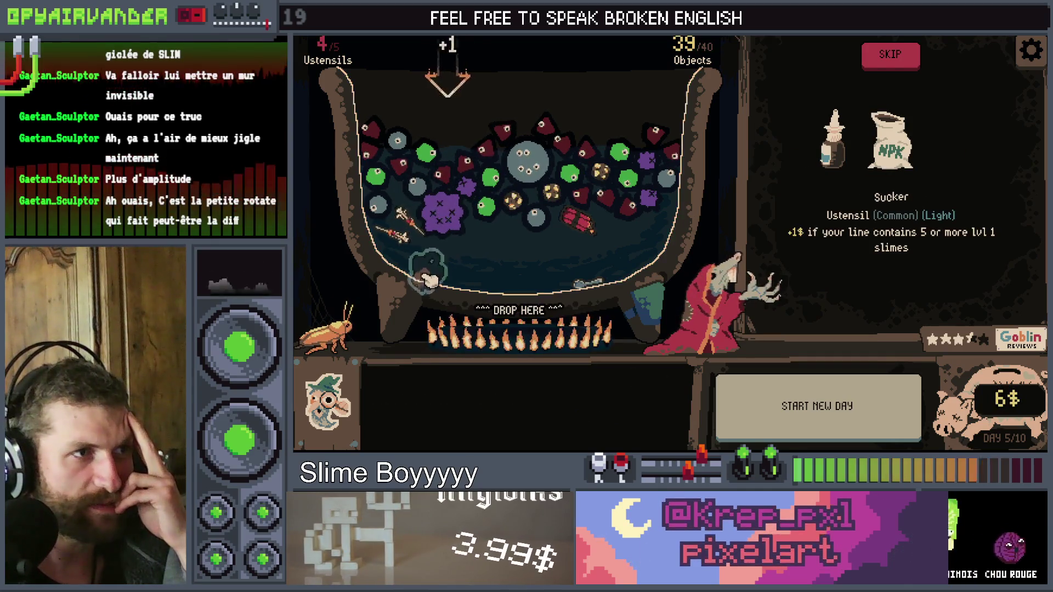
pyautogui.moveTo(430, 280); pyautogui.dragTo(408, 243)
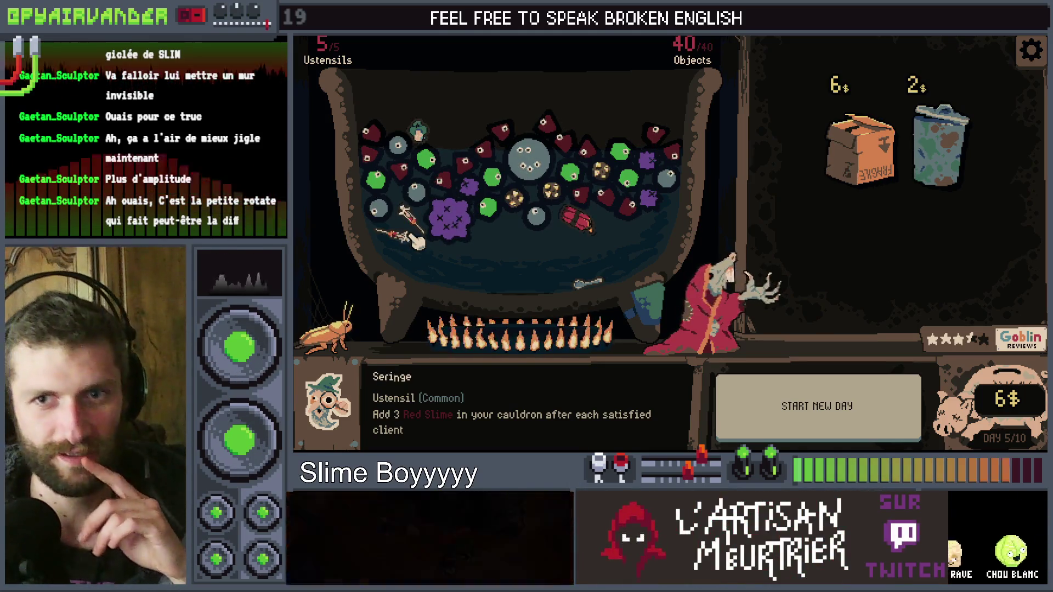
pyautogui.click(893, 147)
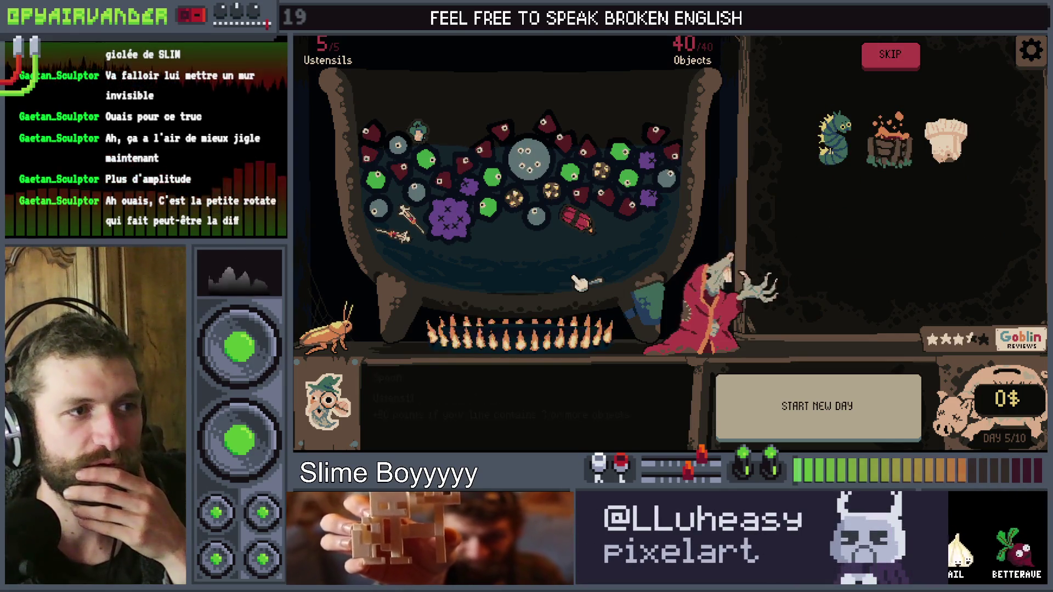
pyautogui.moveTo(327, 329); pyautogui.dragTo(596, 288)
pyautogui.moveTo(834, 137); pyautogui.dragTo(576, 273)
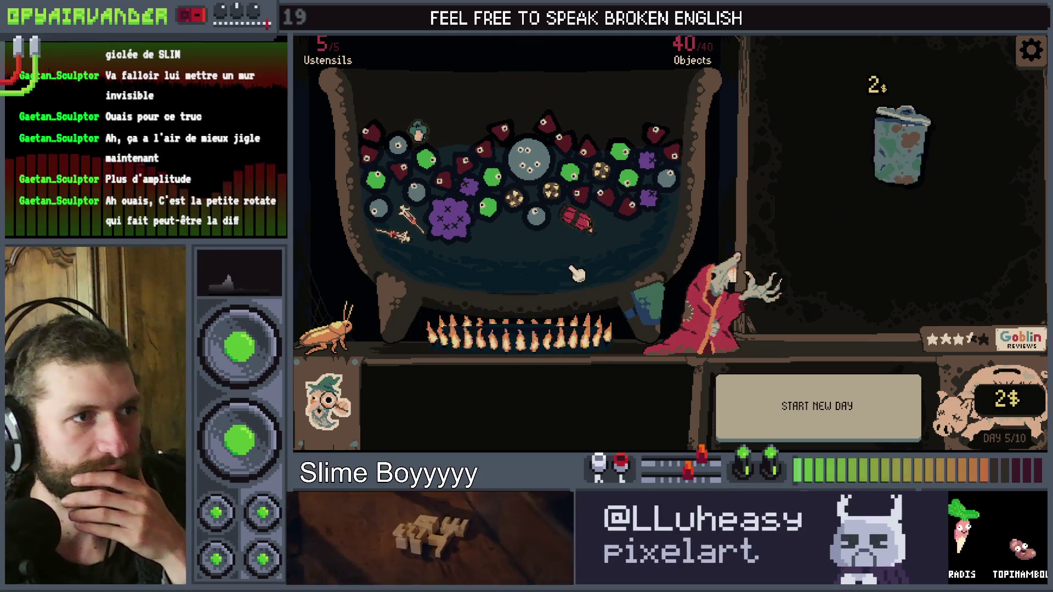
# Buy the trash can of random objects and skip the spoon and bottle offers
pyautogui.click(899, 144)
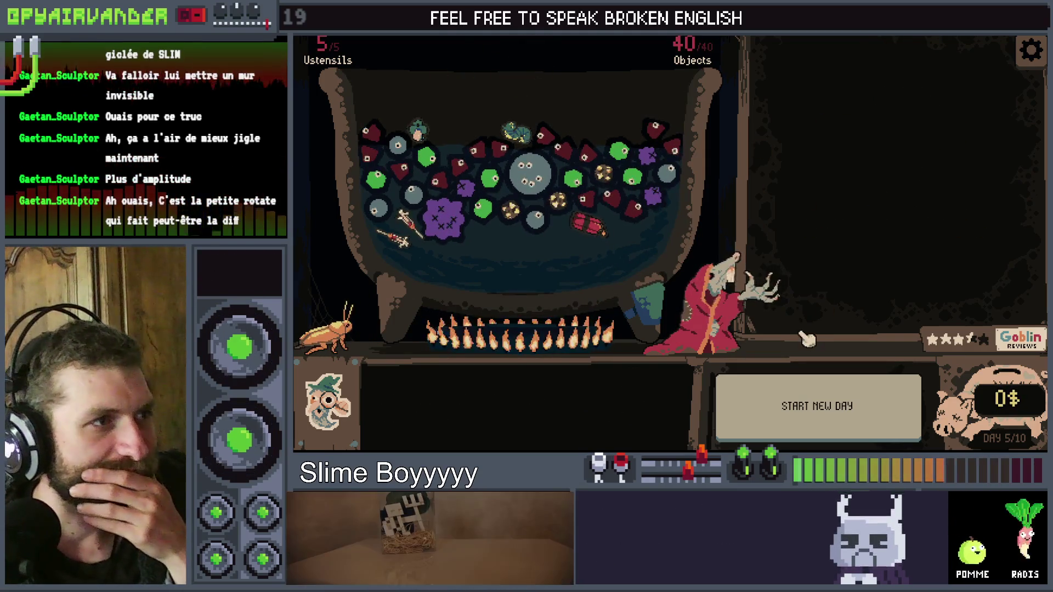
pyautogui.moveTo(927, 155)
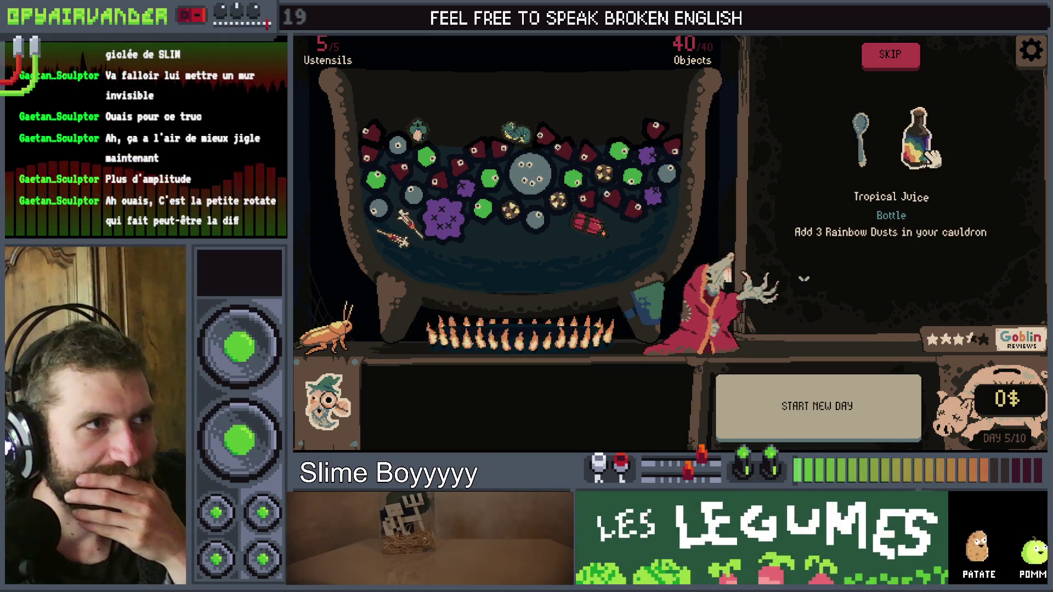
pyautogui.click(897, 62)
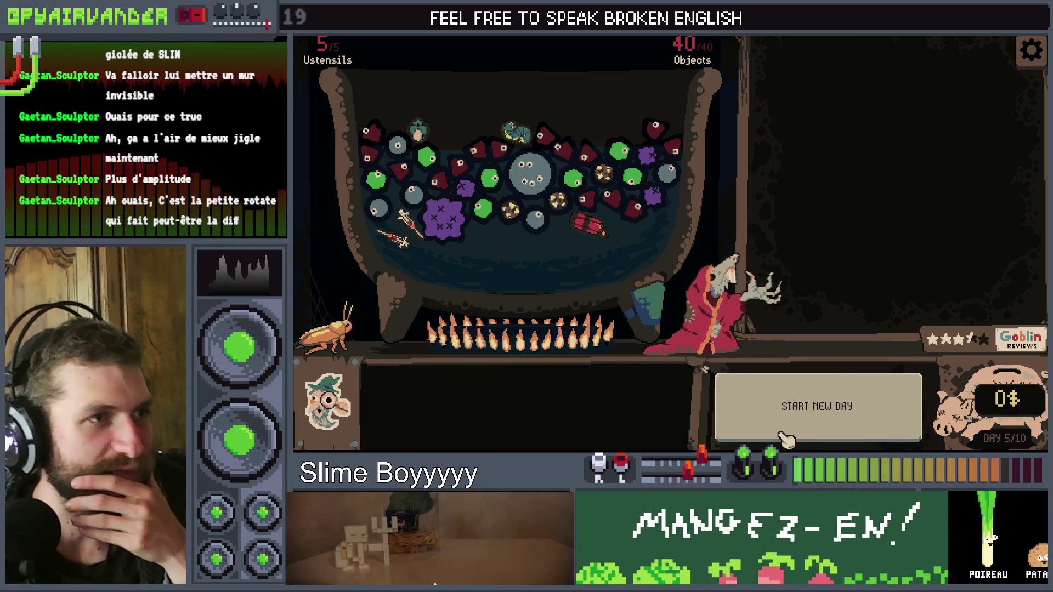
# Shake the cauldron left and right repeatedly to chain-merge the slimes, dropping hunger to 339/600
pyautogui.moveTo(586, 247)
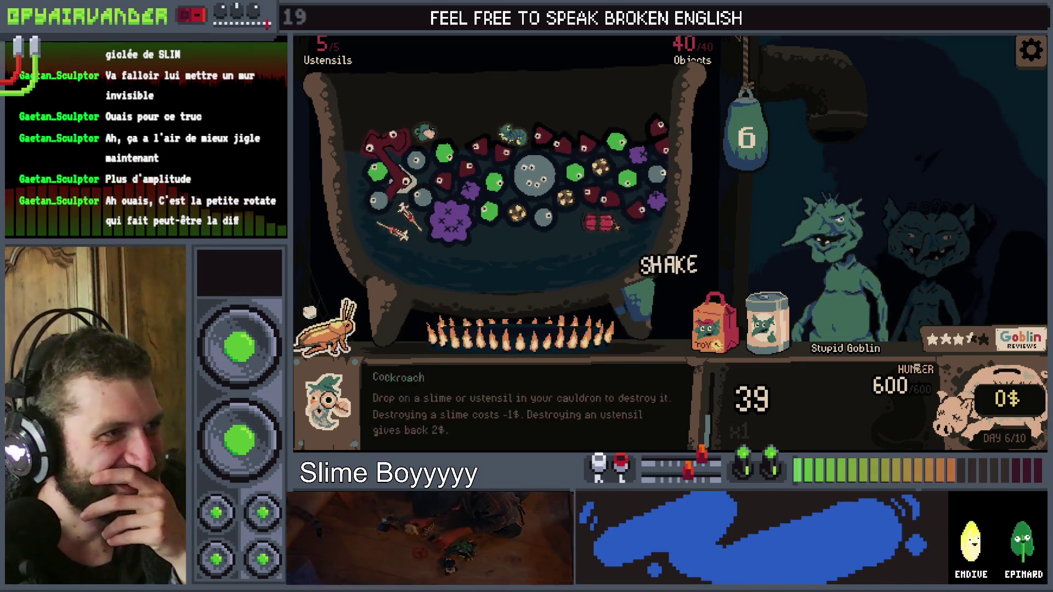
pyautogui.moveTo(685, 290); pyautogui.dragTo(377, 296)
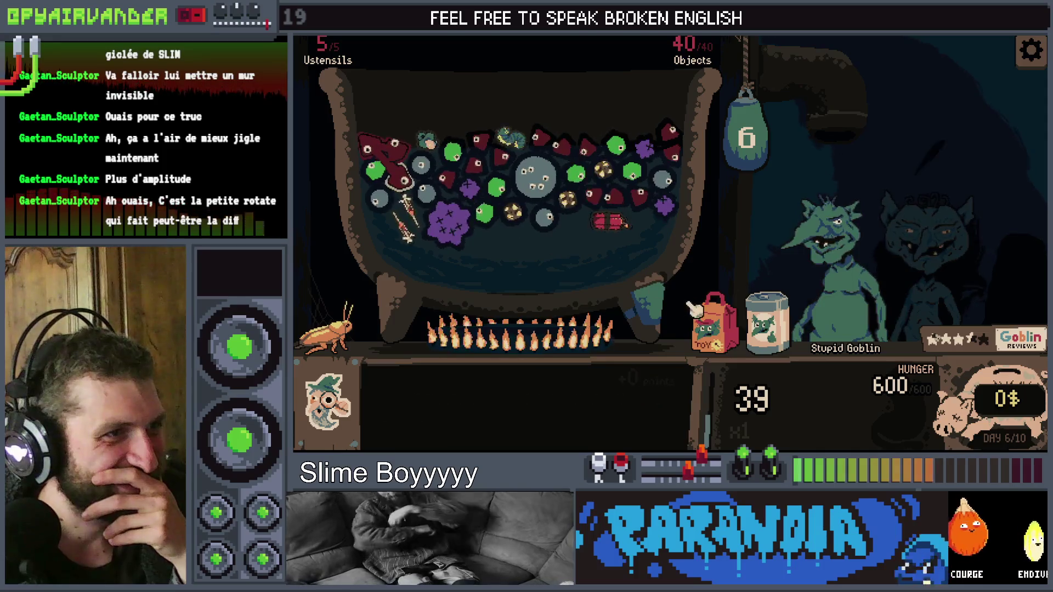
pyautogui.moveTo(662, 315); pyautogui.dragTo(804, 237)
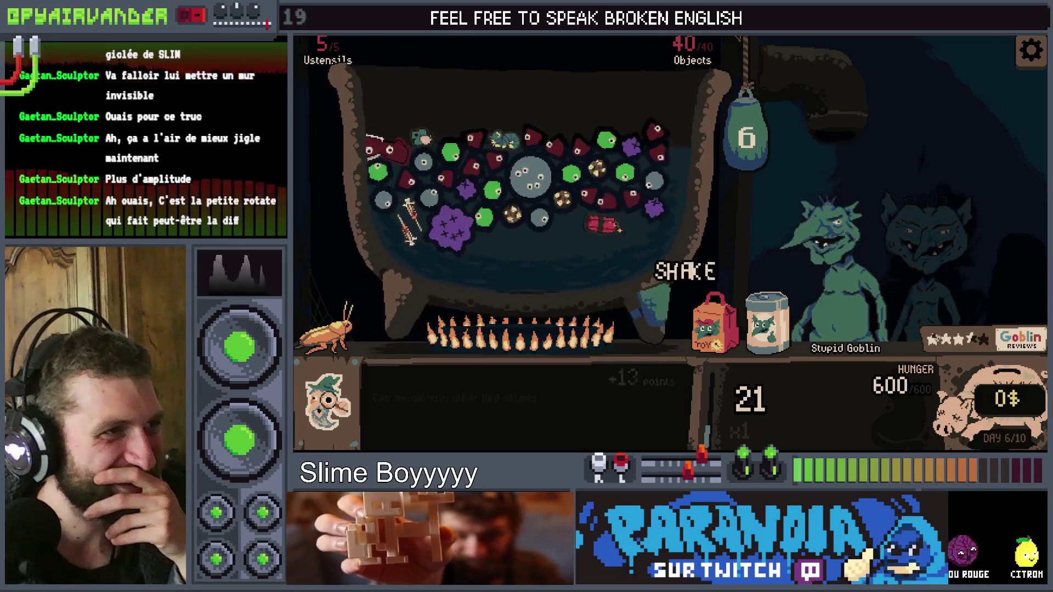
pyautogui.moveTo(686, 274); pyautogui.dragTo(679, 276)
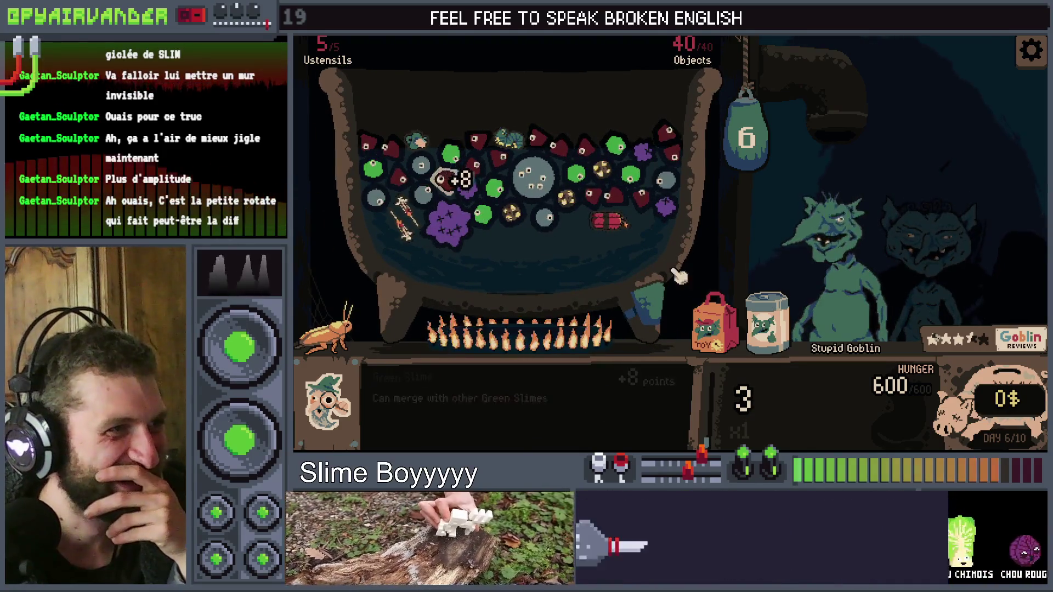
pyautogui.moveTo(402, 309)
pyautogui.mouseDown()
pyautogui.moveTo(419, 304)
pyautogui.moveTo(351, 275)
pyautogui.moveTo(302, 231)
pyautogui.mouseUp()
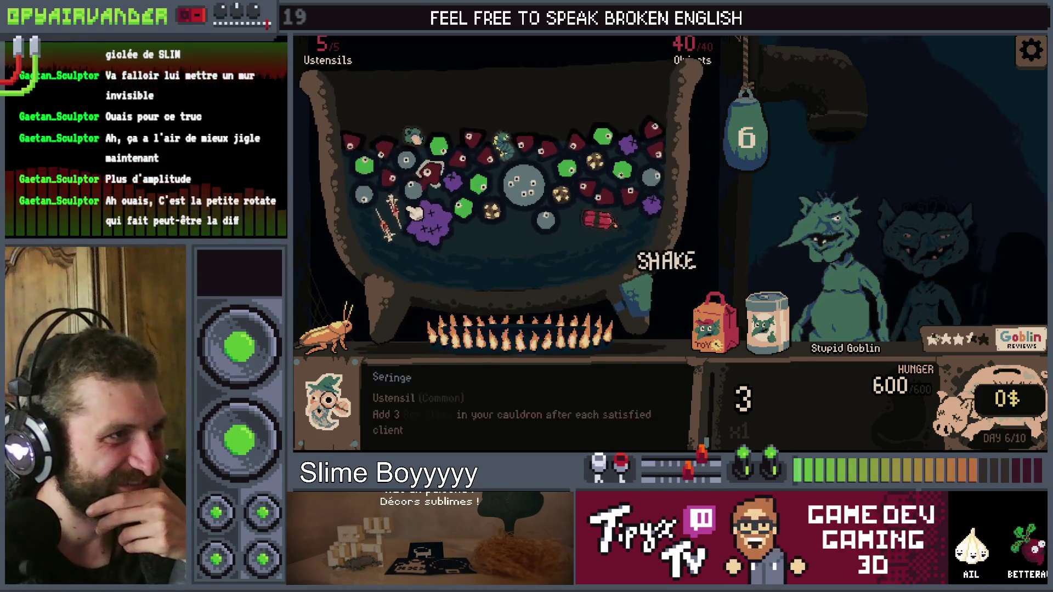
pyautogui.moveTo(853, 222); pyautogui.dragTo(821, 222)
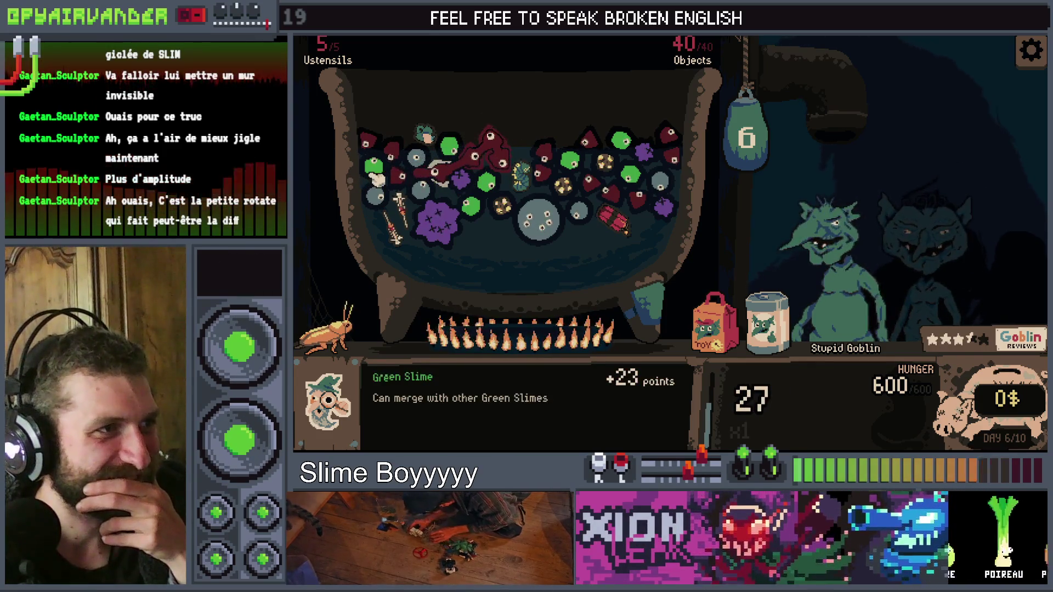
pyautogui.moveTo(656, 304); pyautogui.dragTo(637, 290)
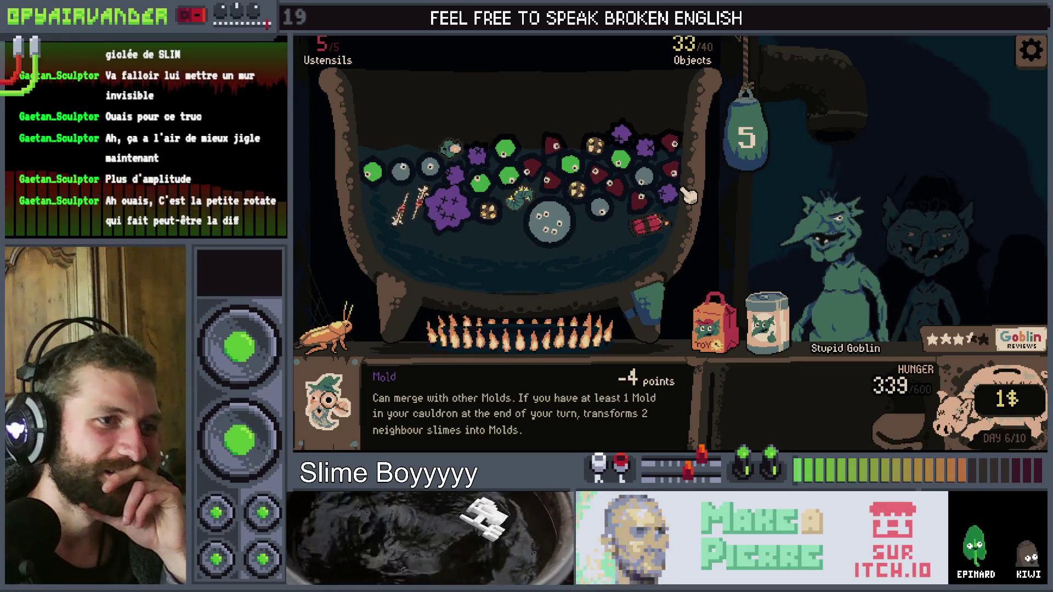
# Pour the Premium Slimes jar into the cauldron and draw another slime from the hanging bag
pyautogui.moveTo(778, 331); pyautogui.dragTo(571, 131)
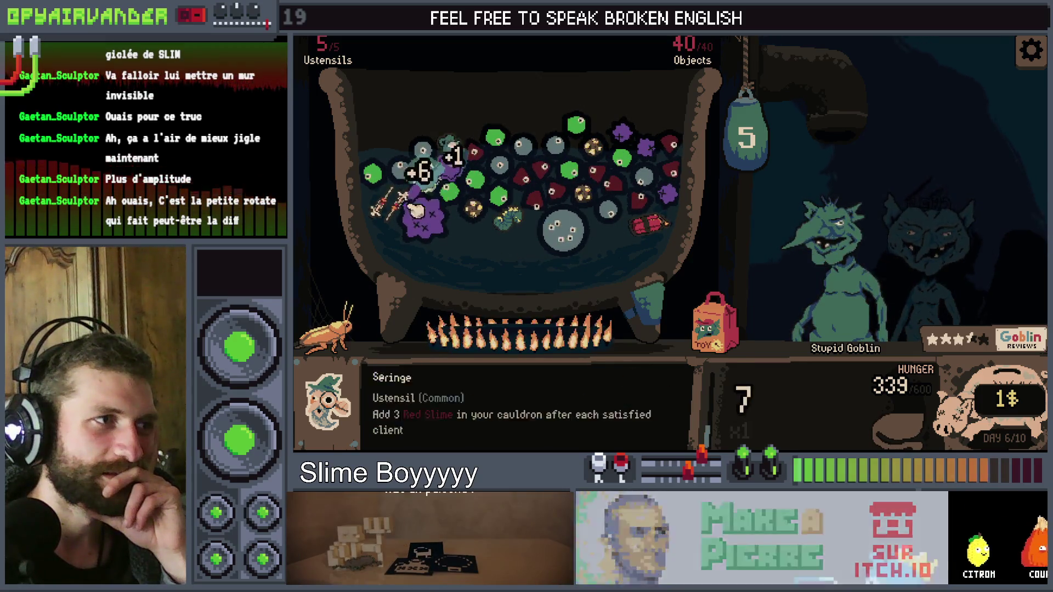
pyautogui.moveTo(776, 147); pyautogui.dragTo(757, 317)
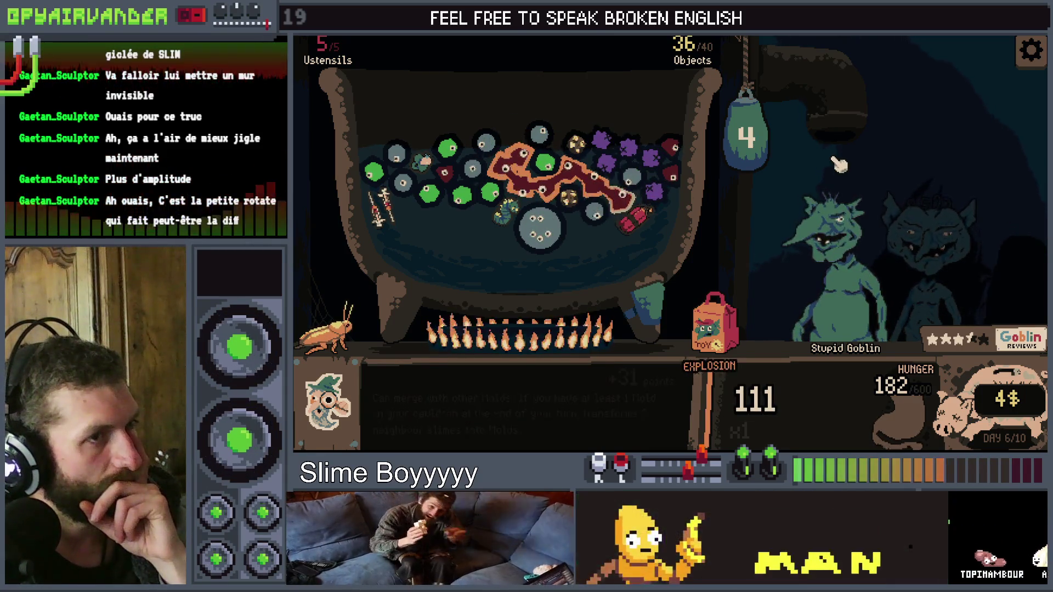
pyautogui.click(757, 135)
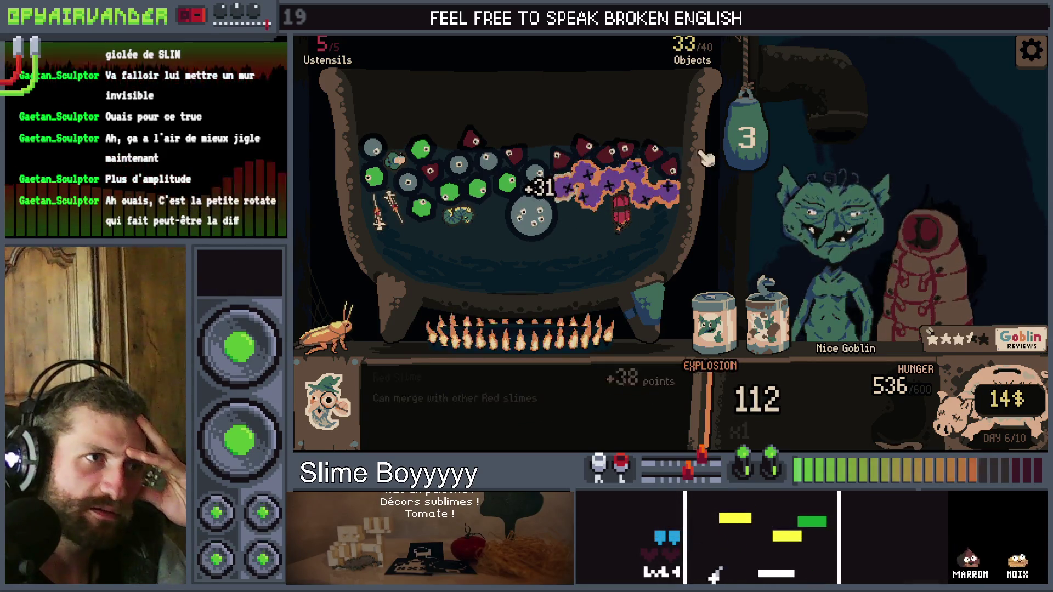
# Draw another slime, pour in the Premium Slimes jar, and merge the red slimes into a chain
pyautogui.click(794, 158)
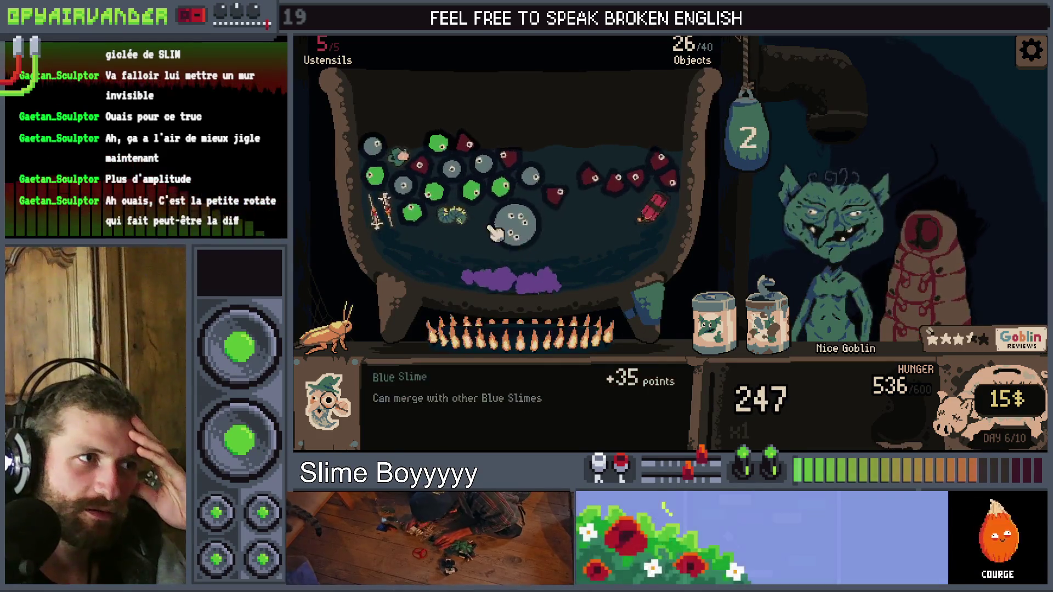
pyautogui.moveTo(464, 215)
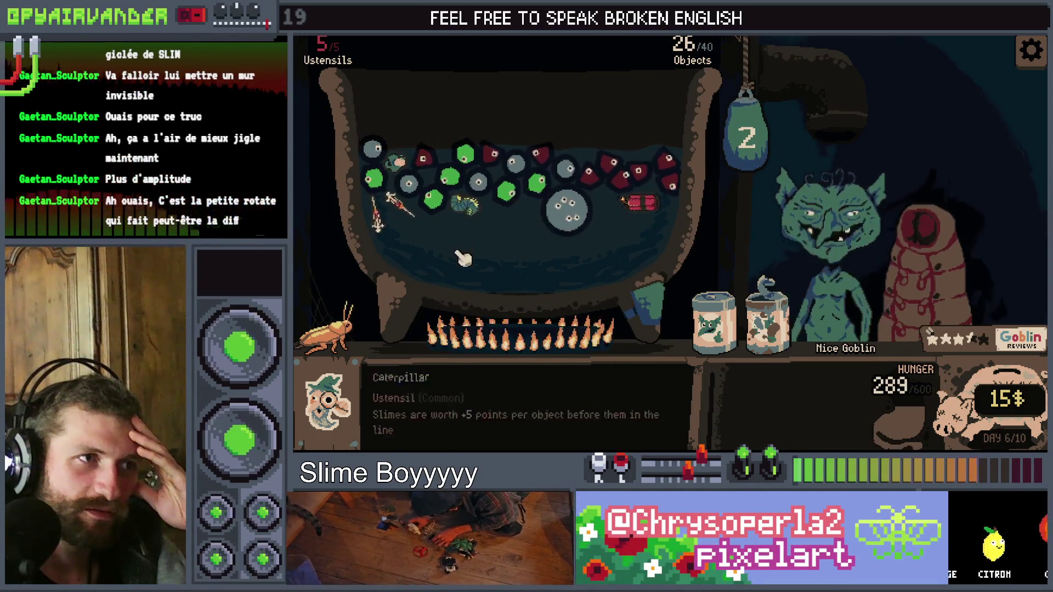
pyautogui.moveTo(713, 324)
pyautogui.mouseDown()
pyautogui.moveTo(435, 226)
pyautogui.moveTo(481, 227)
pyautogui.mouseUp()
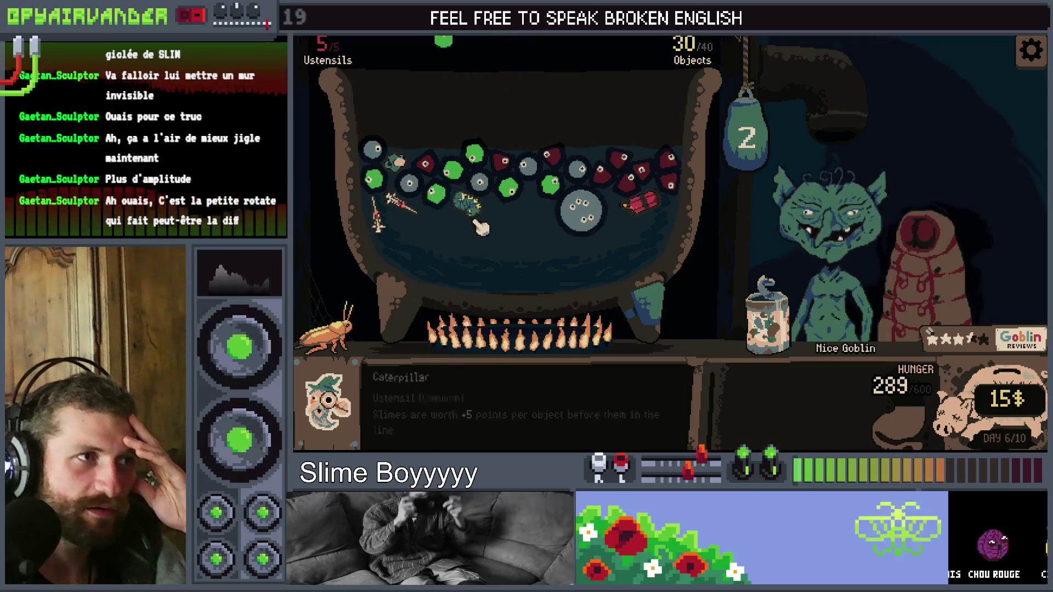
pyautogui.moveTo(598, 210)
pyautogui.moveTo(528, 208)
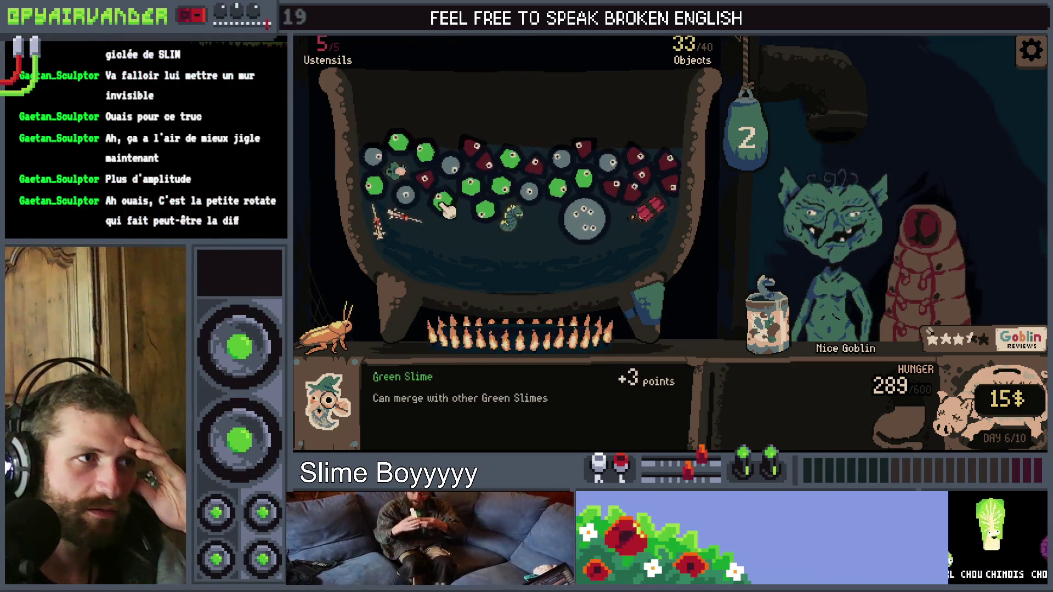
pyautogui.moveTo(616, 189); pyautogui.dragTo(648, 195)
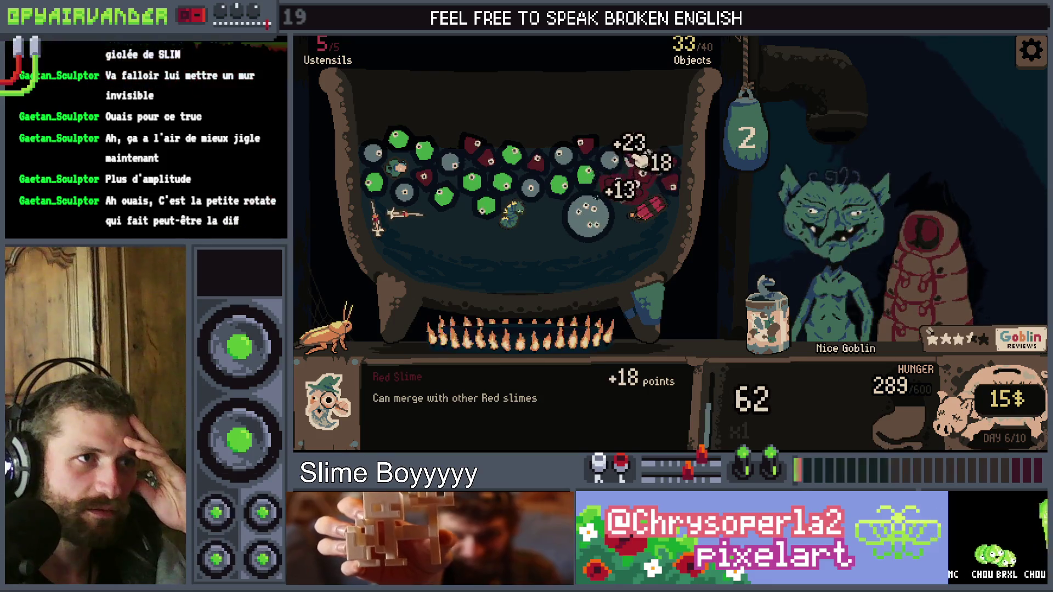
pyautogui.moveTo(675, 207)
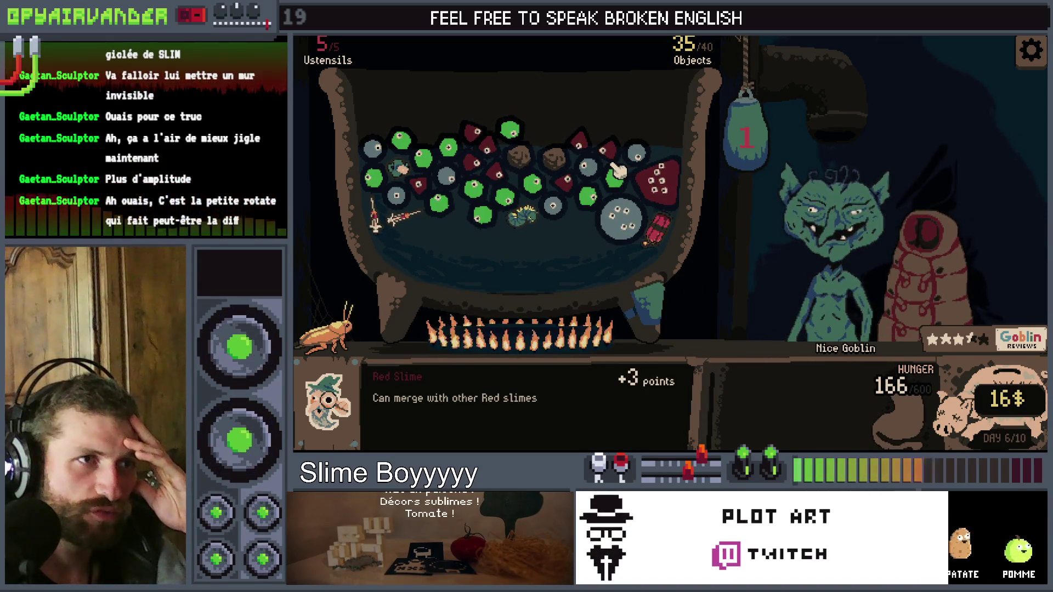
# Merge the green slimes, drop in the cockroach, shake the cauldron, and explode the green chain
pyautogui.click(441, 203)
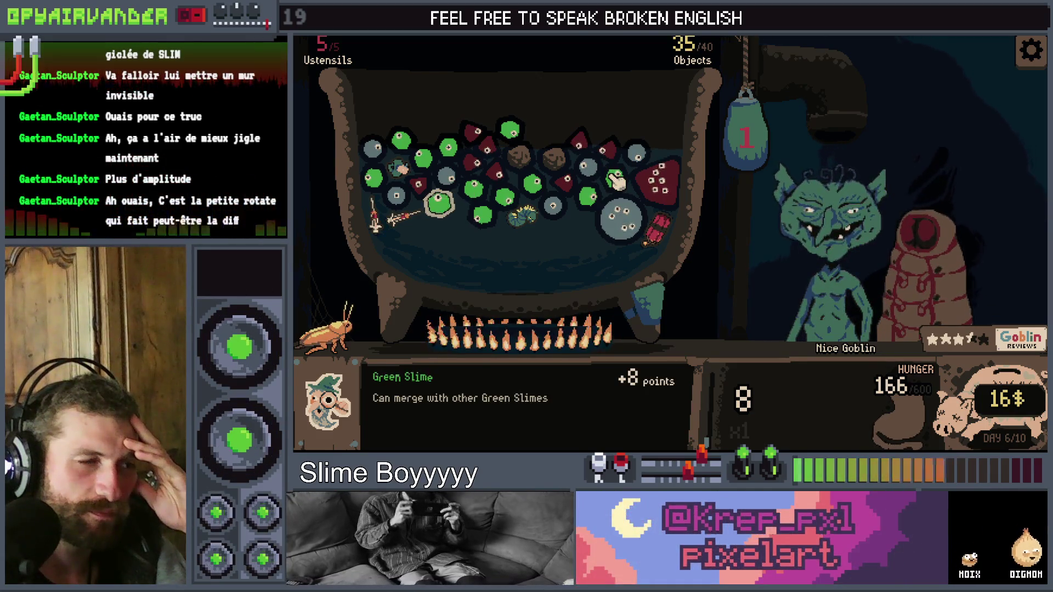
pyautogui.moveTo(326, 327)
pyautogui.mouseDown()
pyautogui.moveTo(426, 247)
pyautogui.moveTo(446, 176)
pyautogui.mouseUp()
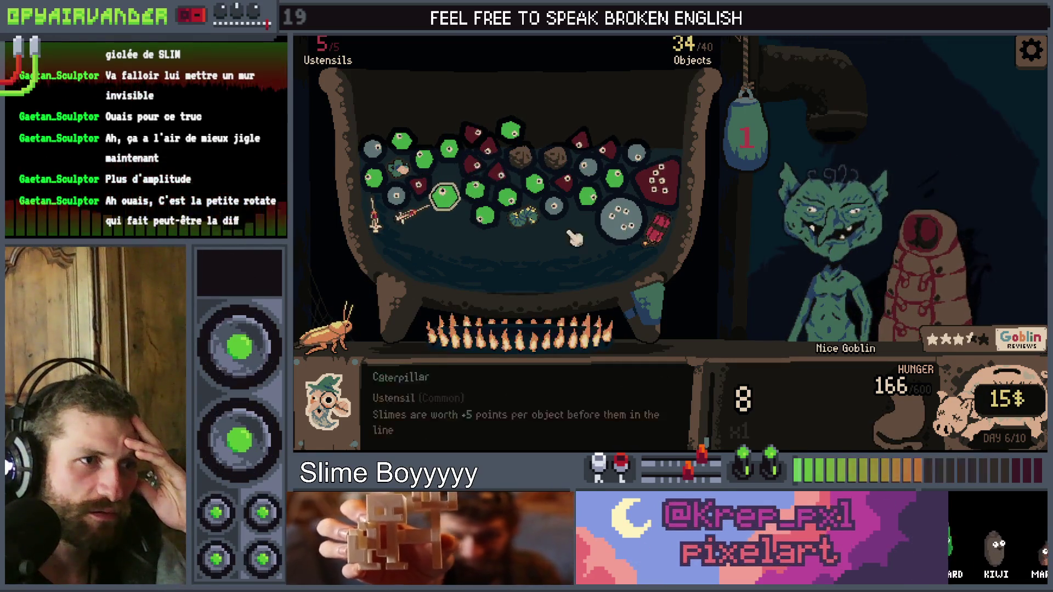
pyautogui.click(637, 301)
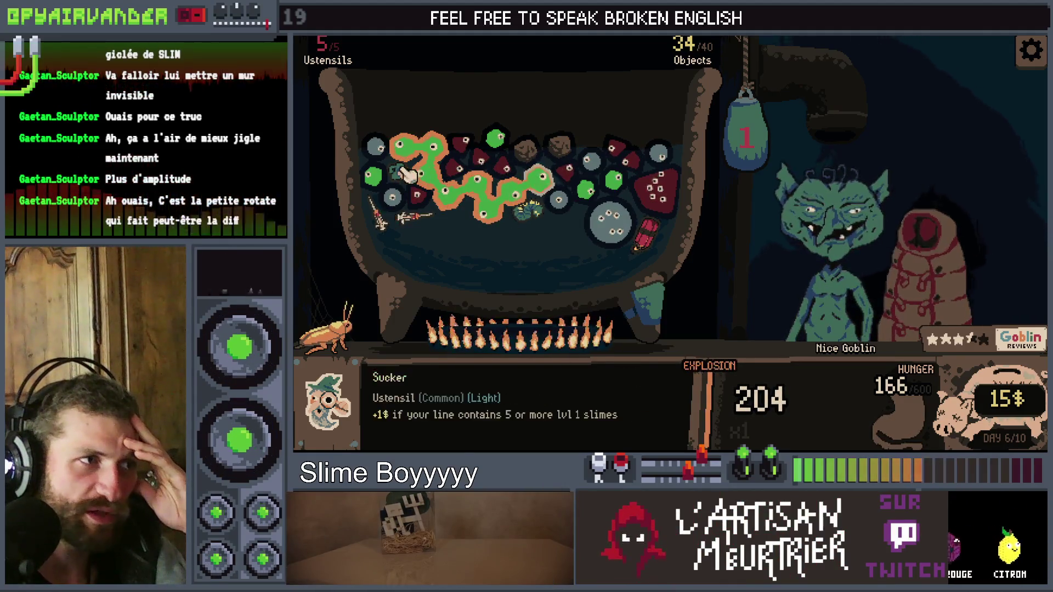
pyautogui.click(754, 151)
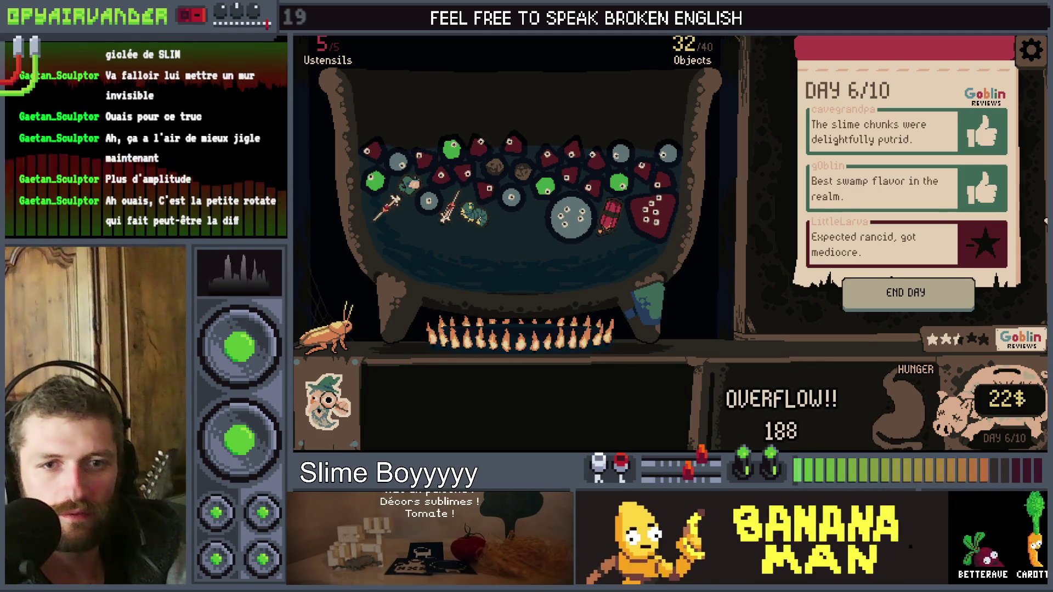
# Switch from the game to the Aseprite editor
pyautogui.hotkey('alt', 'Tab')
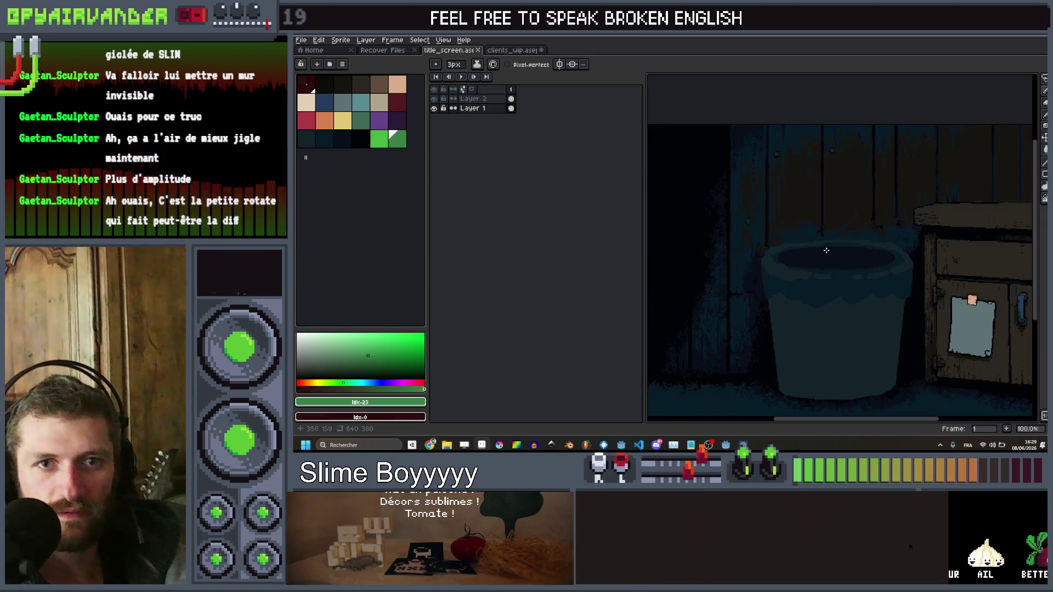
# Zoom in and out on the title_screen canvas to inspect the cauldron and cabinet scene
pyautogui.scroll(-1, 865, 265)
pyautogui.scroll(1, 855, 241)
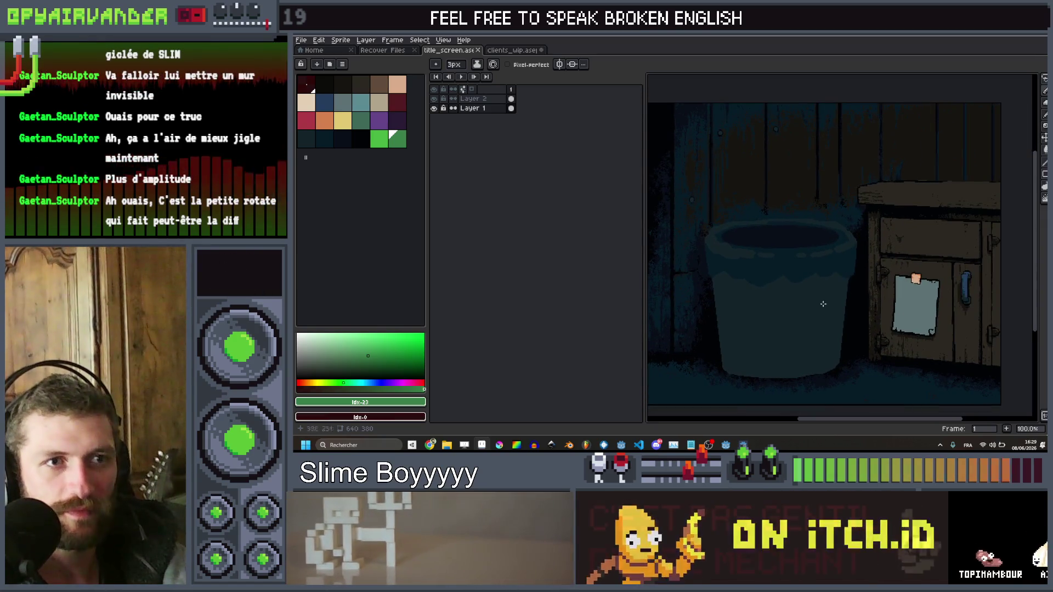
pyautogui.scroll(-1, 802, 230)
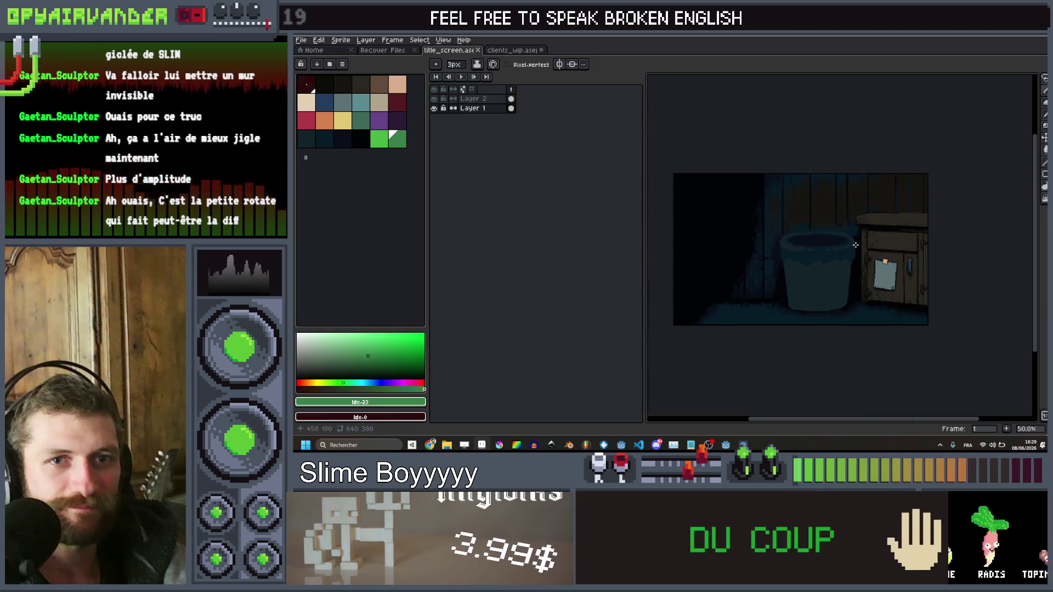
pyautogui.scroll(1, 878, 268)
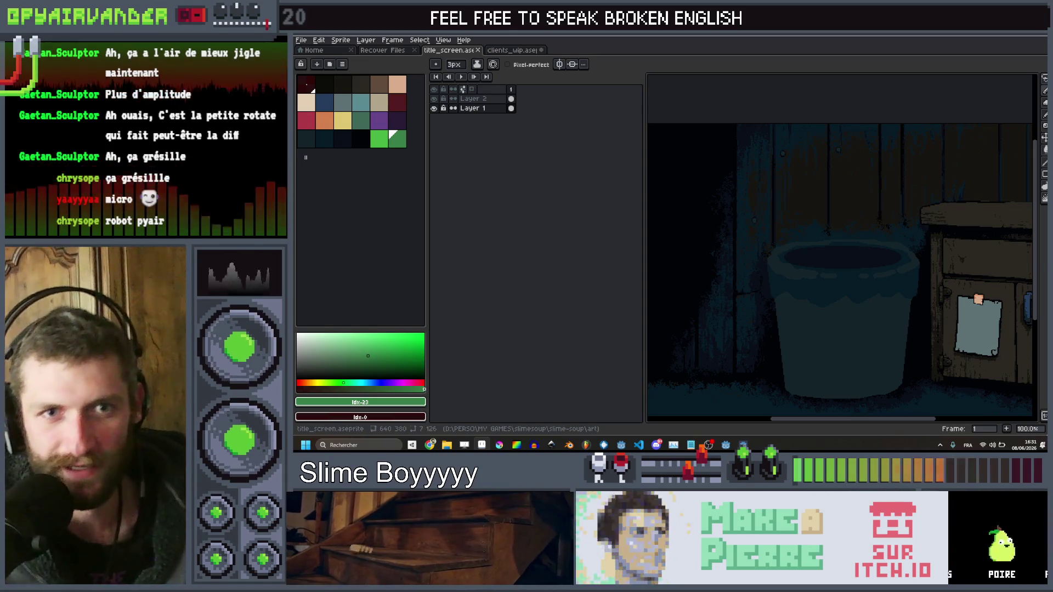
# Sample the dark outline colour and draw a line along the cabinet's top edge
pyautogui.scroll(-2, 949, 202)
pyautogui.scroll(2, 950, 202)
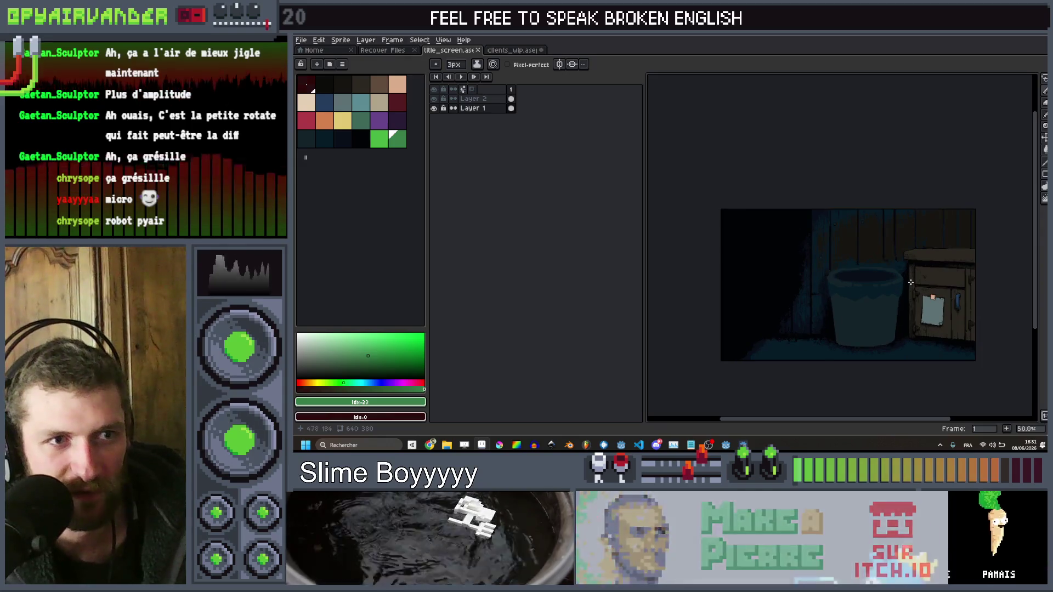
pyautogui.moveTo(950, 202); pyautogui.dragTo(976, 248)
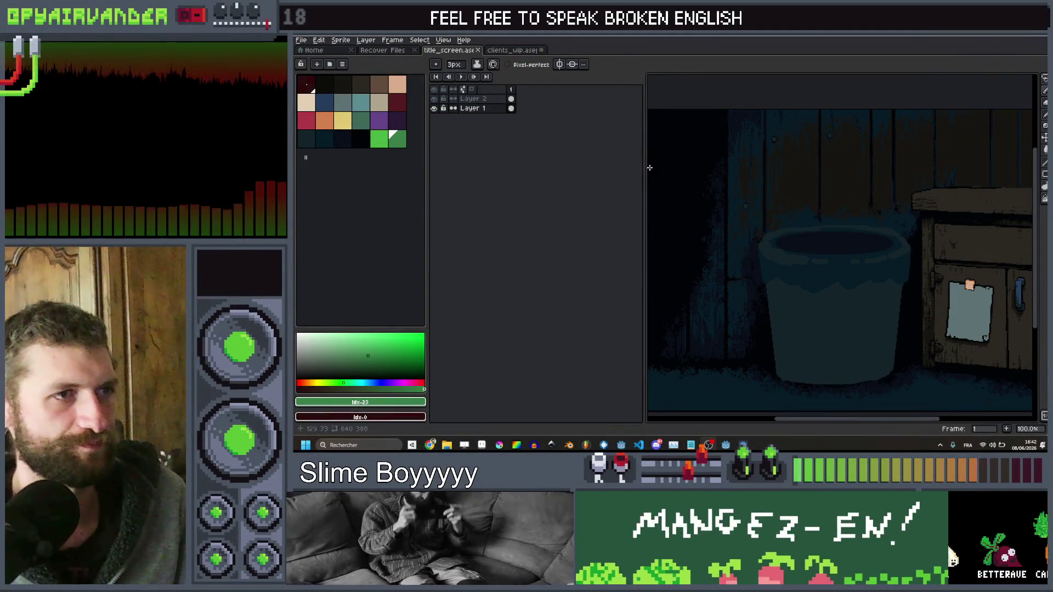
pyautogui.moveTo(644, 184); pyautogui.dragTo(535, 183)
pyautogui.scroll(1, 780, 277)
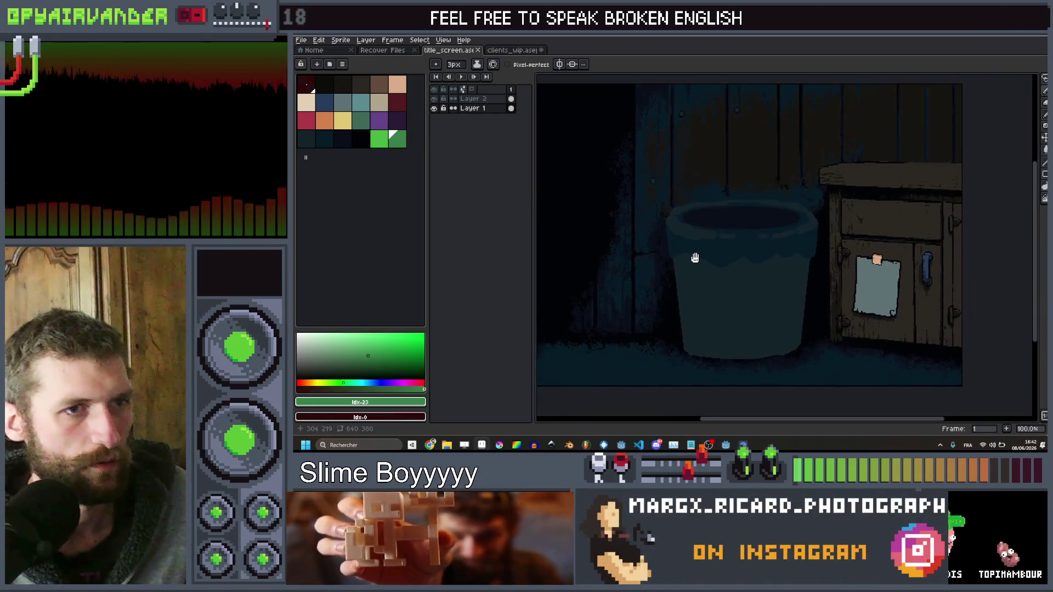
pyautogui.scroll(1, 895, 212)
pyautogui.scroll(1, 833, 237)
pyautogui.scroll(-3, 840, 230)
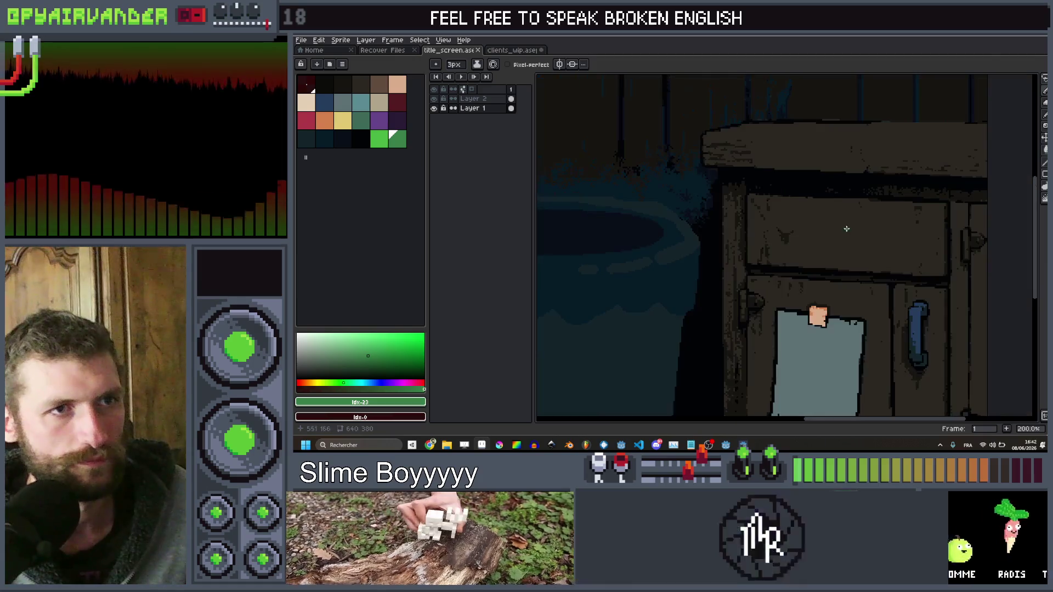
pyautogui.scroll(2, 877, 176)
pyautogui.press('i')
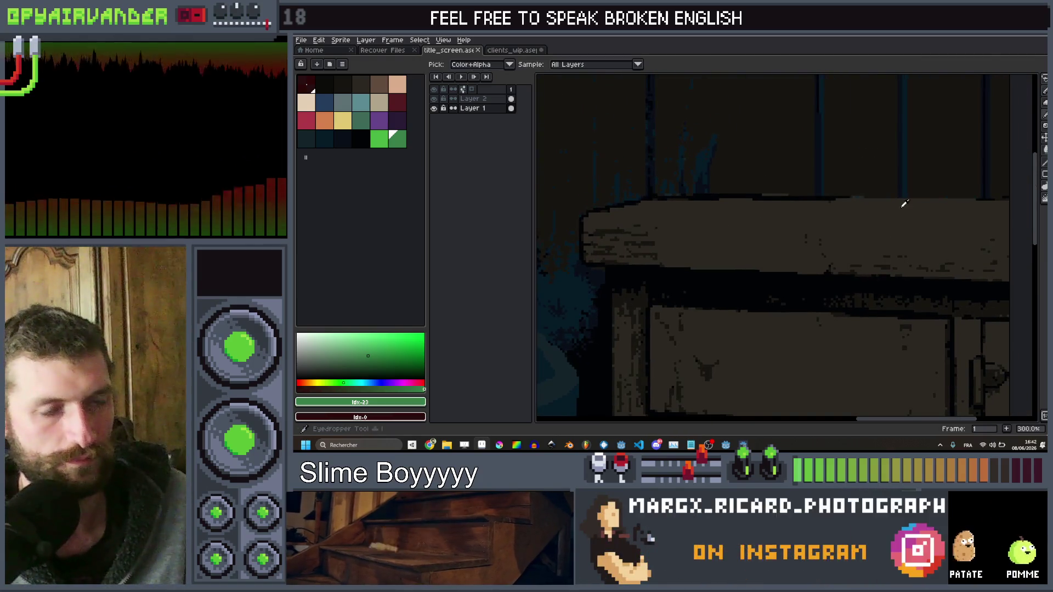
pyautogui.keyDown('alt'); pyautogui.click(987, 196); pyautogui.keyUp('alt')
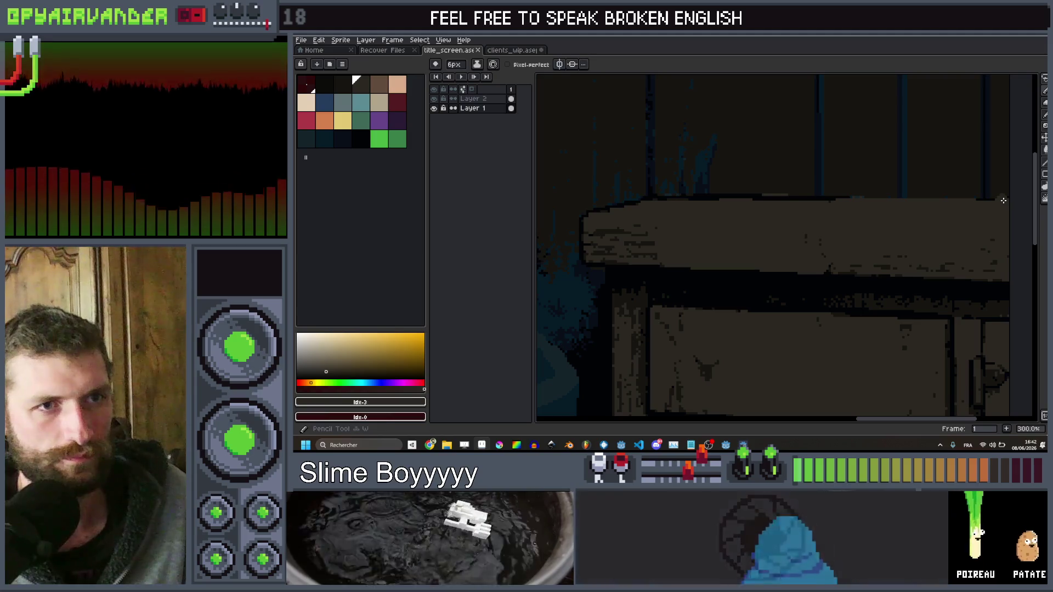
pyautogui.scroll(2, 993, 198)
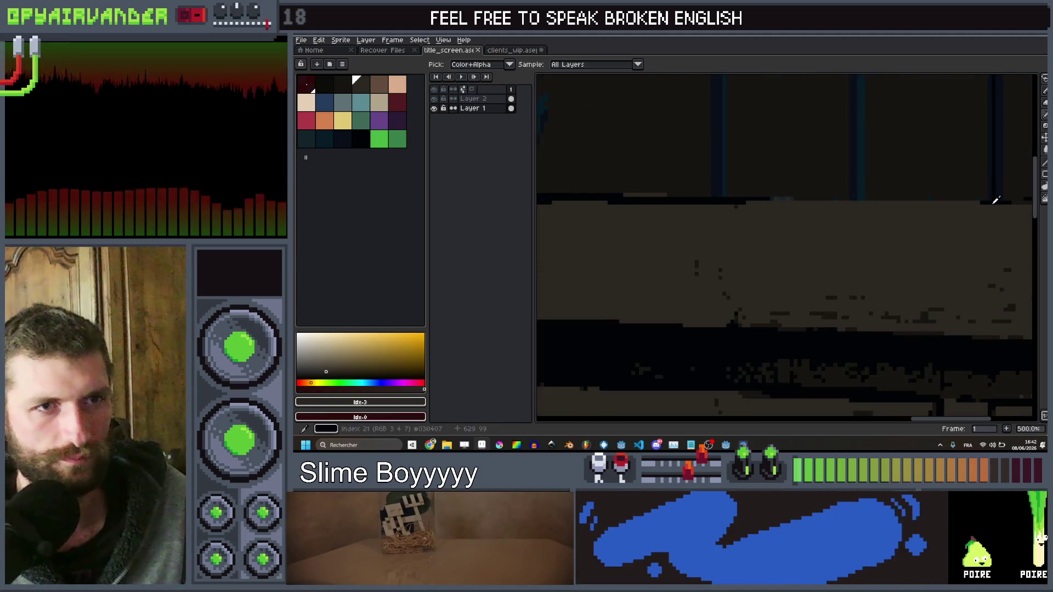
pyautogui.keyDown('alt'); pyautogui.click(999, 198); pyautogui.keyUp('alt')
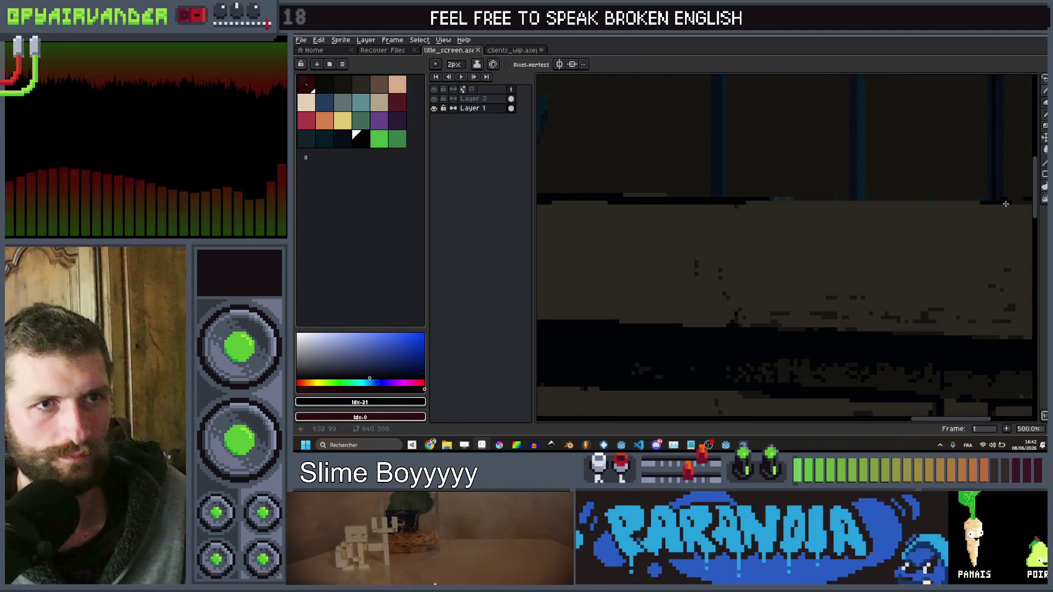
pyautogui.scroll(-1, 999, 207)
pyautogui.moveTo(1002, 197); pyautogui.dragTo(547, 200)
pyautogui.scroll(-4, 720, 199)
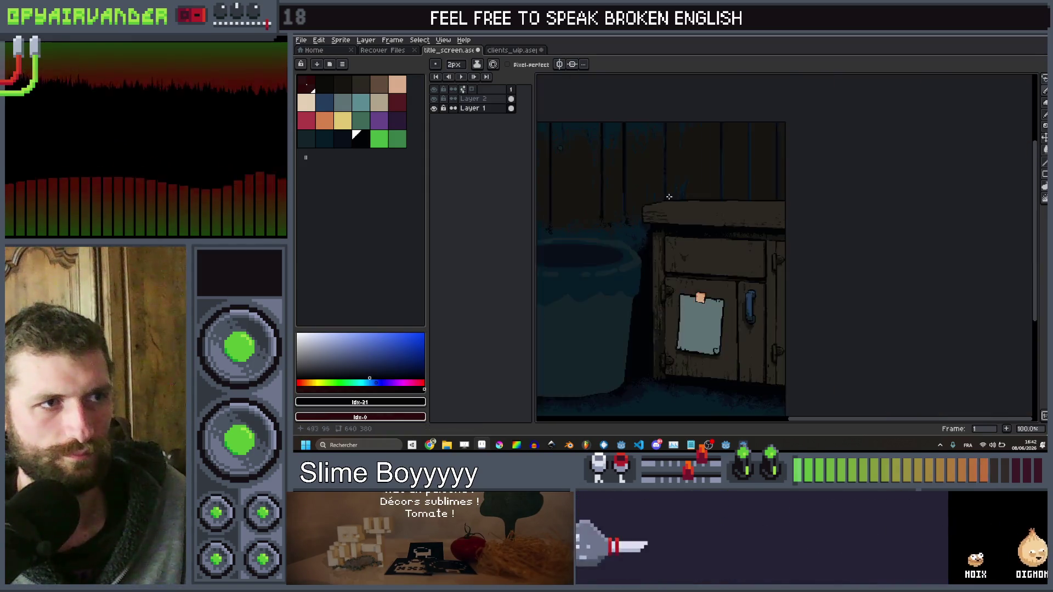
pyautogui.scroll(4, 721, 199)
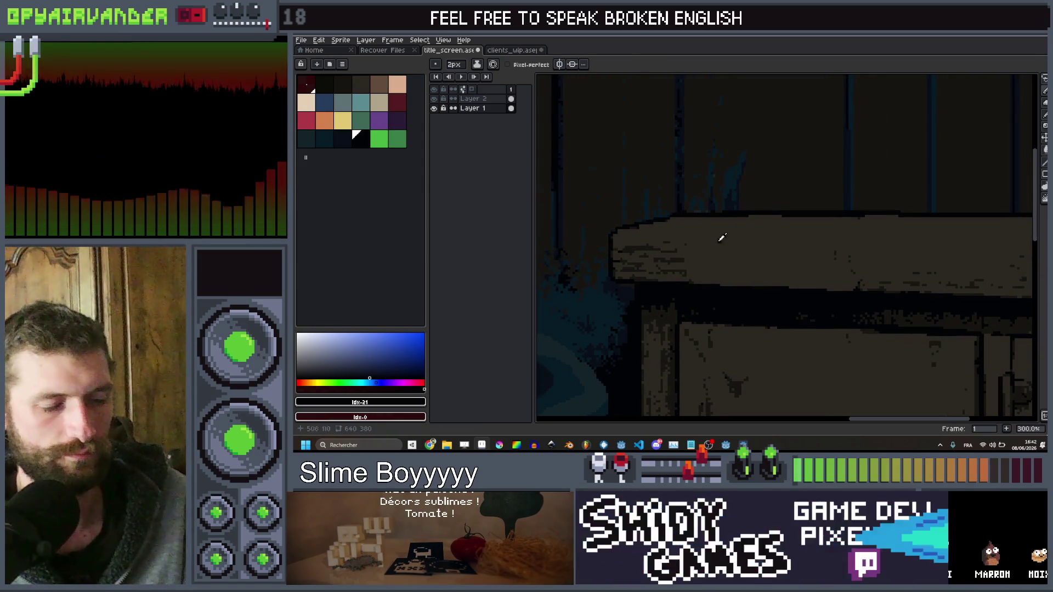
# Pick the cabinet's wood colour and draw a wood-coloured stroke across the cabinet top
pyautogui.press('i')
pyautogui.click(639, 239)
pyautogui.press('b')
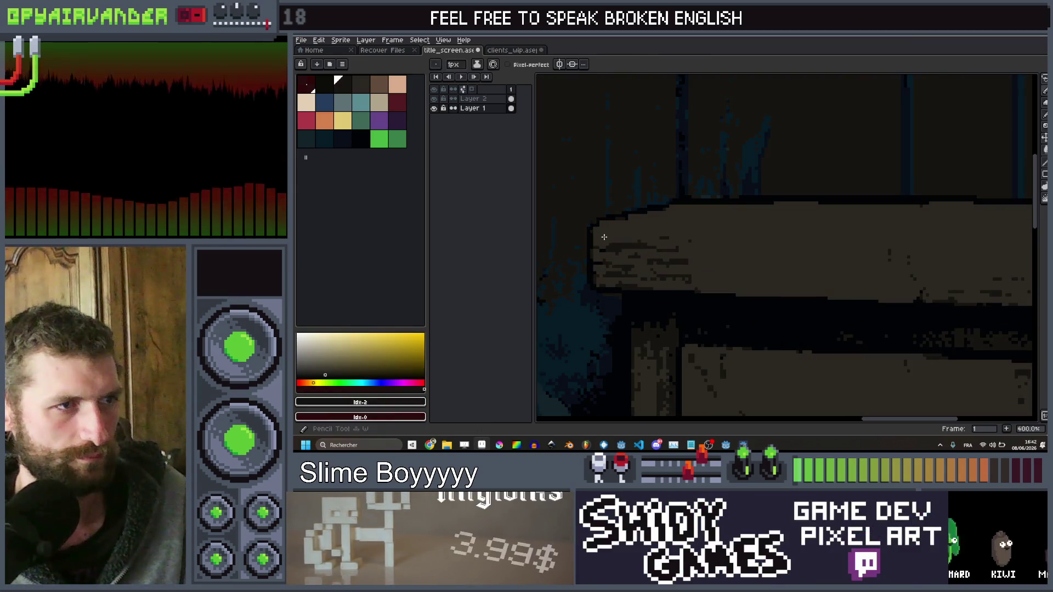
pyautogui.moveTo(774, 228); pyautogui.dragTo(1004, 246)
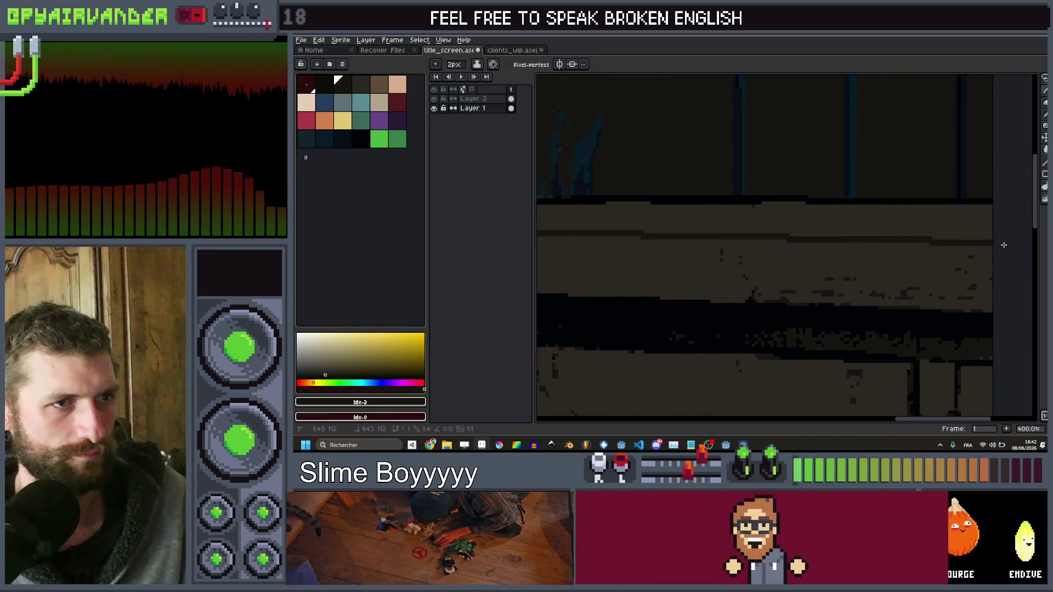
pyautogui.scroll(-3, 1004, 245)
pyautogui.scroll(-1, 976, 247)
pyautogui.scroll(1, 966, 250)
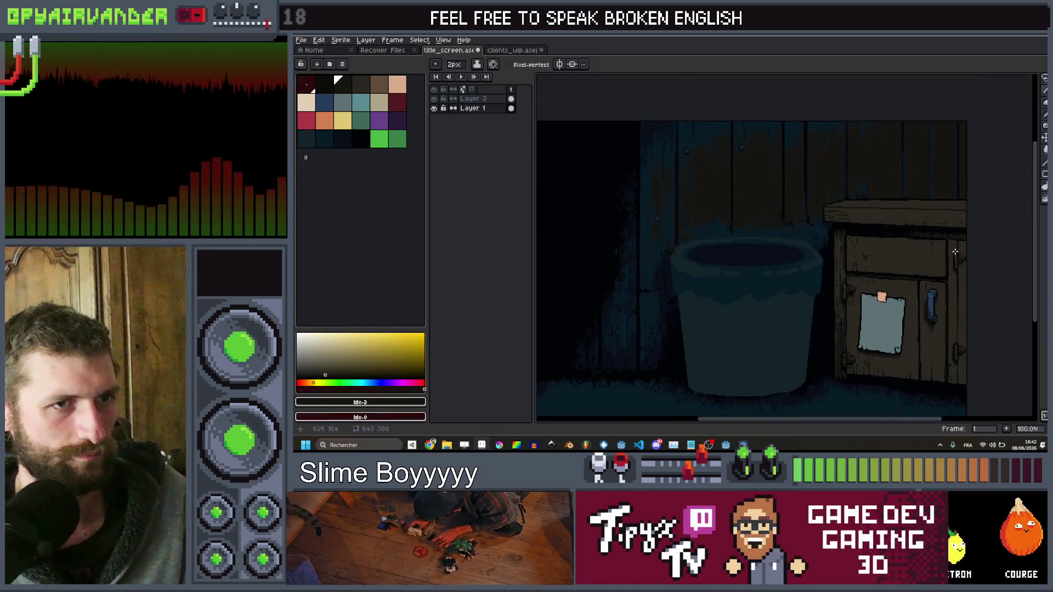
pyautogui.scroll(-1, 955, 251)
pyautogui.scroll(5, 877, 258)
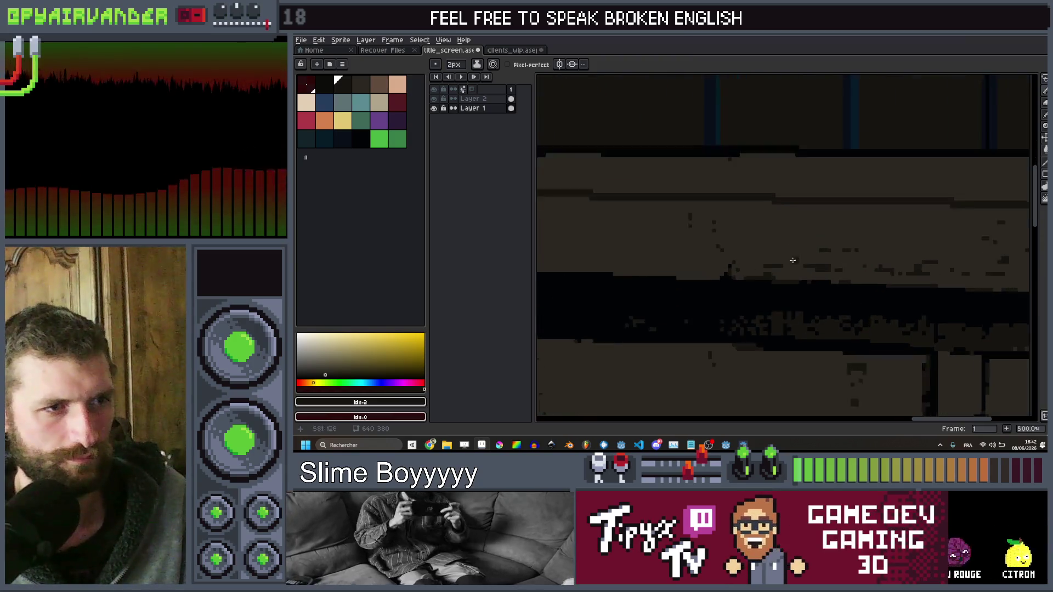
pyautogui.scroll(4, 793, 261)
# Paint over the stray dark pixels on the cabinet top with the sampled colour
pyautogui.keyDown('alt'); pyautogui.click(747, 260); pyautogui.keyUp('alt')
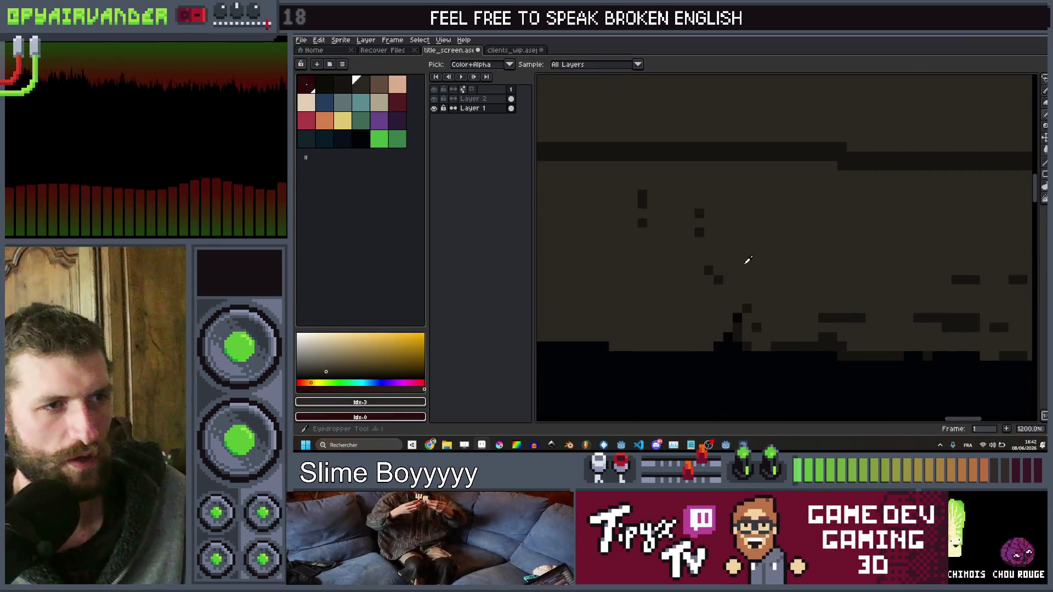
pyautogui.moveTo(708, 271); pyautogui.dragTo(719, 279)
pyautogui.click(700, 232)
pyautogui.click(699, 214)
pyautogui.click(642, 223)
pyautogui.click(642, 200)
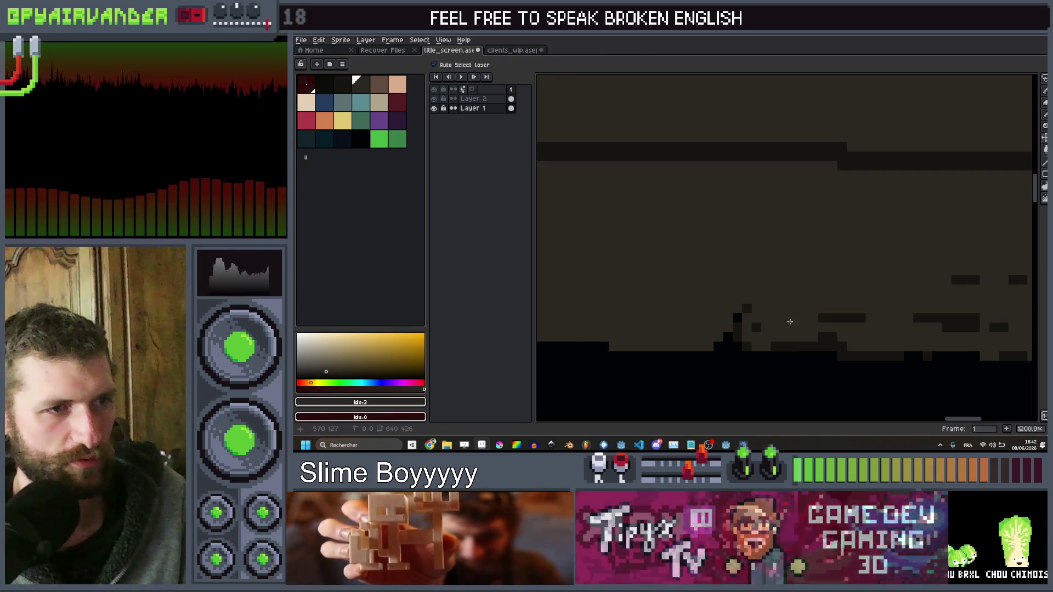
pyautogui.press('b')
pyautogui.scroll(-4, 801, 307)
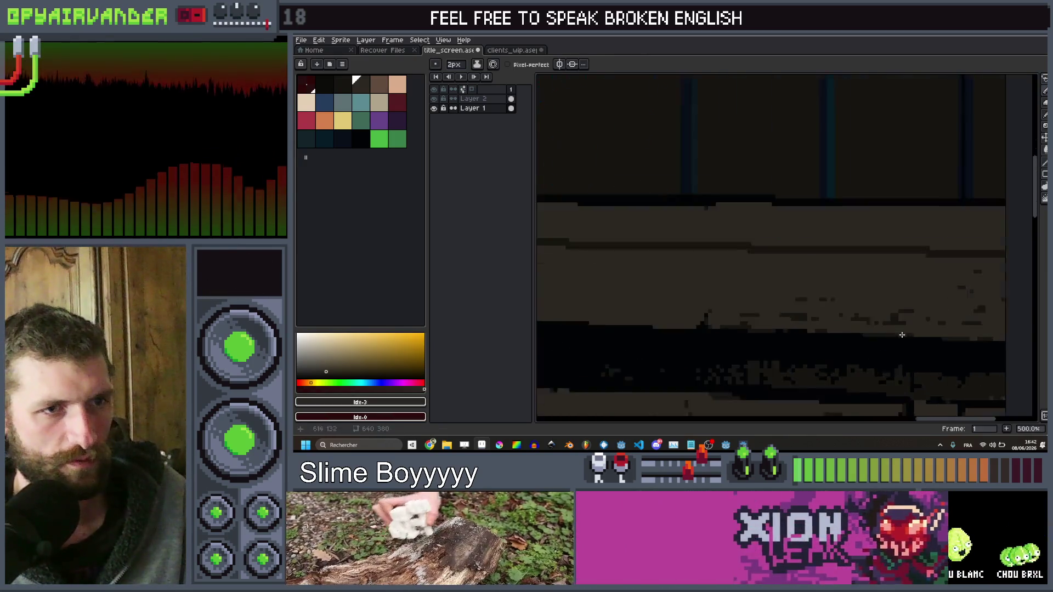
pyautogui.scroll(1, 844, 265)
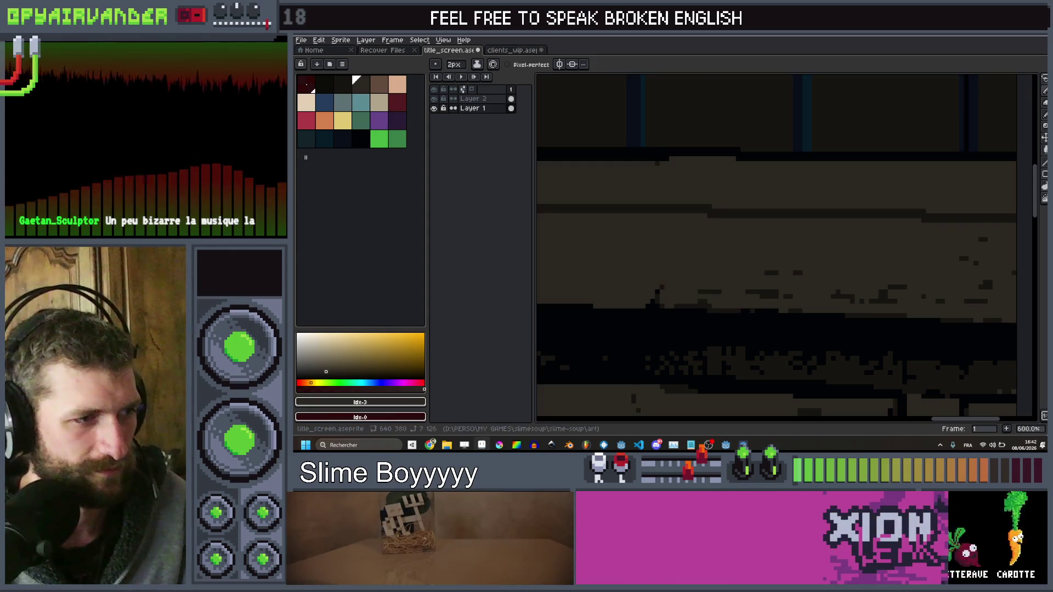
# Switch from the Sojourn Past store page to the YouTube Music tab and browse its Up Next queue
pyautogui.moveTo(430, 445)
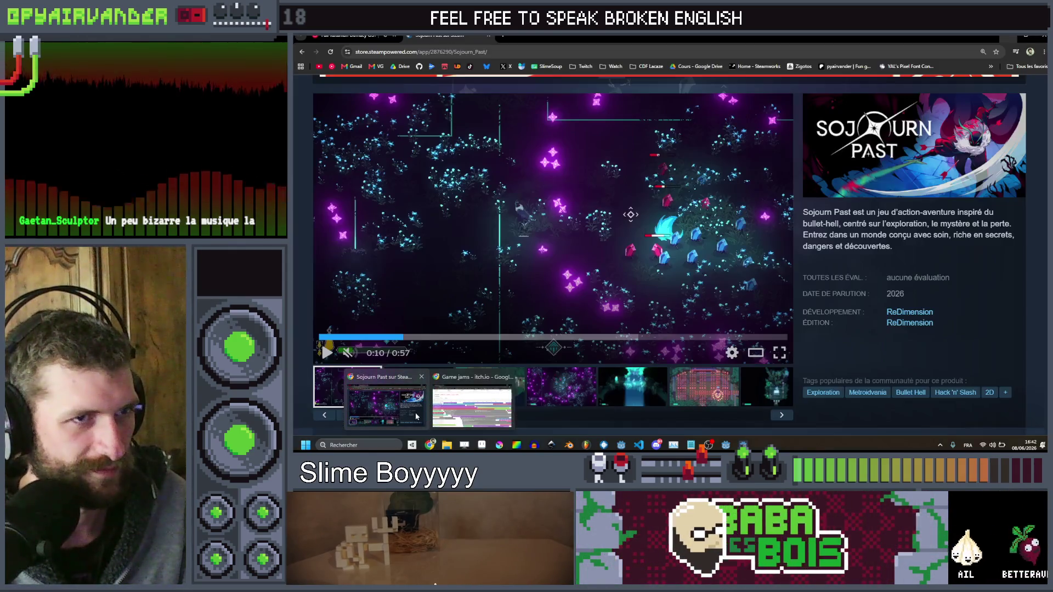
pyautogui.click(416, 416)
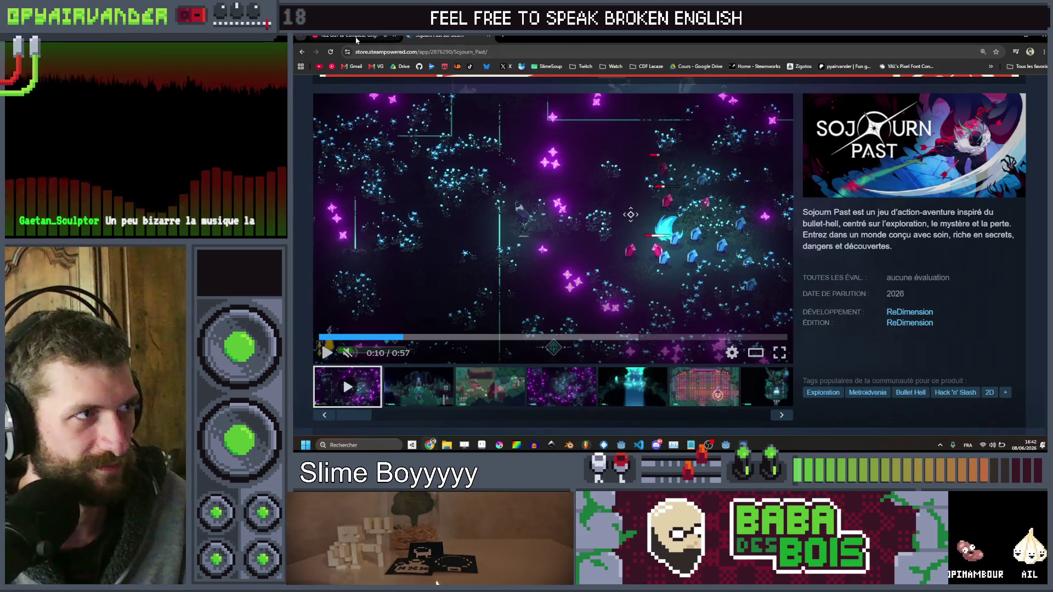
pyautogui.click(357, 38)
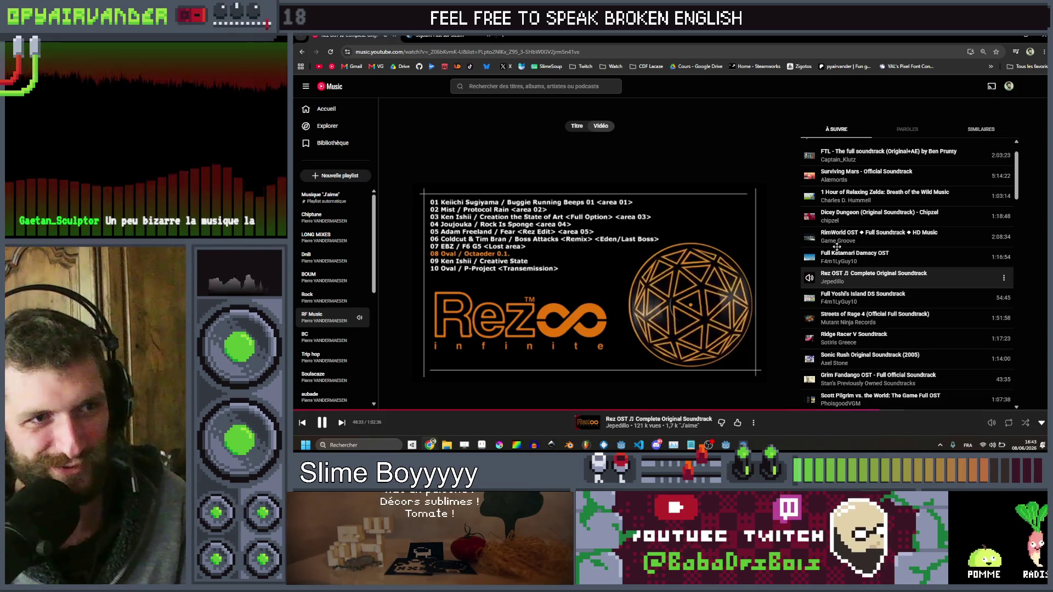
pyautogui.scroll(-2, 844, 258)
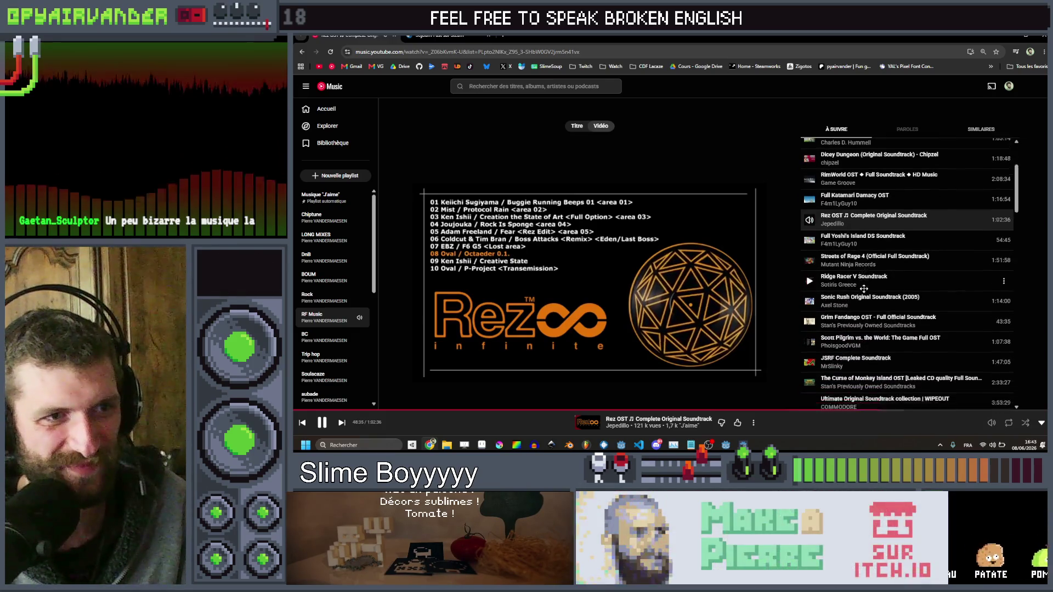
pyautogui.scroll(2, 864, 288)
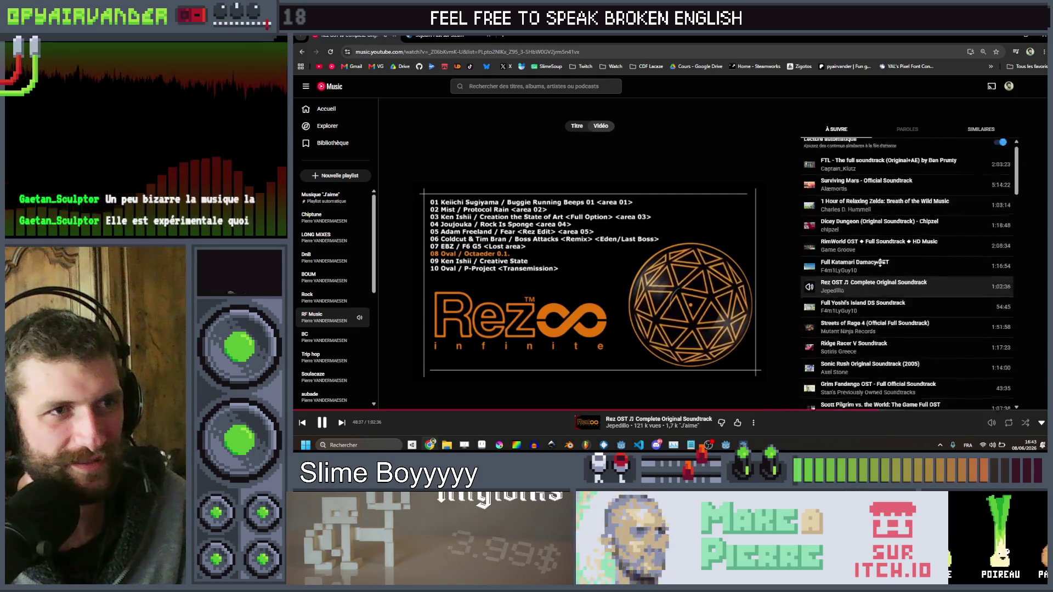
pyautogui.scroll(1, 878, 258)
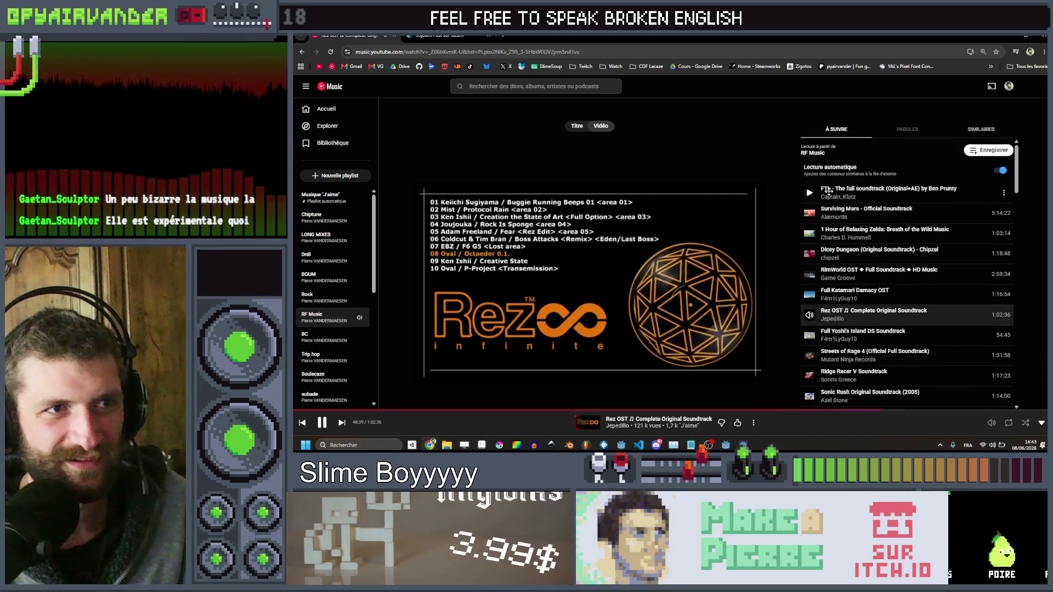
pyautogui.scroll(-5, 846, 280)
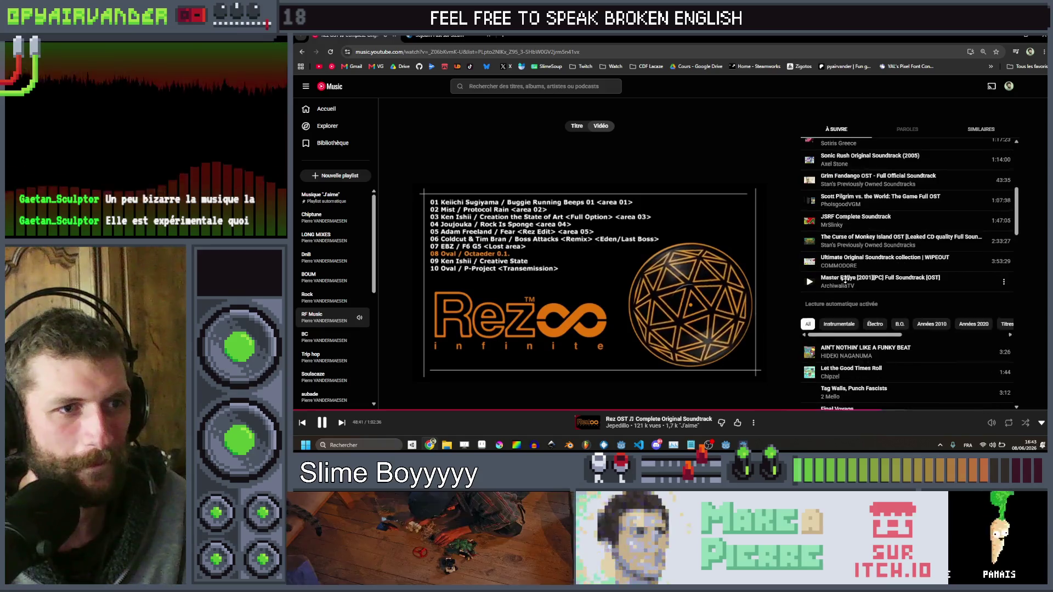
pyautogui.scroll(1, 856, 253)
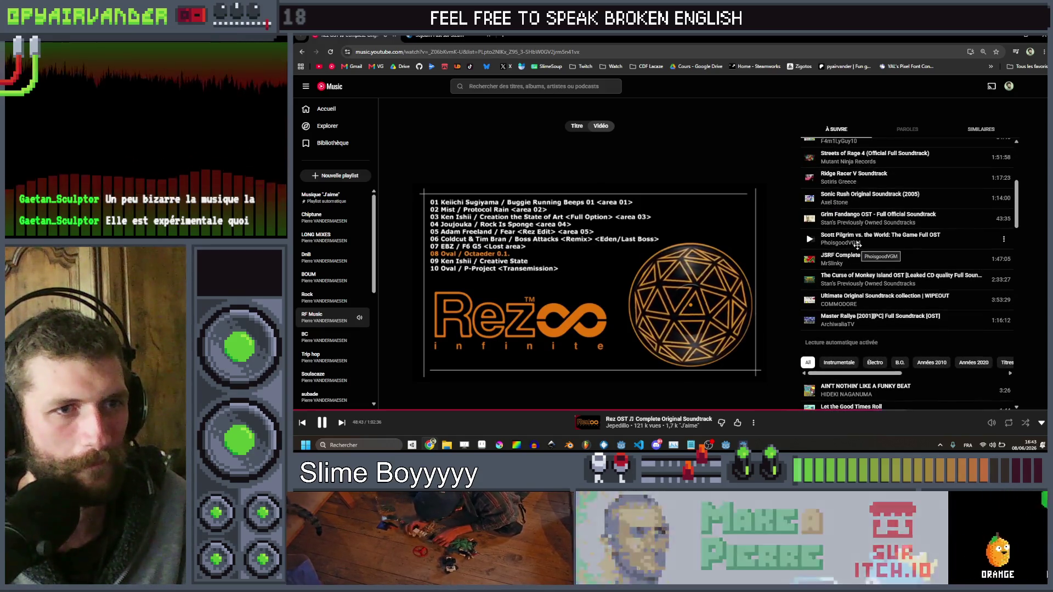
# Play the Master Rallye [2001][PC] Full Soundtrack instead of the Rez OST and minimize Chrome
pyautogui.click(810, 323)
pyautogui.click(1007, 39)
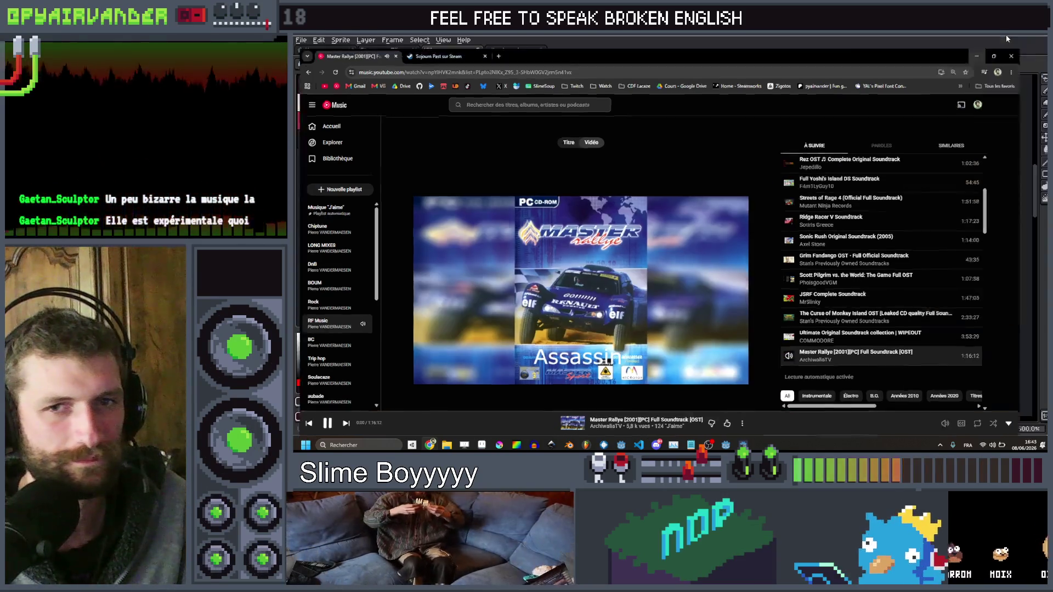
pyautogui.click(1007, 39)
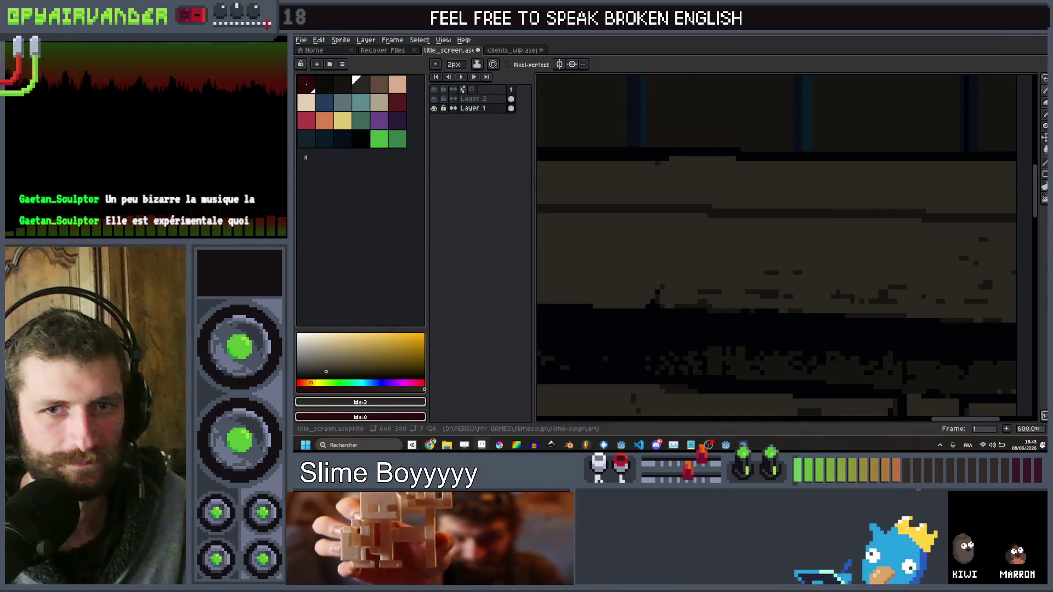
# Sample a dark navy colour from the canvas with the eyedropper and return to the Pencil
pyautogui.scroll(-5, 819, 249)
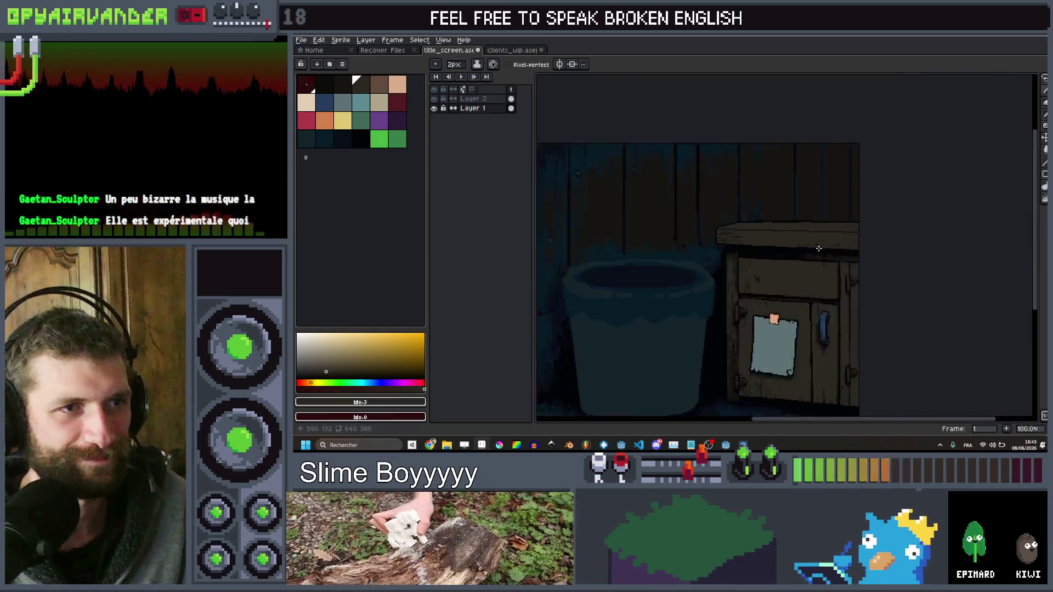
pyautogui.scroll(4, 818, 248)
pyautogui.press('i')
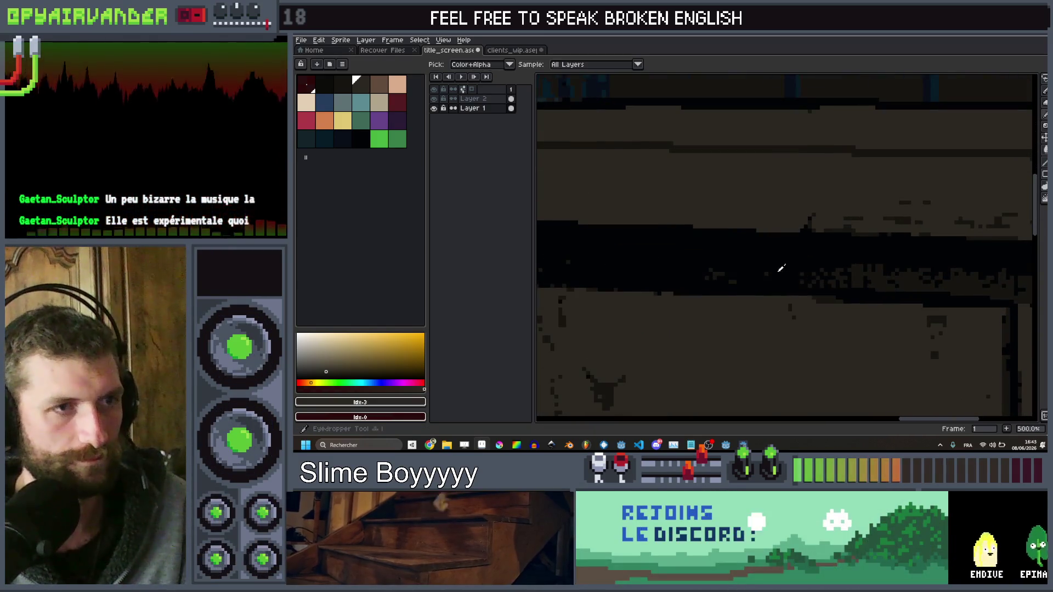
pyautogui.click(782, 269)
pyautogui.press('b')
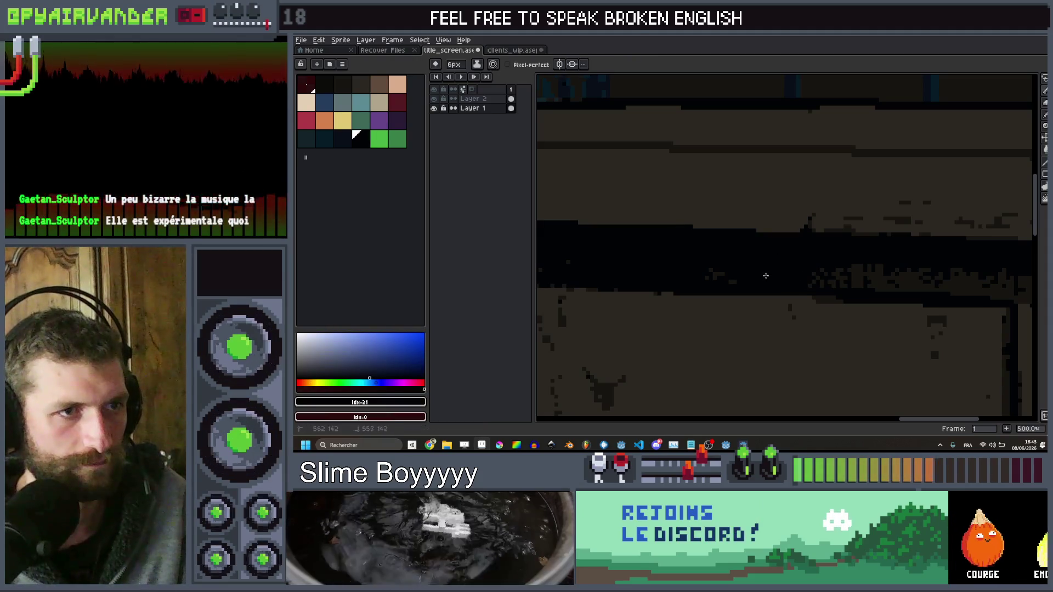
pyautogui.hscroll(-2, 752, 274)
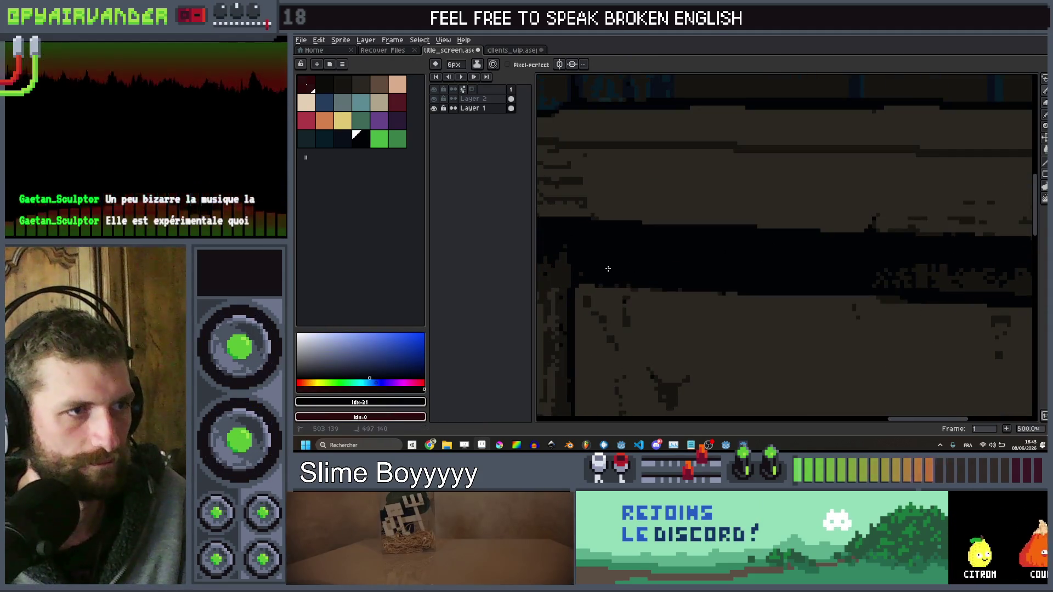
pyautogui.scroll(-3, 608, 269)
pyautogui.scroll(4, 660, 252)
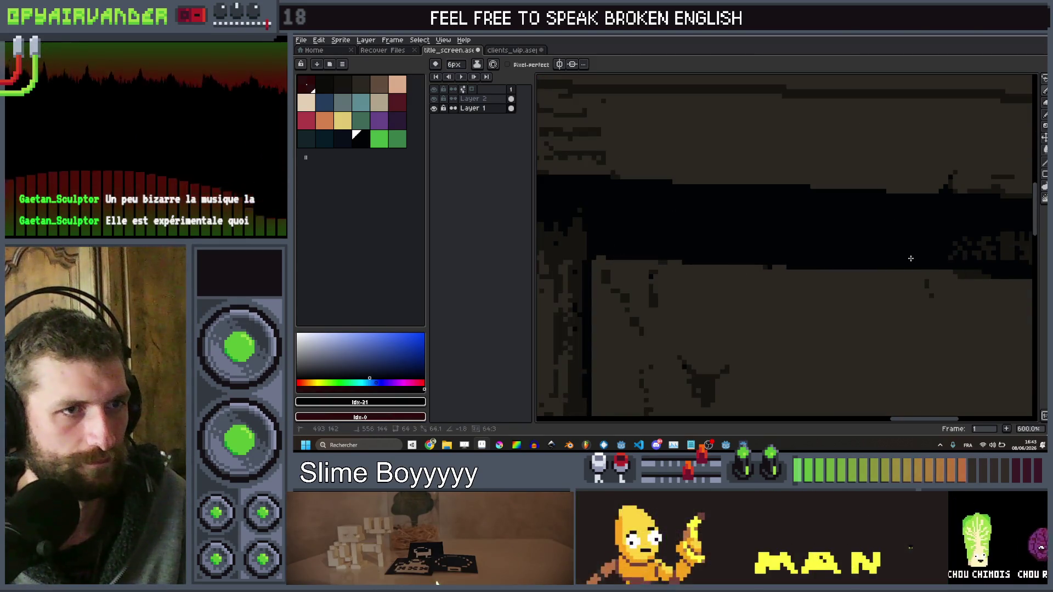
pyautogui.scroll(-3, 713, 252)
pyautogui.scroll(7, 796, 254)
pyautogui.scroll(-7, 795, 252)
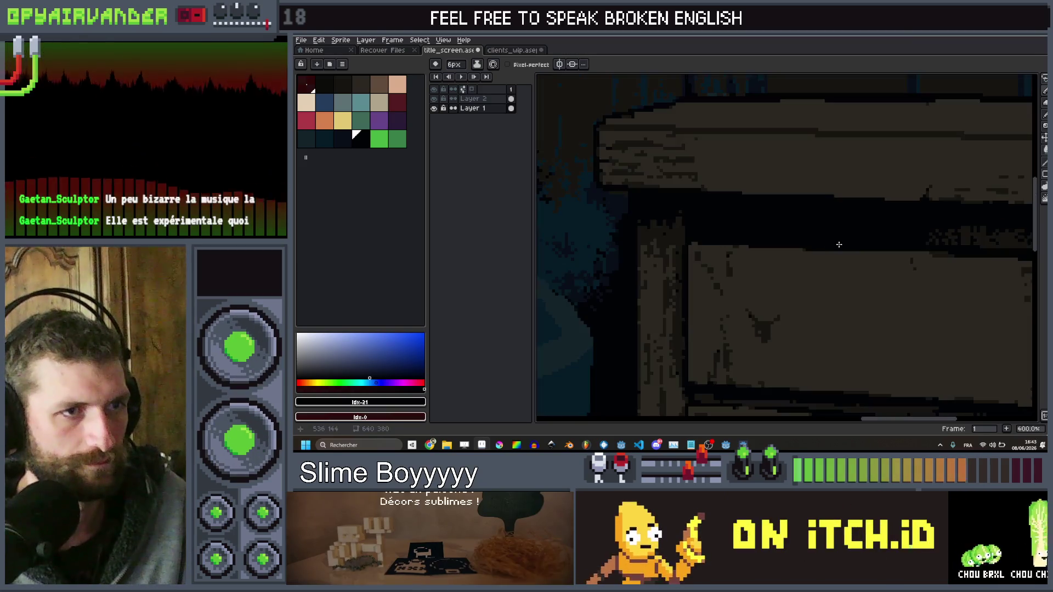
pyautogui.scroll(-2, 892, 242)
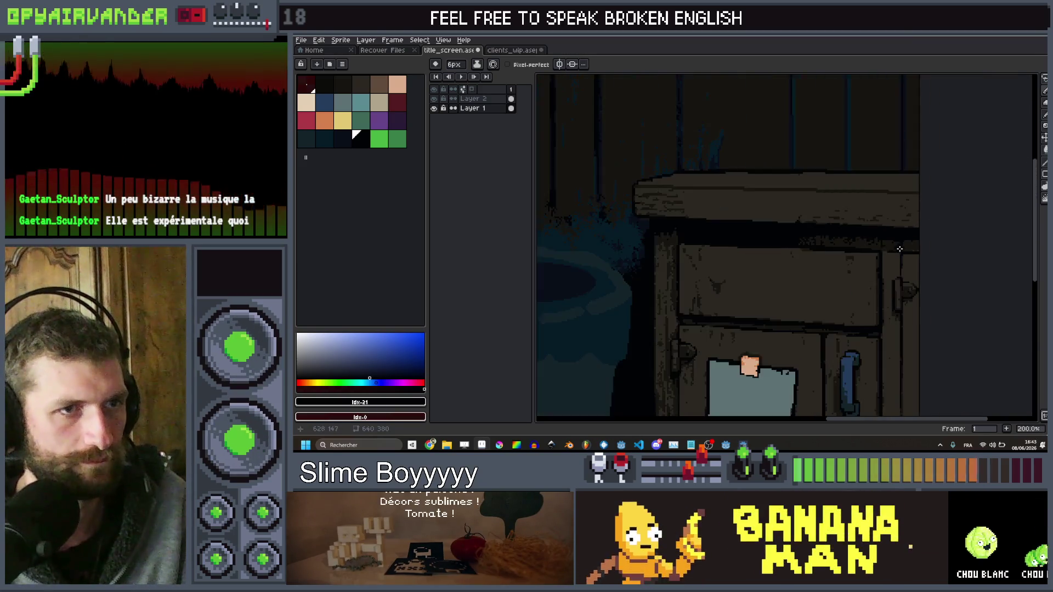
pyautogui.scroll(4, 911, 236)
pyautogui.scroll(2, 783, 287)
# Pick a dark colour from the cabinet and paint over the right end of its top edge
pyautogui.keyDown('alt'); pyautogui.click(803, 286); pyautogui.keyUp('alt')
pyautogui.scroll(1, 803, 287)
pyautogui.scroll(-3, 823, 236)
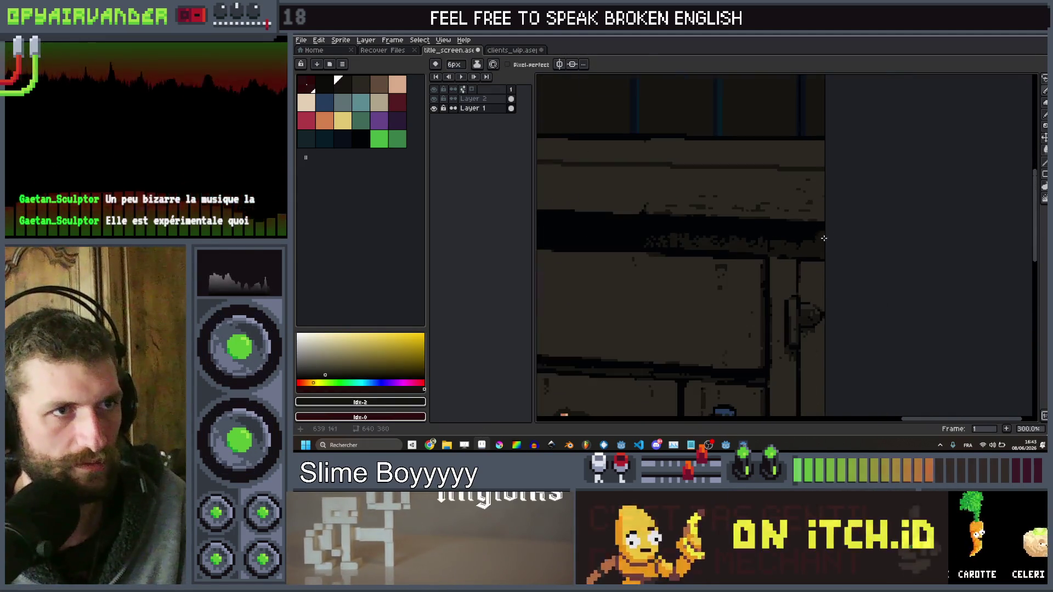
pyautogui.moveTo(824, 211); pyautogui.dragTo(802, 217)
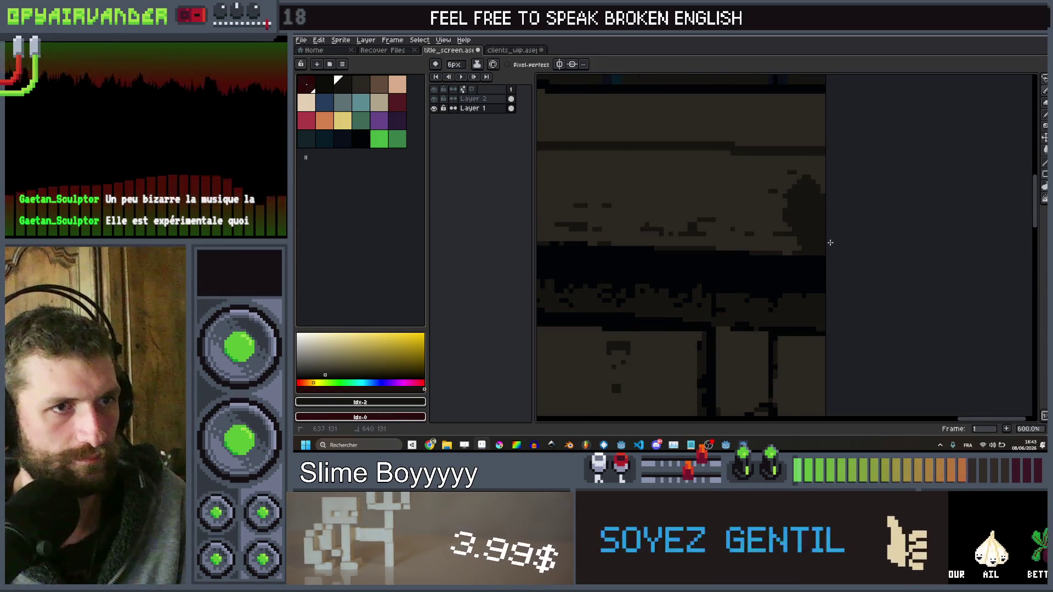
pyautogui.scroll(-2, 825, 174)
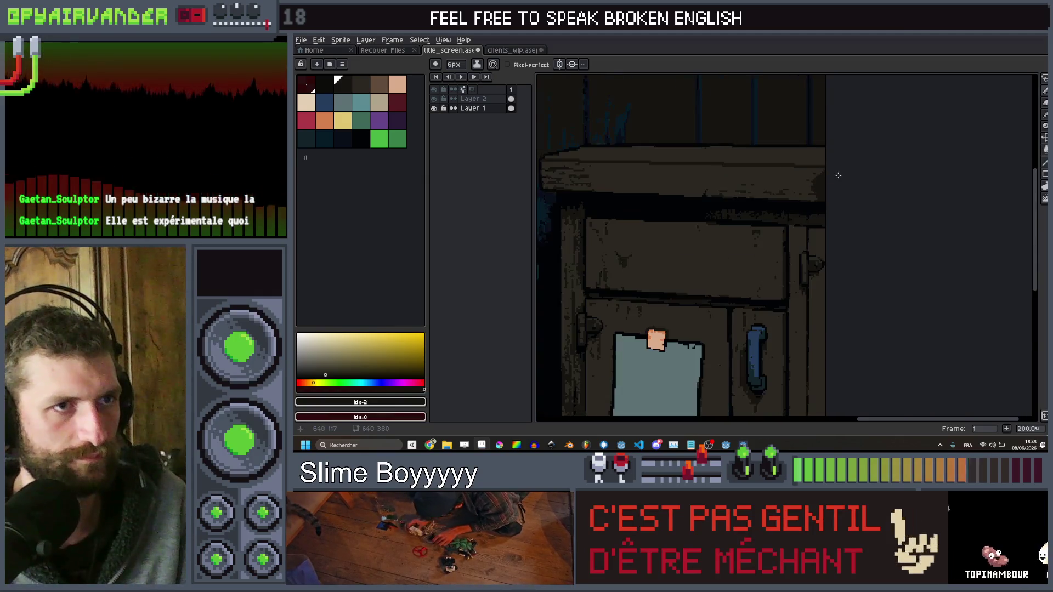
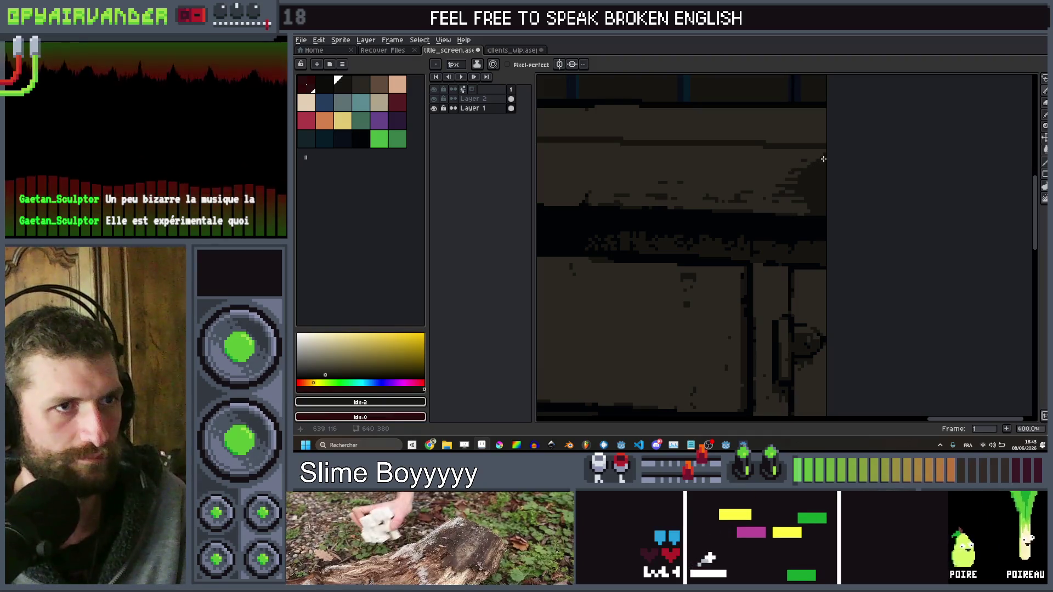
# Paint a dark curved 5px stroke and a small dark patch on the cabinet top's right end
pyautogui.scroll(-3, 814, 160)
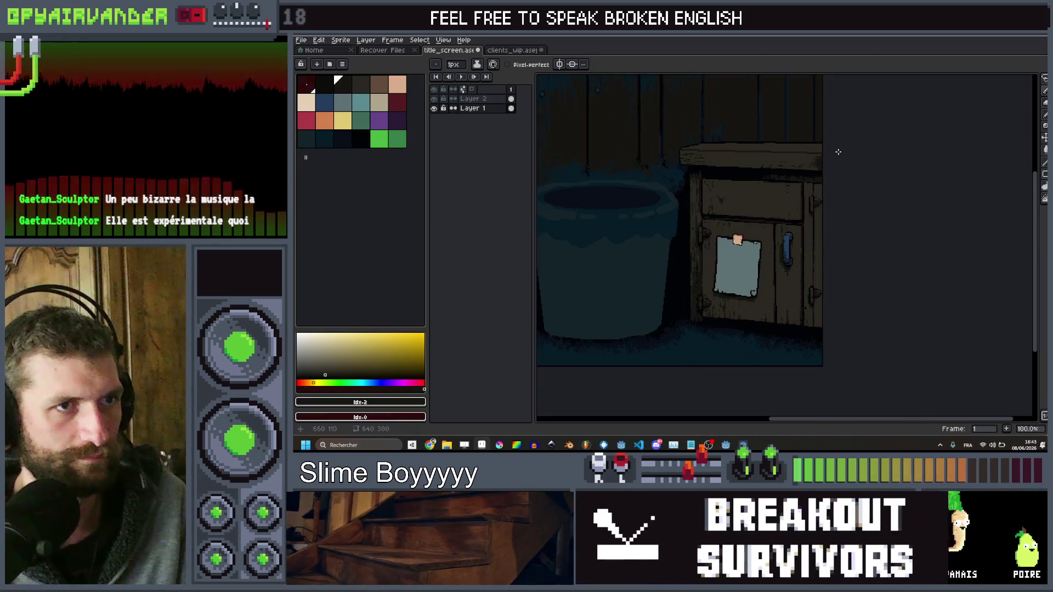
pyautogui.scroll(-2, 856, 151)
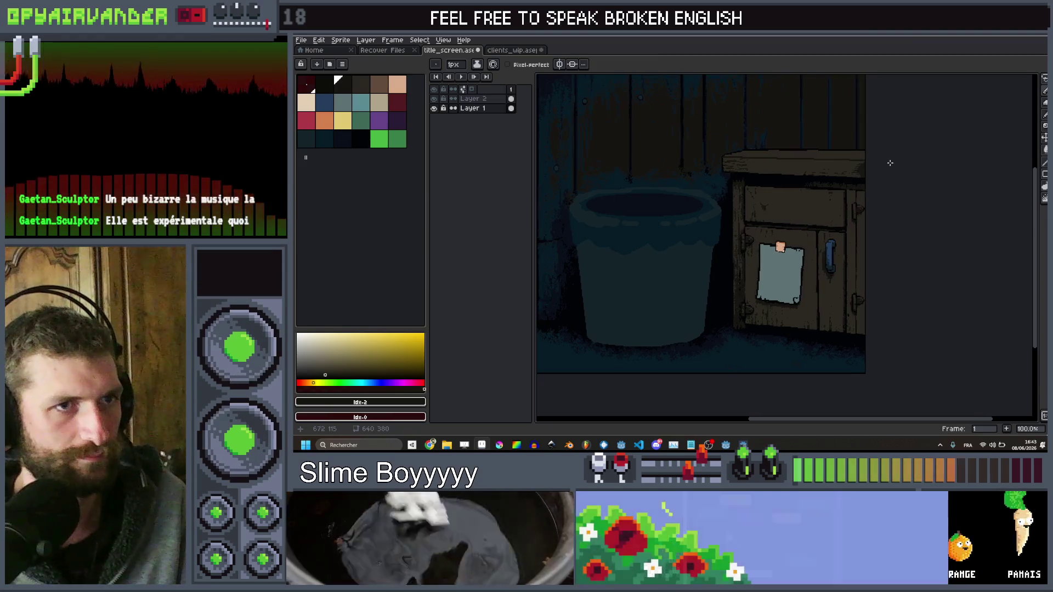
pyautogui.scroll(8, 871, 166)
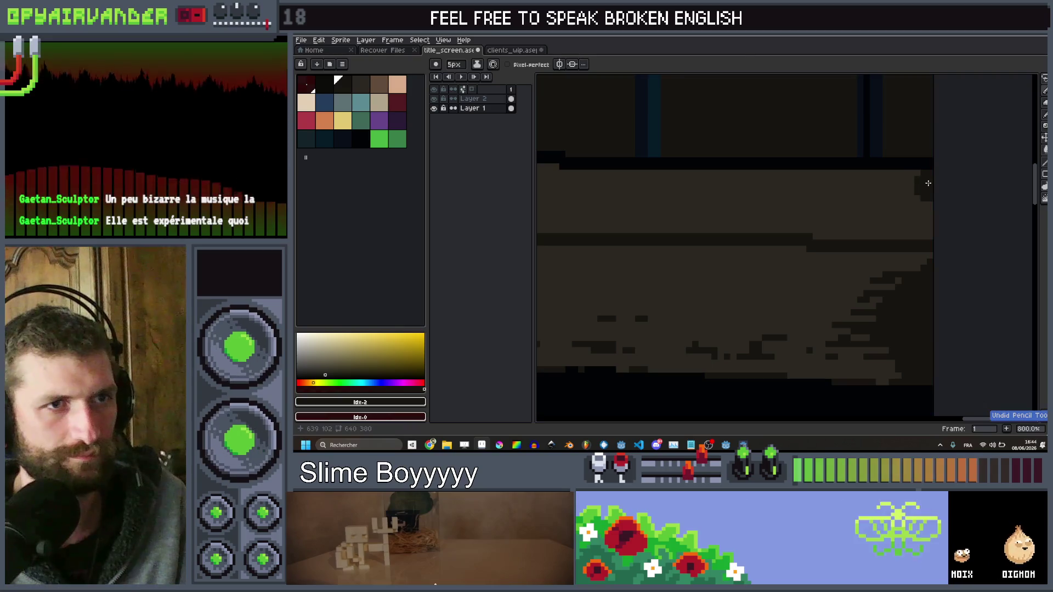
pyautogui.moveTo(929, 183); pyautogui.dragTo(919, 223)
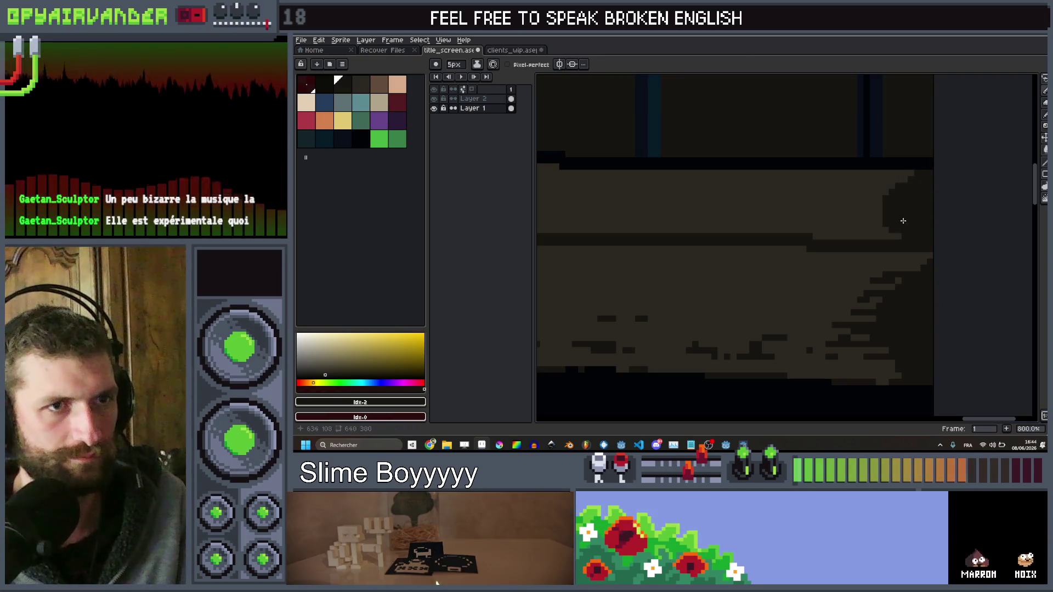
pyautogui.click(861, 222)
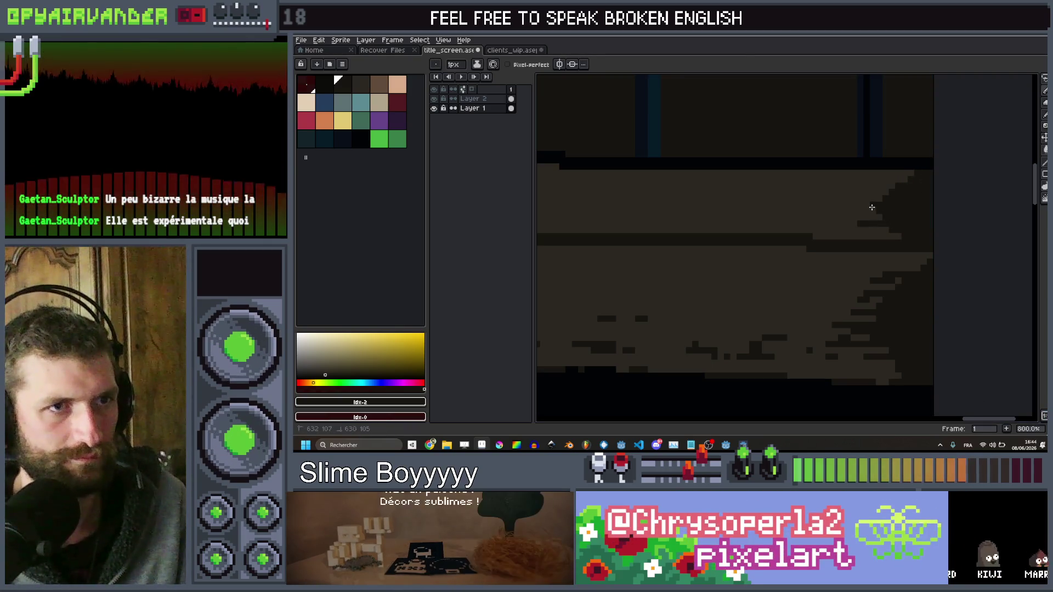
pyautogui.scroll(-8, 924, 187)
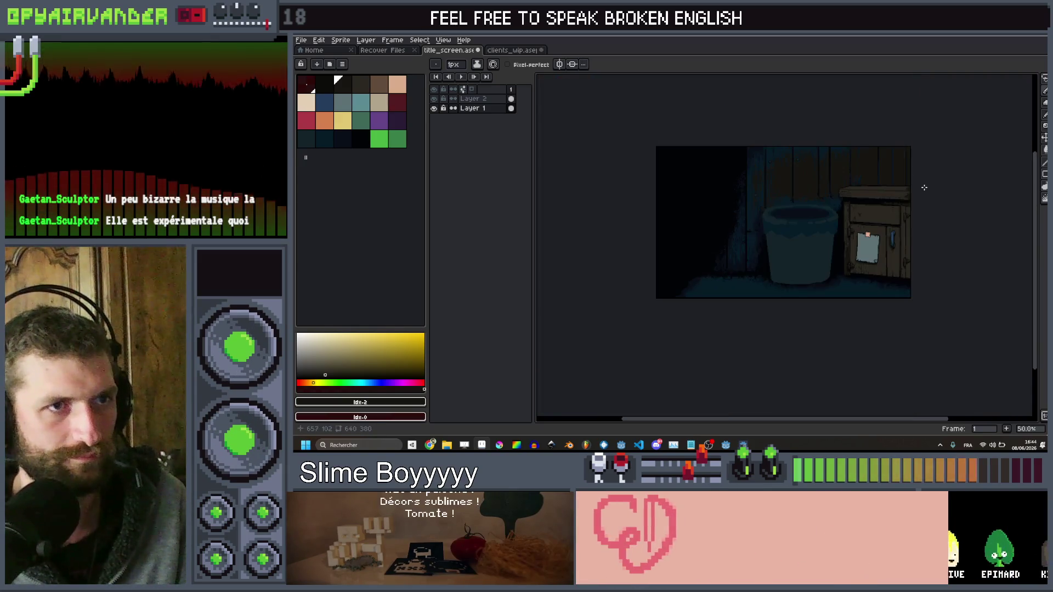
pyautogui.scroll(1, 916, 187)
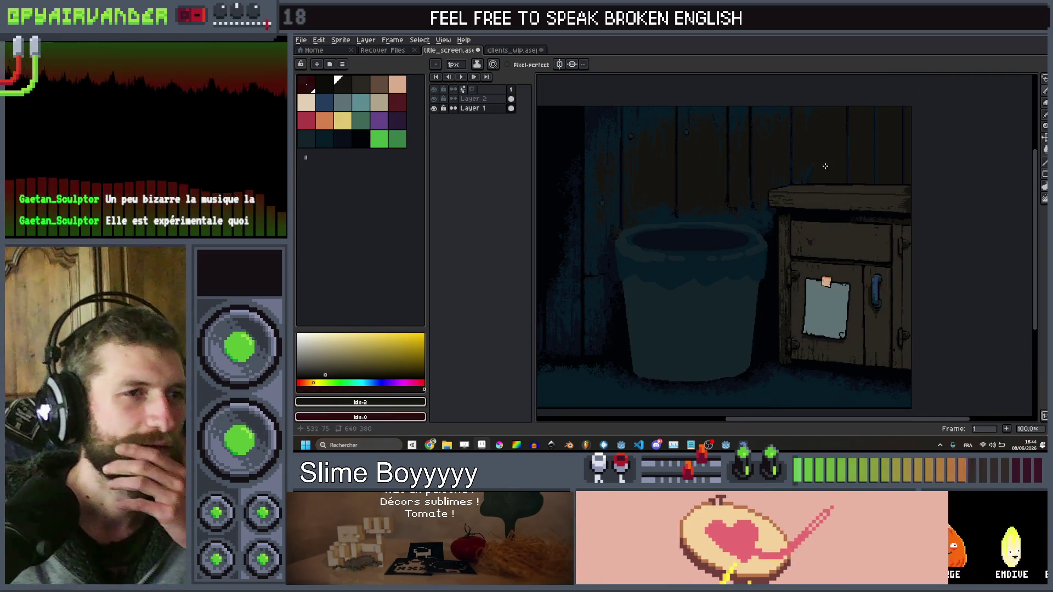
pyautogui.scroll(1, 826, 166)
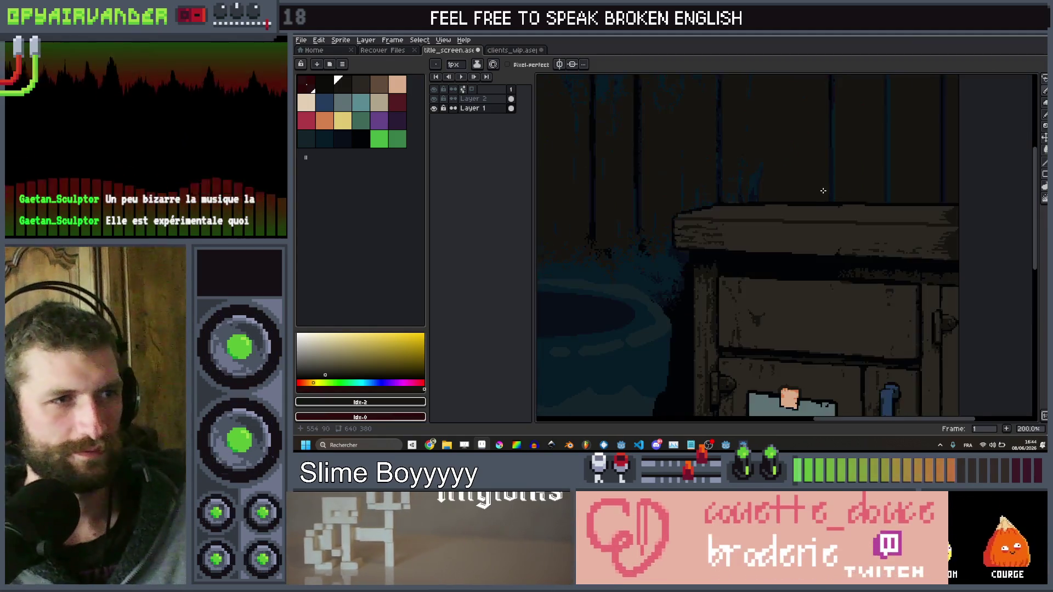
pyautogui.scroll(-1, 825, 198)
pyautogui.scroll(1, 830, 218)
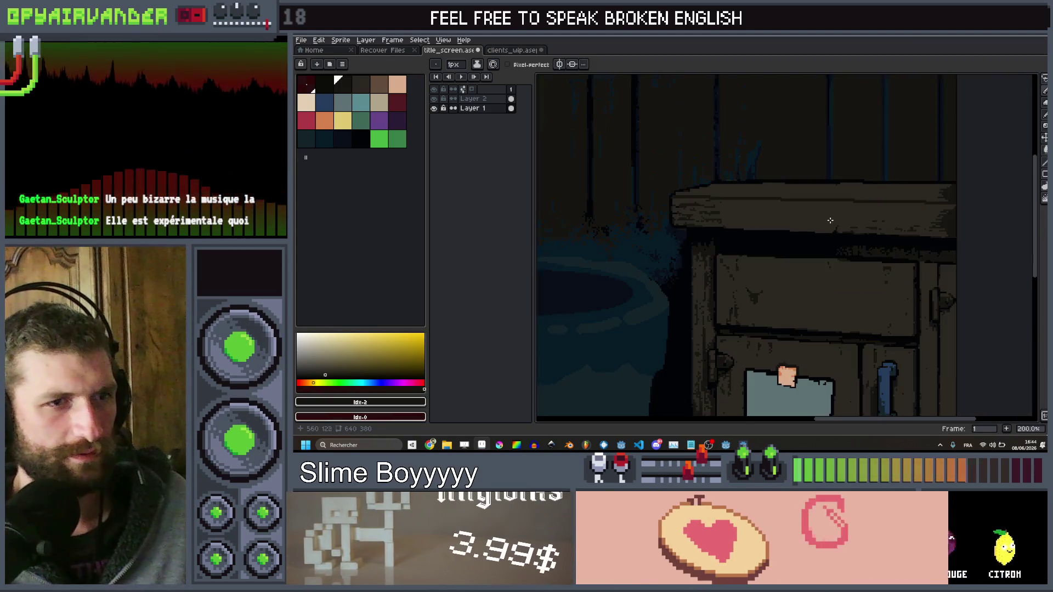
pyautogui.scroll(-2, 830, 220)
pyautogui.scroll(1, 710, 294)
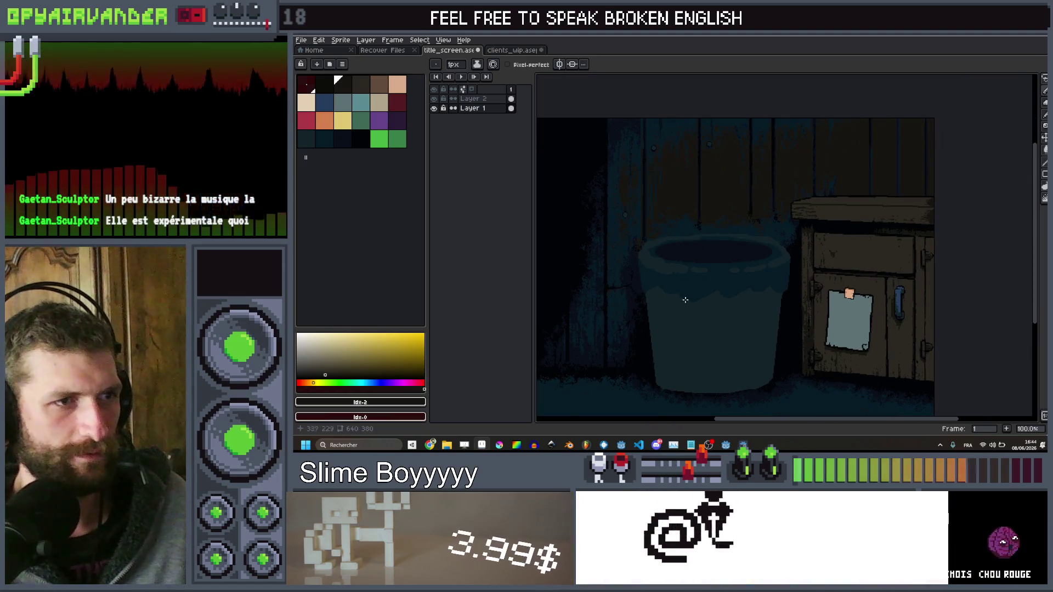
pyautogui.scroll(1, 686, 300)
pyautogui.scroll(-2, 751, 263)
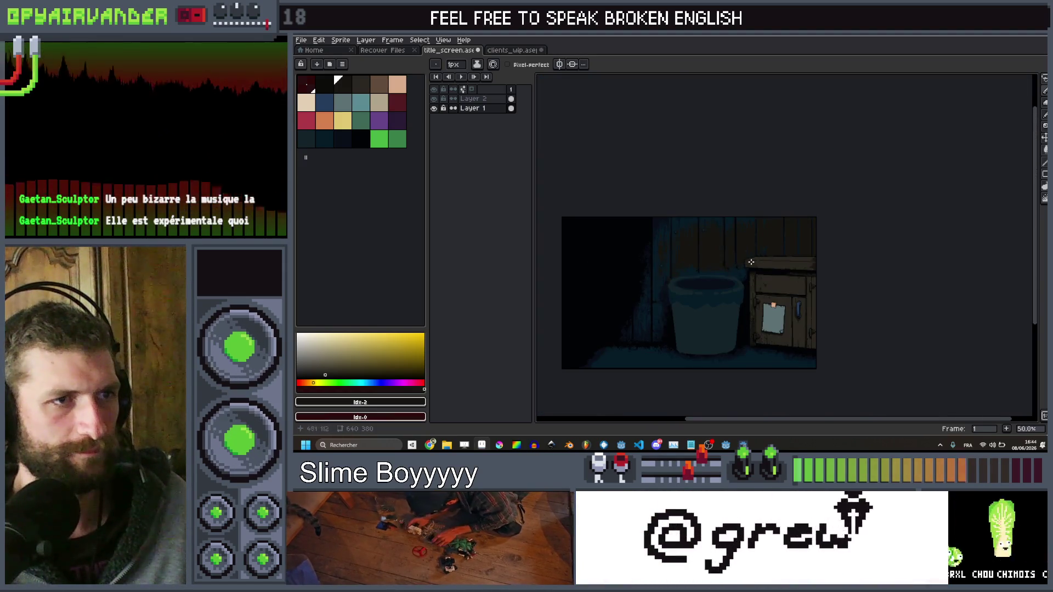
pyautogui.scroll(3, 751, 262)
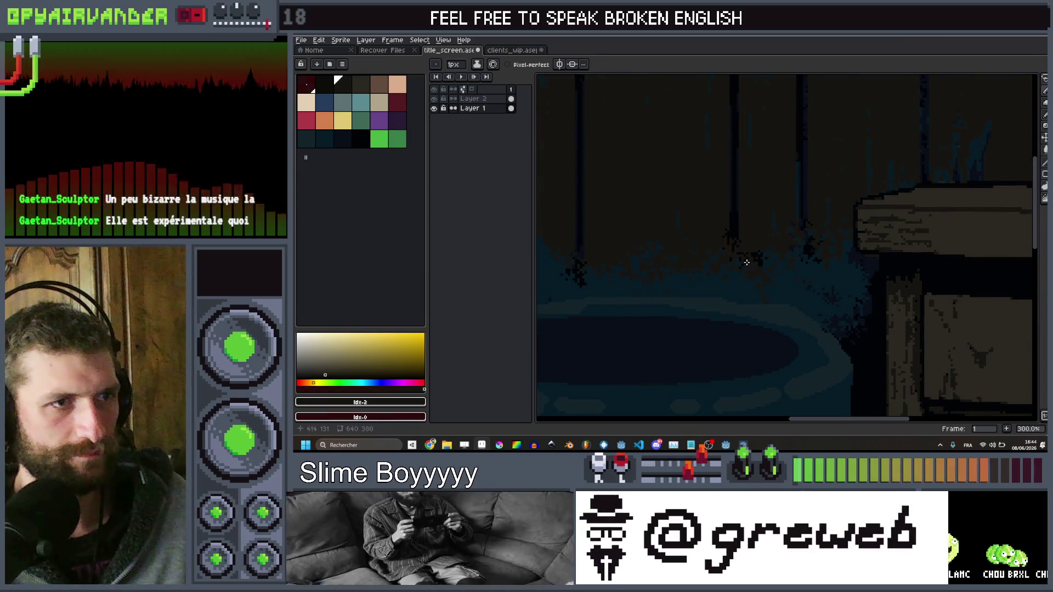
# Sample the wall's dark blue and draw two vertical plank seams down the wall
pyautogui.keyDown('alt'); pyautogui.click(735, 230); pyautogui.keyUp('alt')
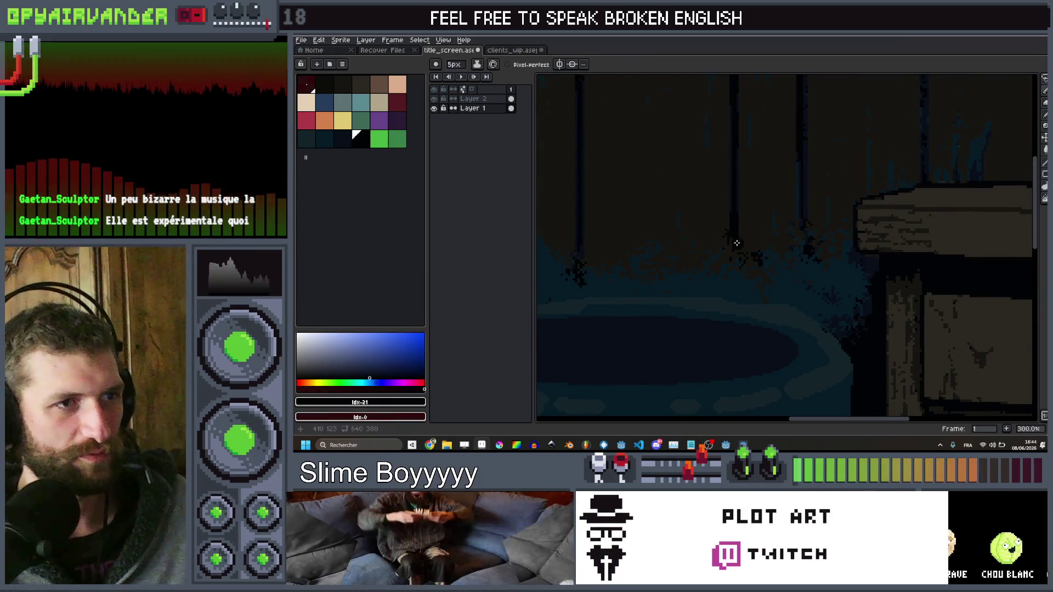
pyautogui.keyDown('shift'); pyautogui.click(737, 303); pyautogui.keyUp('shift')
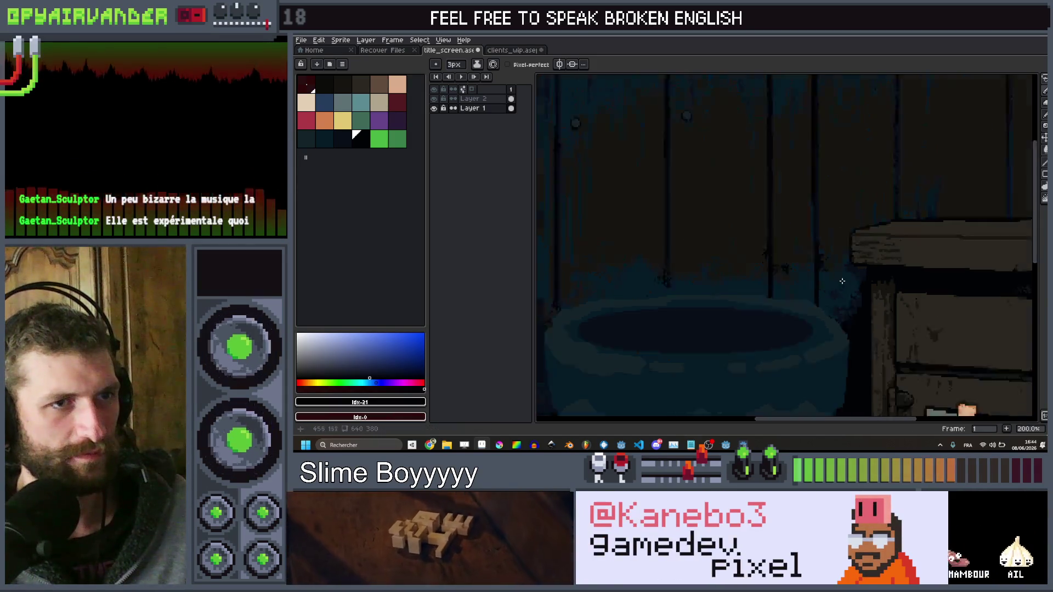
pyautogui.scroll(-2, 805, 380)
pyautogui.scroll(2, 768, 293)
pyautogui.moveTo(771, 280); pyautogui.dragTo(769, 369)
pyautogui.scroll(1, 587, 353)
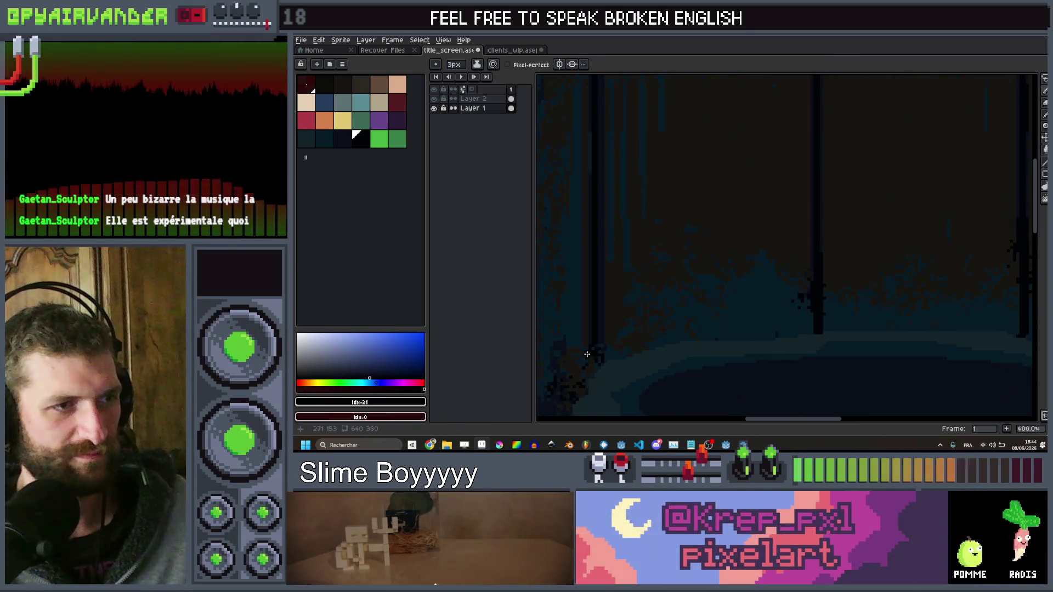
pyautogui.scroll(-4, 595, 344)
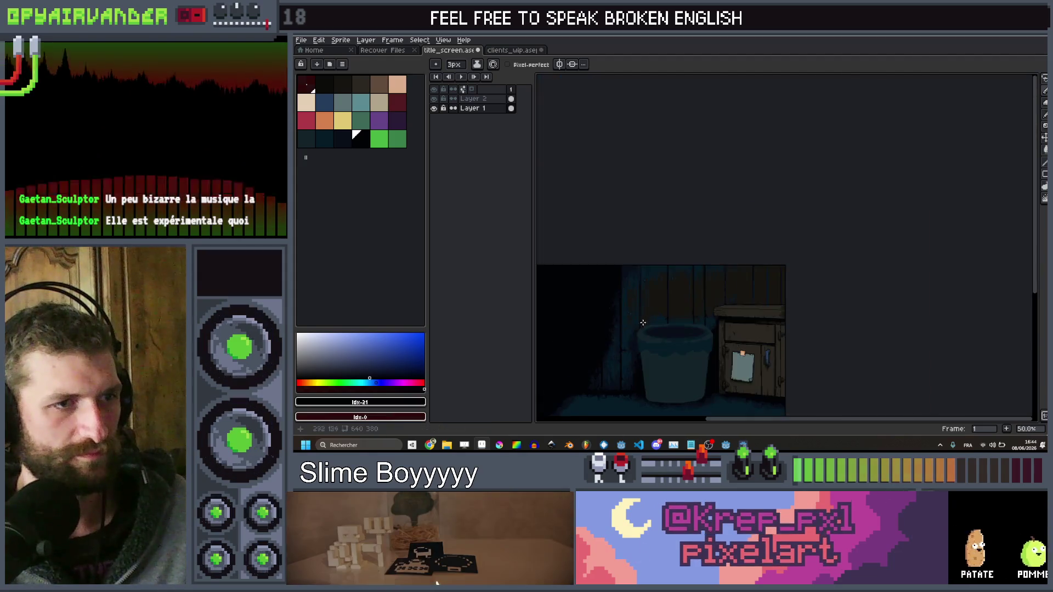
pyautogui.scroll(2, 711, 191)
pyautogui.scroll(-1, 712, 192)
pyautogui.scroll(4, 715, 235)
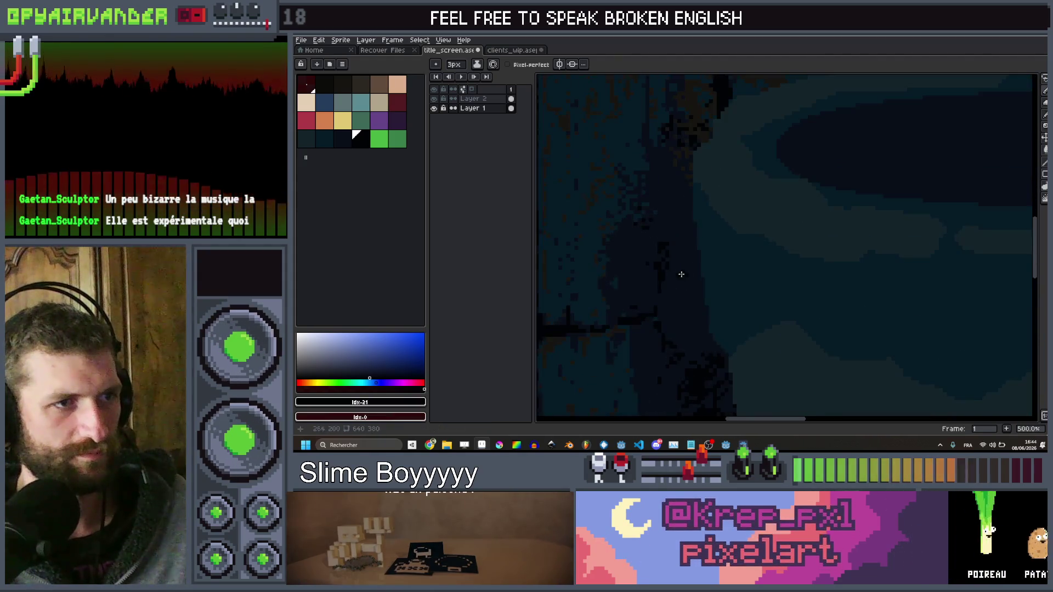
# With a 1px brush, draw a thin dark horizontal line across the wall
pyautogui.press('-')
pyautogui.press('-')
pyautogui.keyDown('shift'); pyautogui.click(708, 311); pyautogui.keyUp('shift')
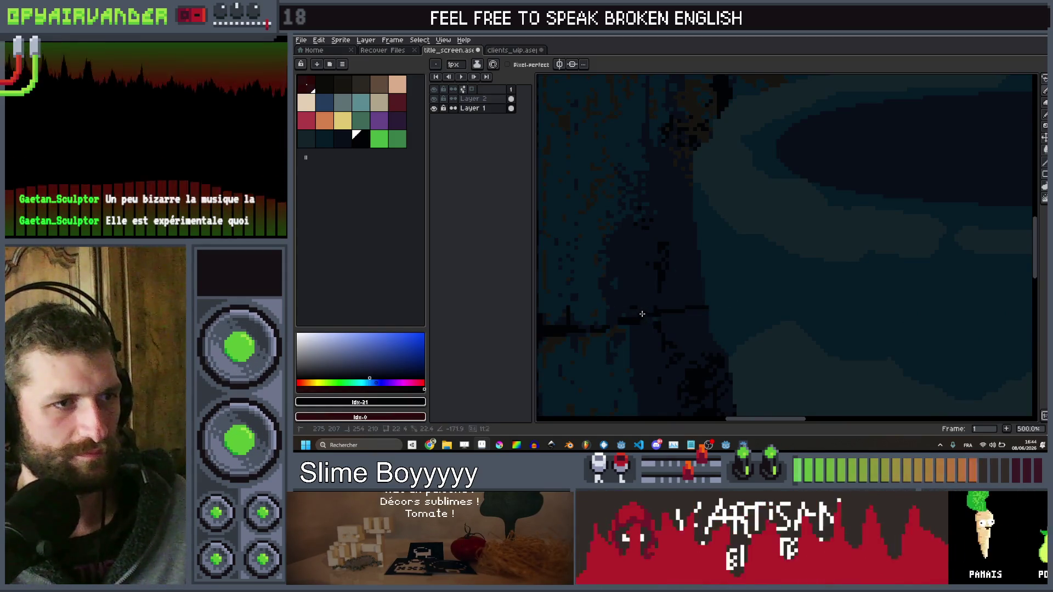
pyautogui.scroll(-5, 717, 274)
pyautogui.scroll(1, 726, 235)
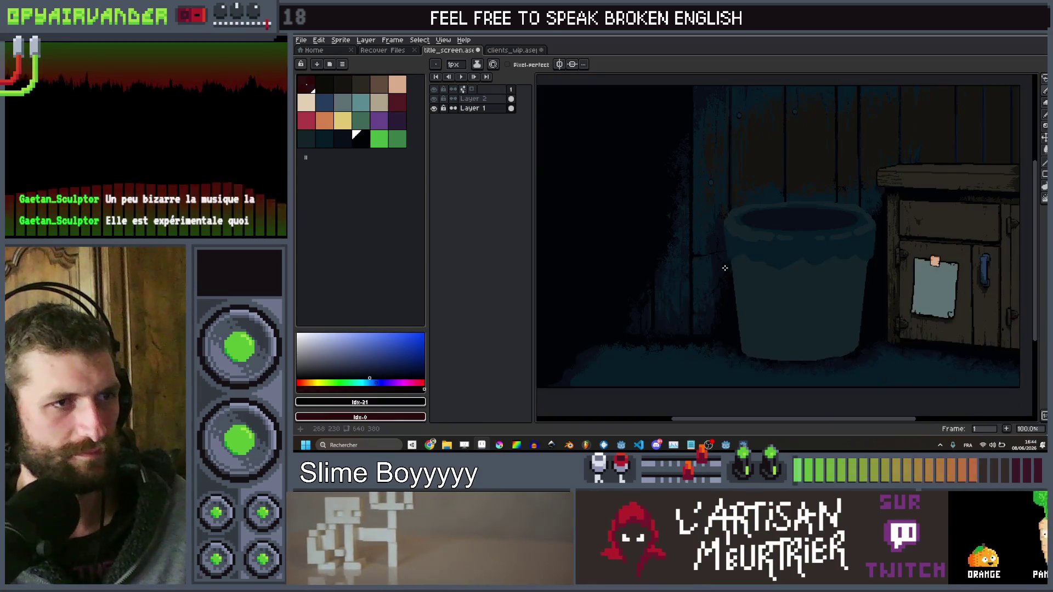
pyautogui.scroll(-2, 745, 219)
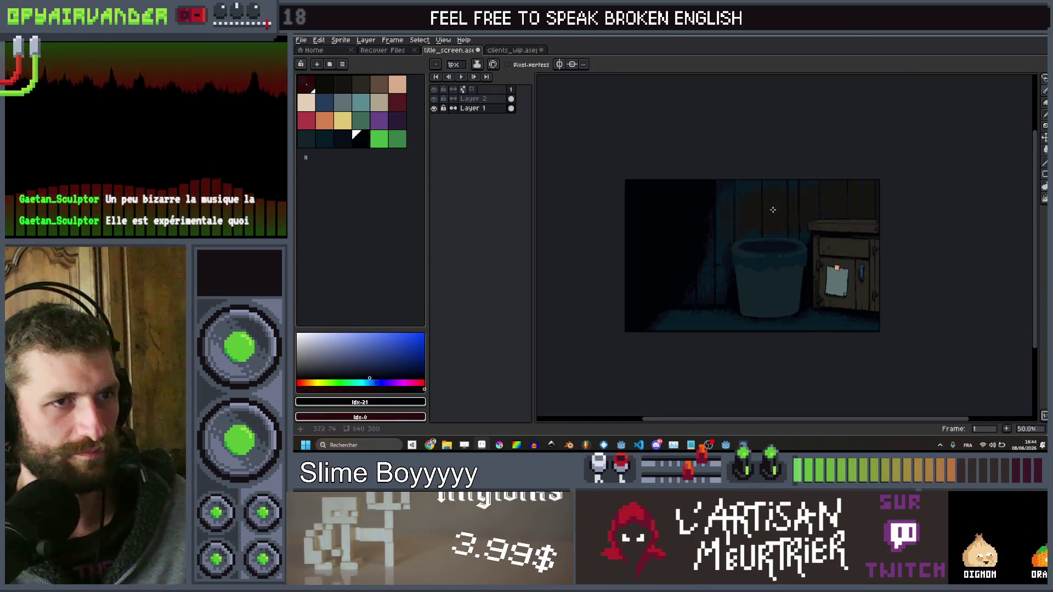
pyautogui.scroll(4, 790, 212)
pyautogui.scroll(1, 790, 212)
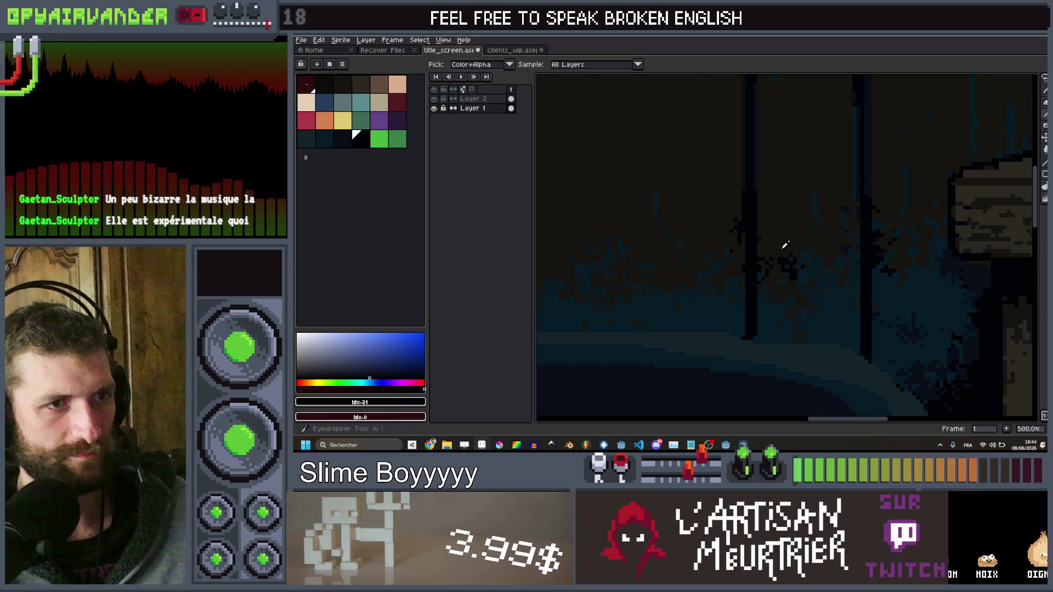
# Pick a new drawing colour from the wall with the eyedropper
pyautogui.keyDown('alt'); pyautogui.click(788, 234); pyautogui.keyUp('alt')
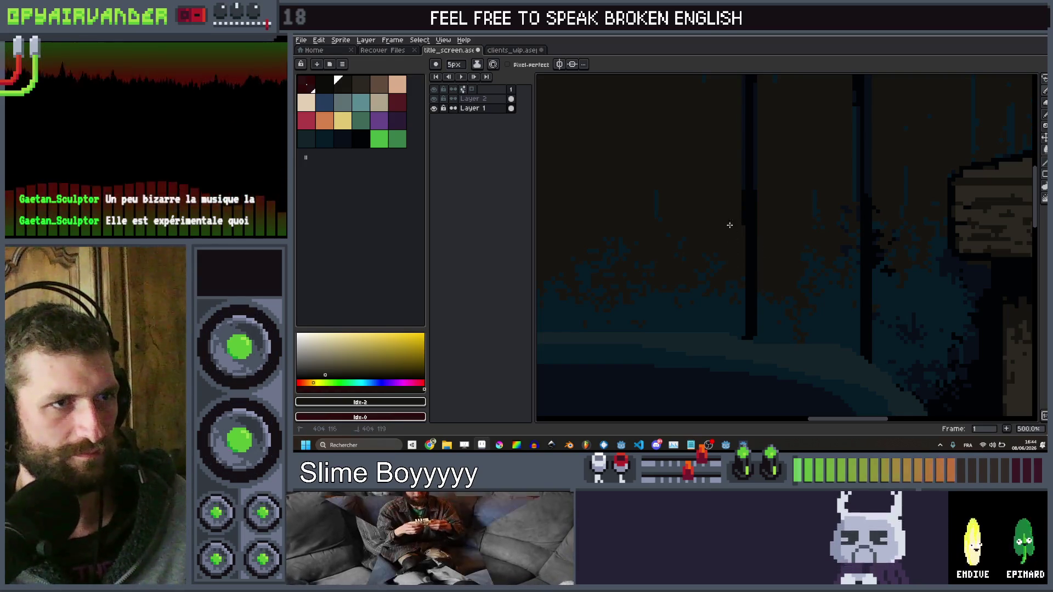
pyautogui.scroll(-1, 757, 189)
pyautogui.scroll(1, 841, 255)
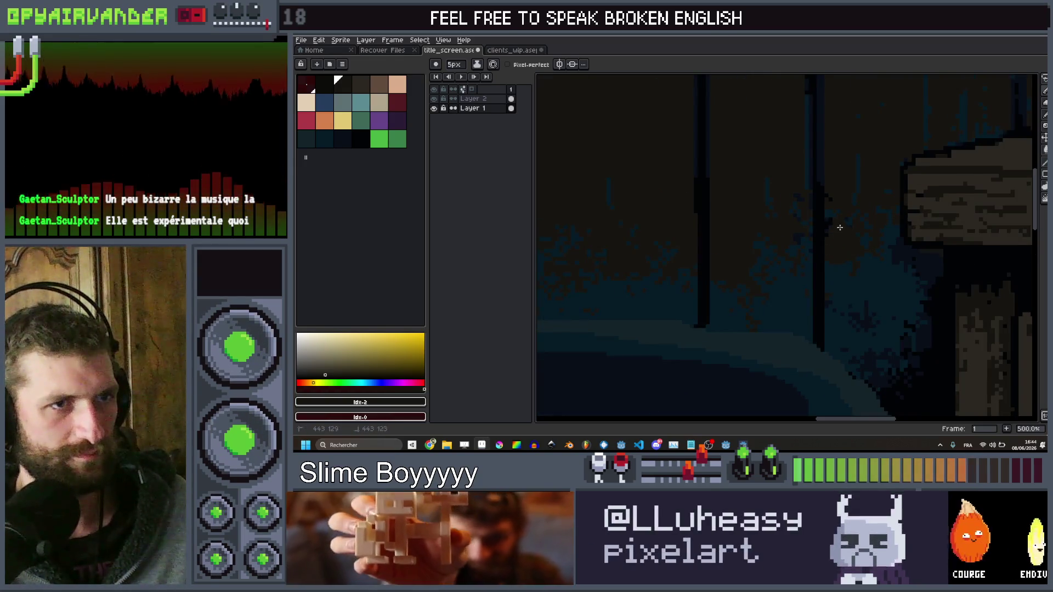
pyautogui.scroll(-3, 833, 235)
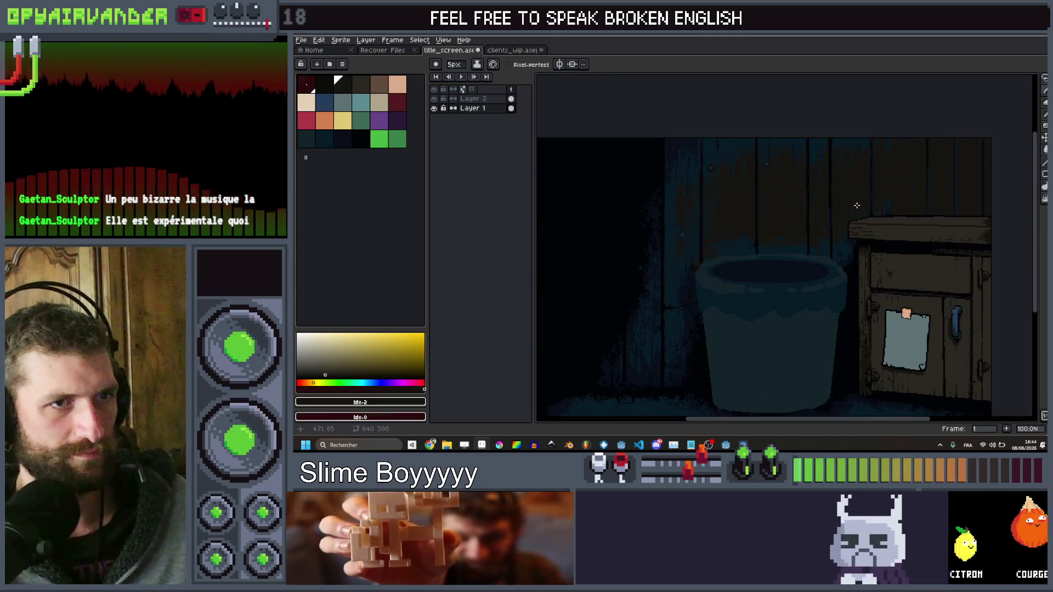
pyautogui.scroll(4, 705, 227)
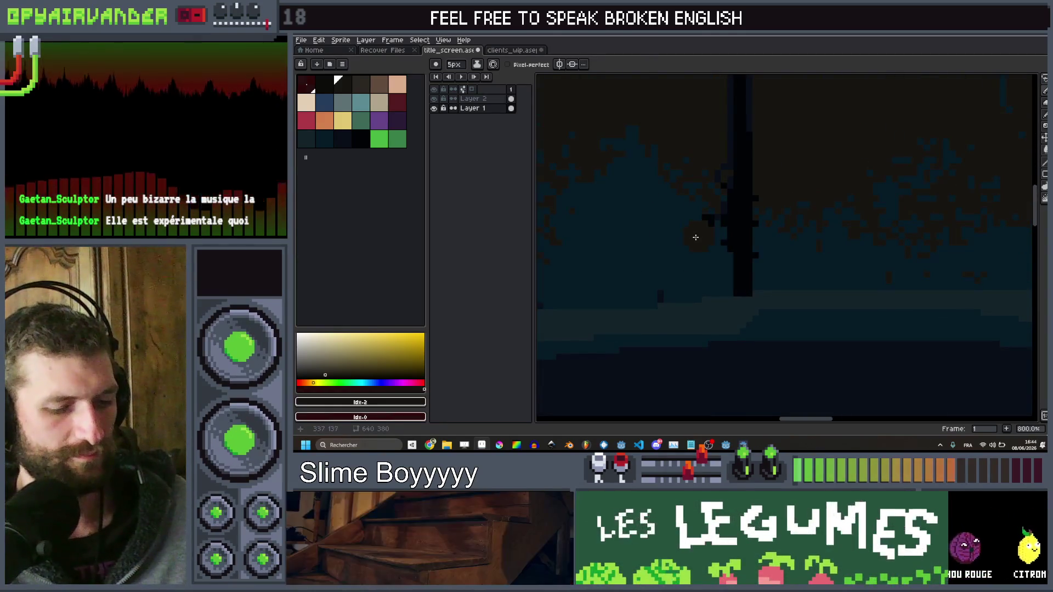
# Sample dark blue from the tub area and paint over the speckled black pixels
pyautogui.keyDown('alt'); pyautogui.click(701, 228); pyautogui.keyUp('alt')
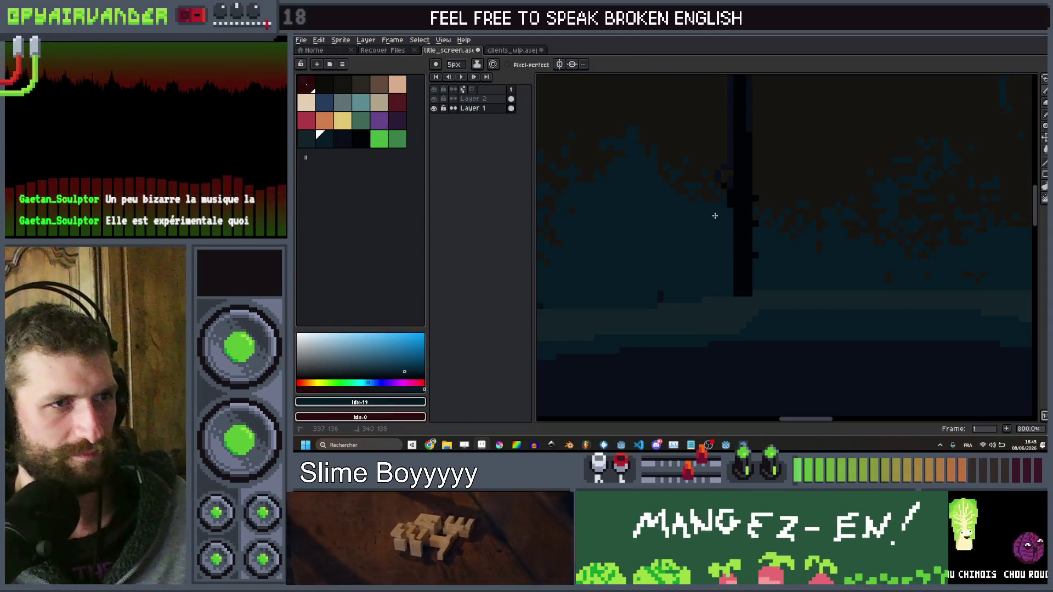
pyautogui.scroll(-5, 767, 265)
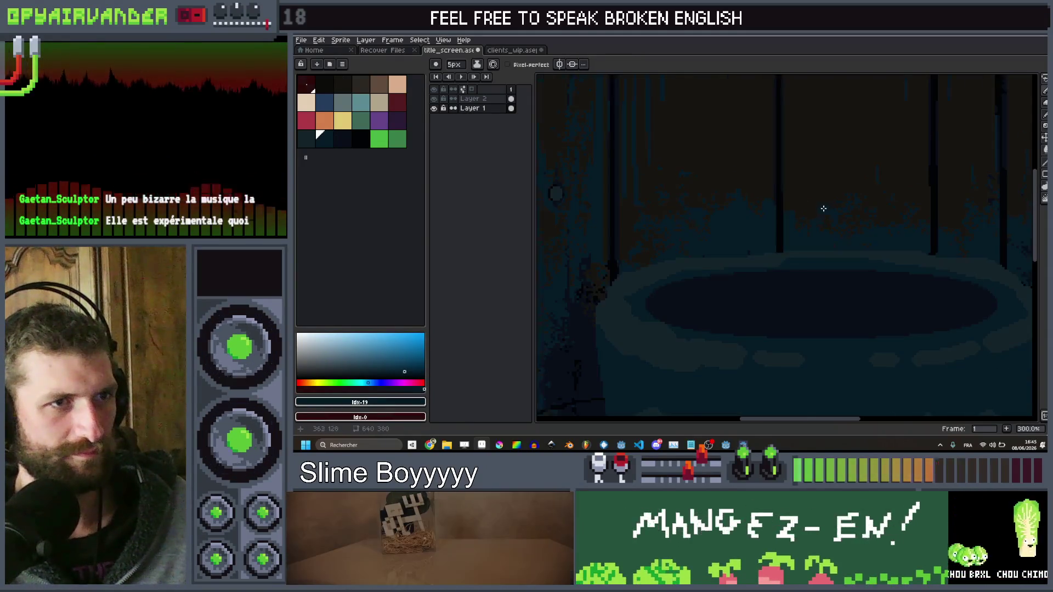
pyautogui.scroll(5, 644, 258)
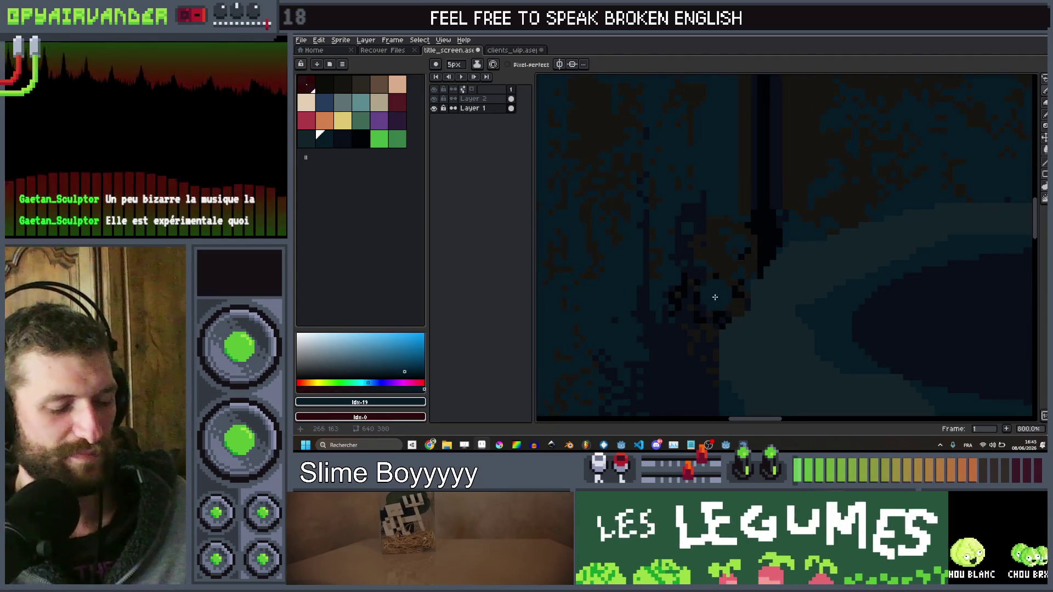
pyautogui.keyDown('alt'); pyautogui.click(687, 258); pyautogui.keyUp('alt')
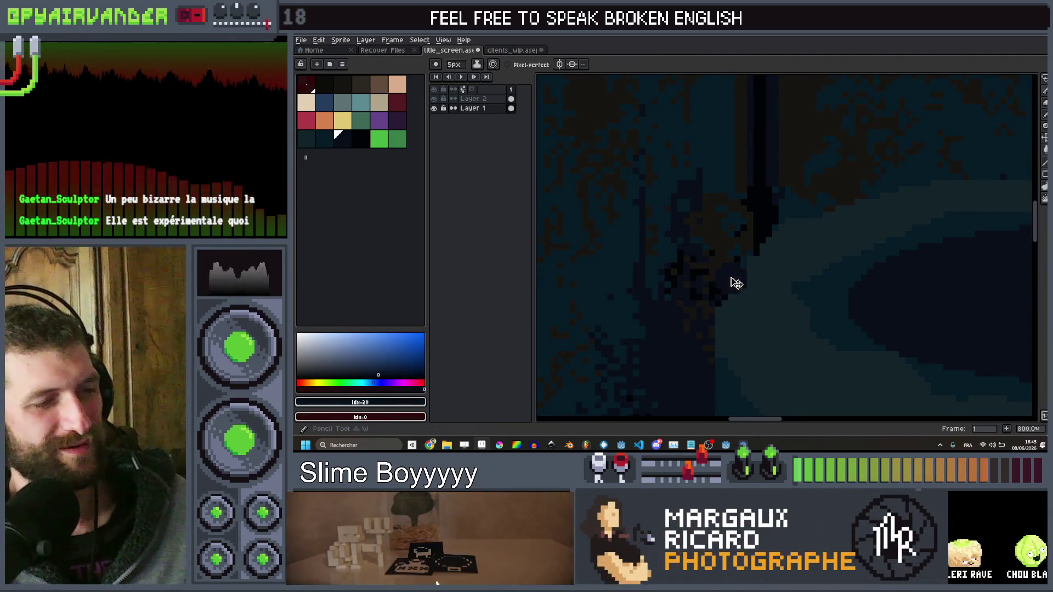
pyautogui.moveTo(725, 265)
pyautogui.mouseDown()
pyautogui.moveTo(684, 278)
pyautogui.moveTo(697, 313)
pyautogui.mouseUp()
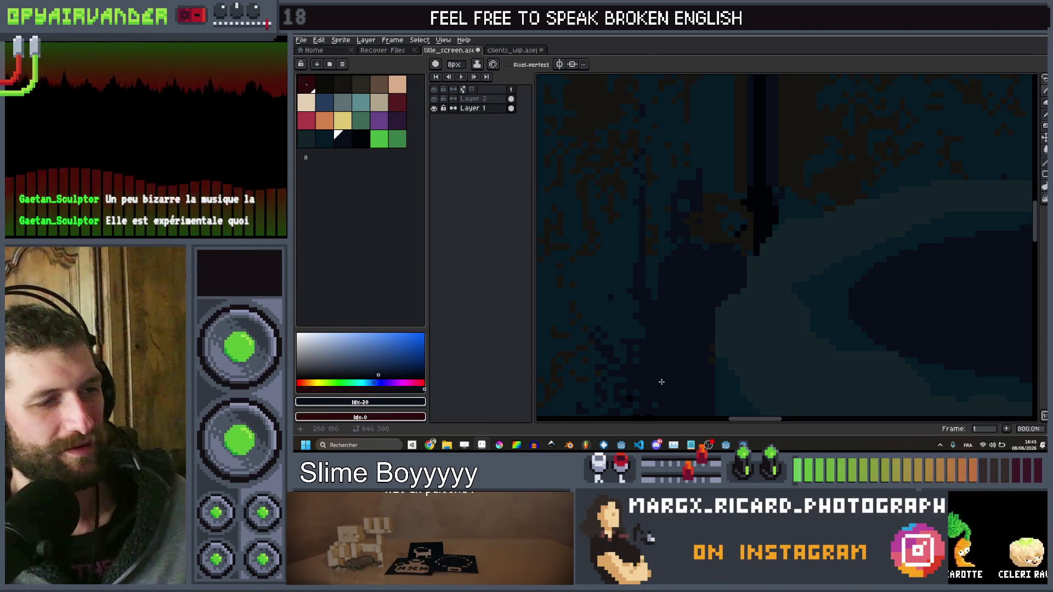
pyautogui.scroll(-3, 655, 395)
pyautogui.scroll(2, 665, 346)
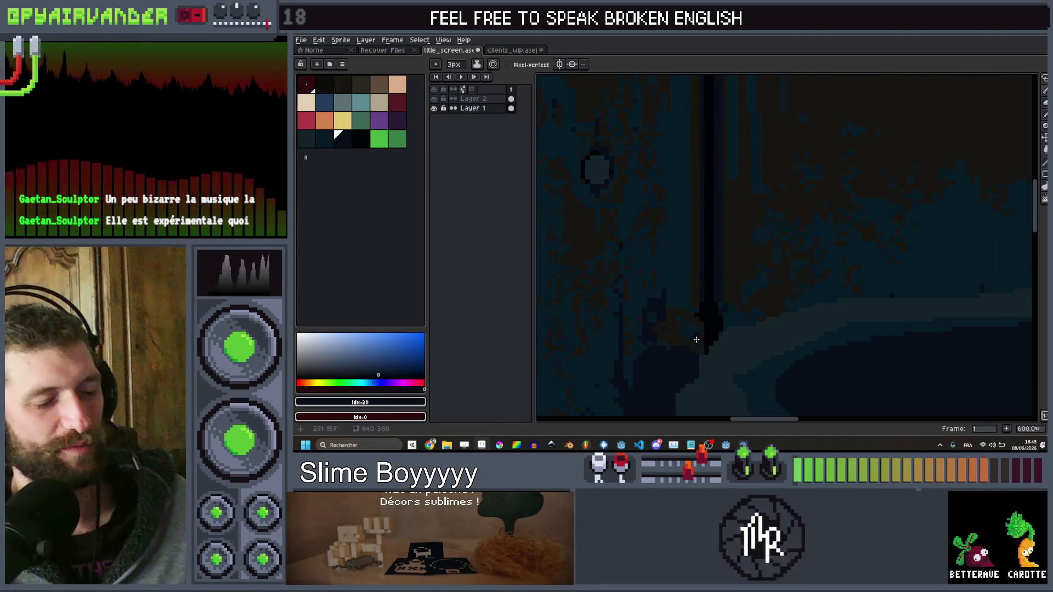
pyautogui.scroll(-3, 686, 330)
pyautogui.scroll(1, 684, 286)
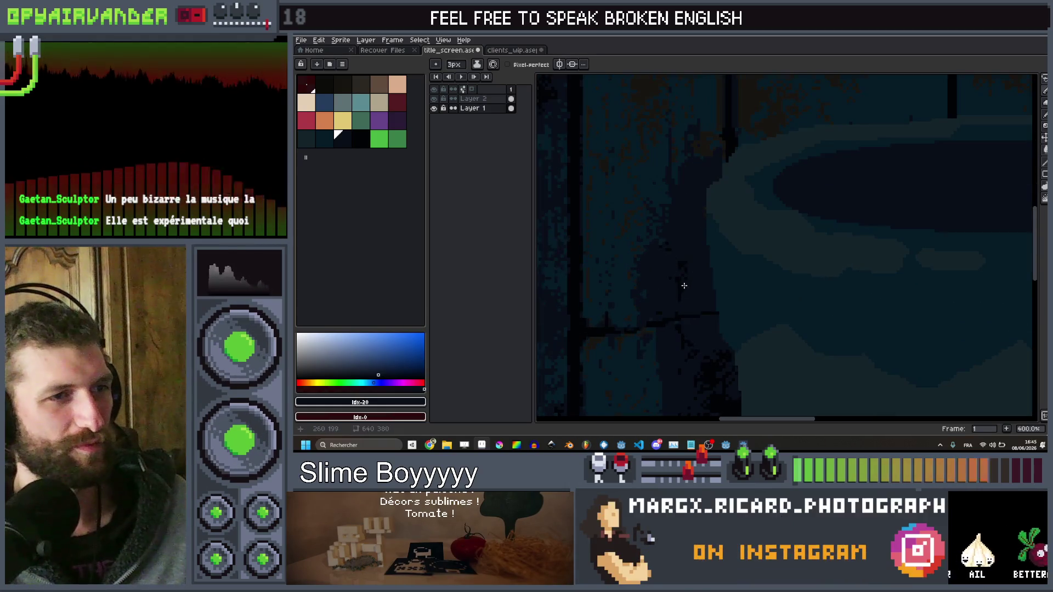
pyautogui.scroll(-3, 685, 292)
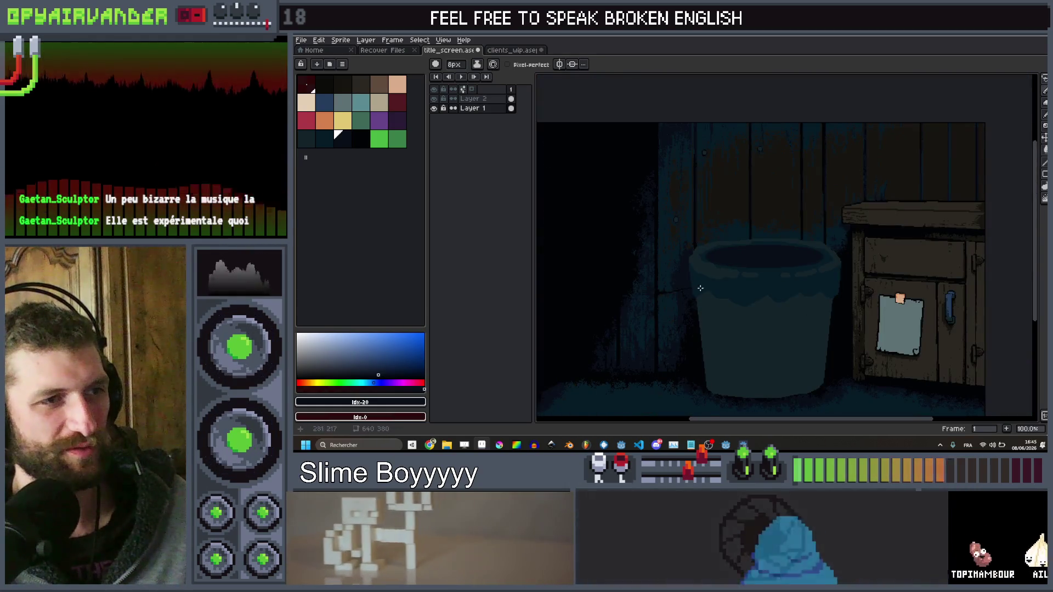
pyautogui.scroll(4, 692, 248)
# With a smaller brush, draw a short vertical wall line, then undo it
pyautogui.press('-')
pyautogui.press('-')
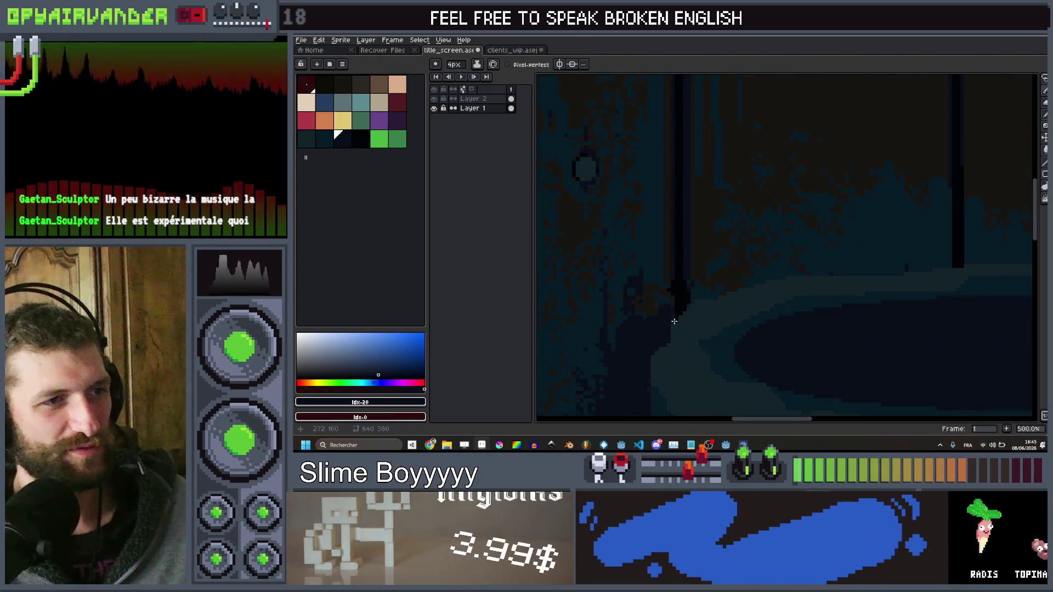
pyautogui.moveTo(670, 321); pyautogui.dragTo(671, 283)
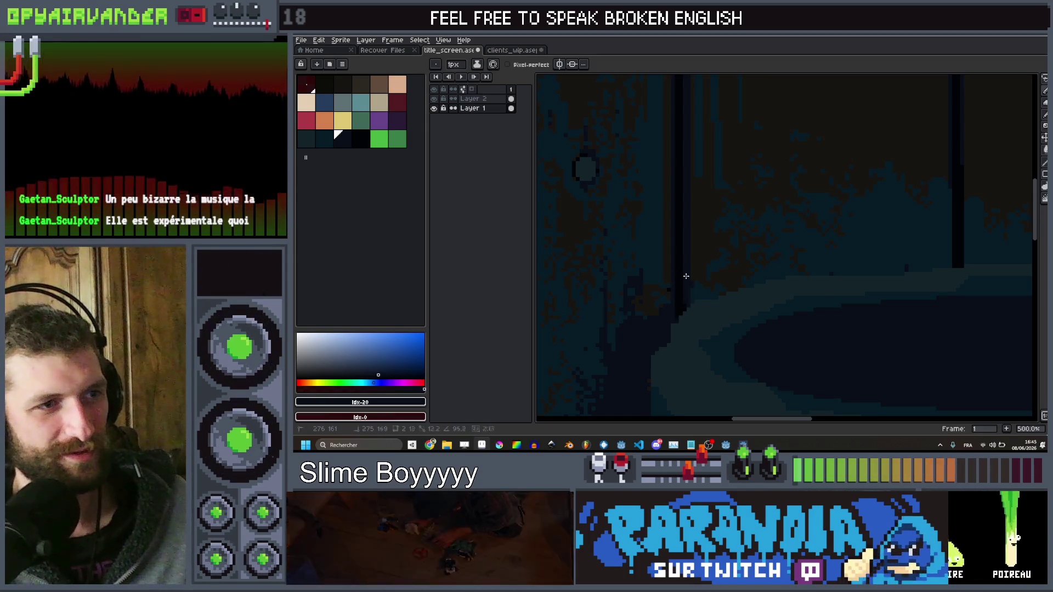
pyautogui.scroll(-1, 772, 272)
pyautogui.scroll(2, 669, 220)
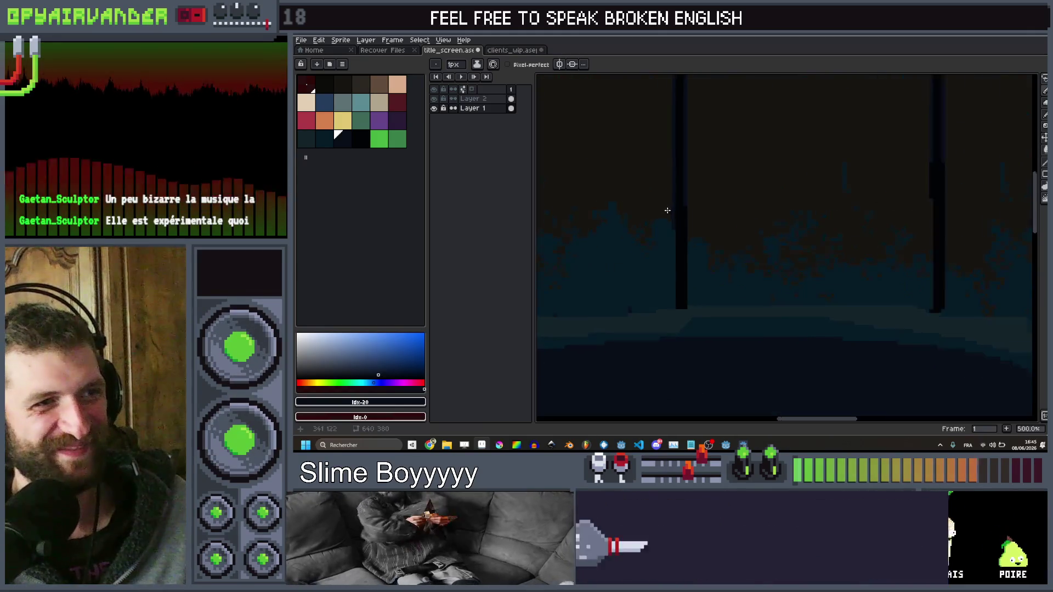
pyautogui.press('v')
pyautogui.hotkey('ctrl', 'z')
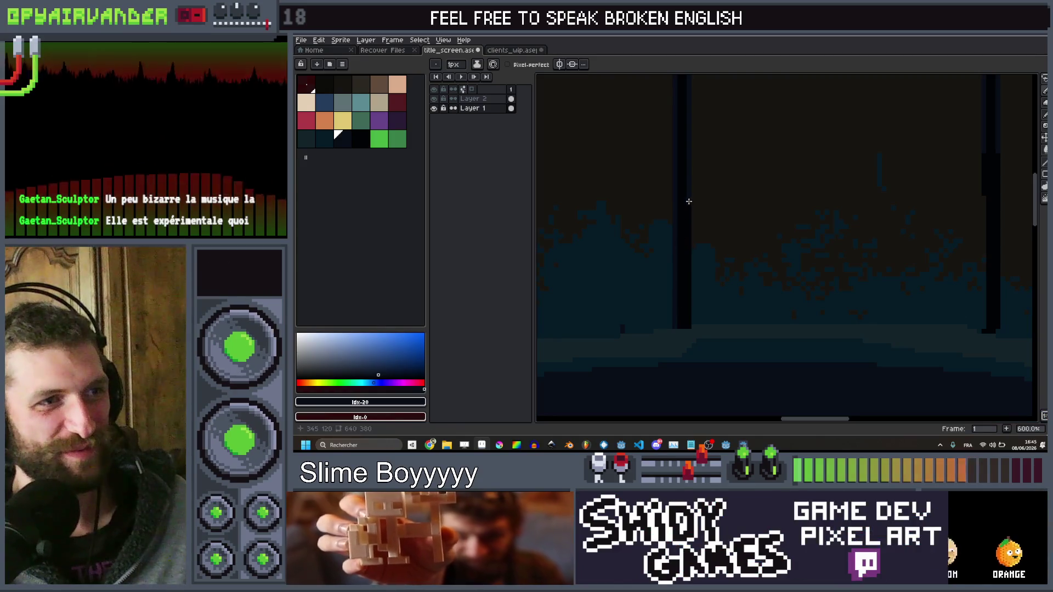
pyautogui.scroll(-5, 787, 270)
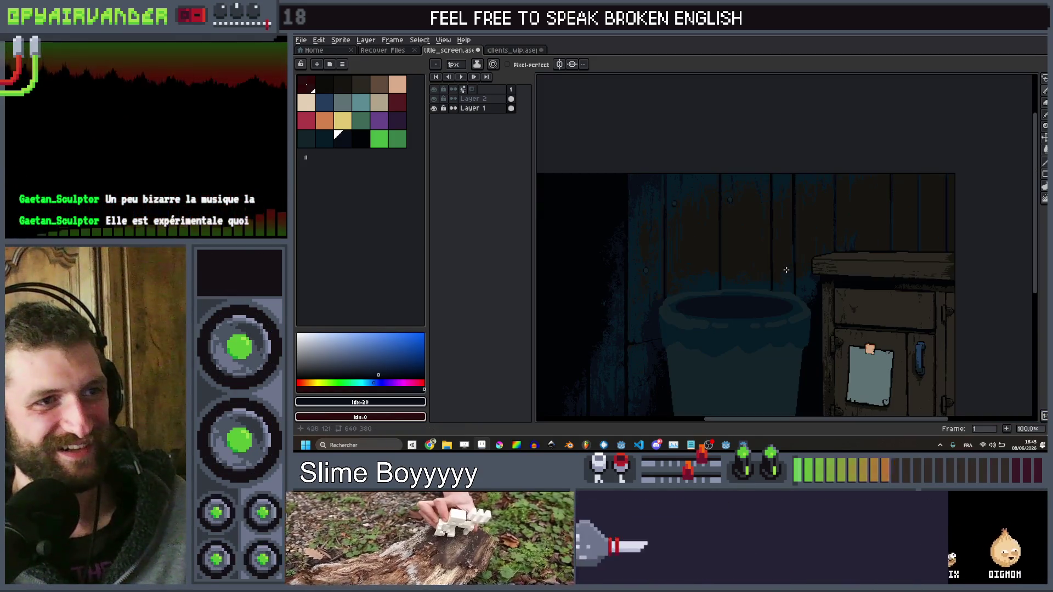
pyautogui.scroll(3, 786, 270)
# Redraw a long dark vertical plank line down the wall and adjust its end
pyautogui.moveTo(709, 227); pyautogui.dragTo(700, 392)
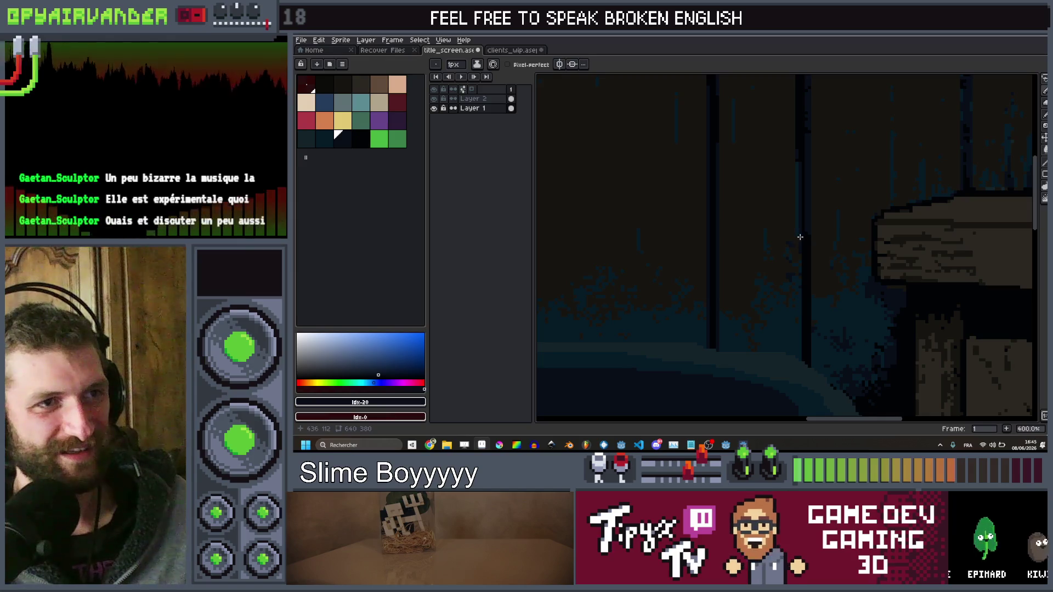
pyautogui.moveTo(809, 362)
pyautogui.mouseDown()
pyautogui.moveTo(798, 362)
pyautogui.moveTo(809, 365)
pyautogui.mouseUp()
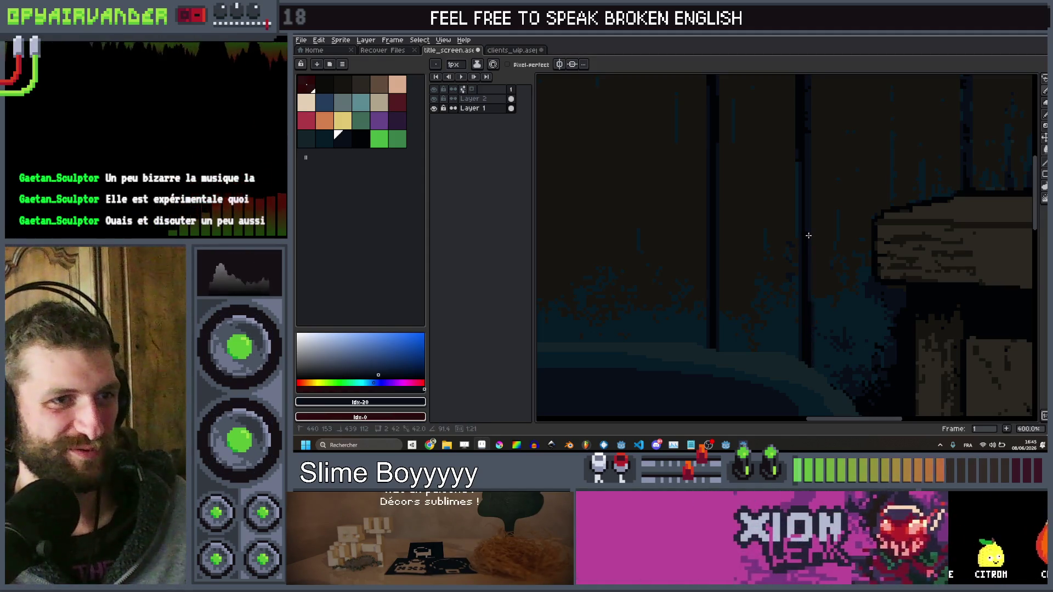
pyautogui.scroll(-2, 811, 240)
pyautogui.scroll(1, 891, 185)
pyautogui.scroll(-1, 883, 192)
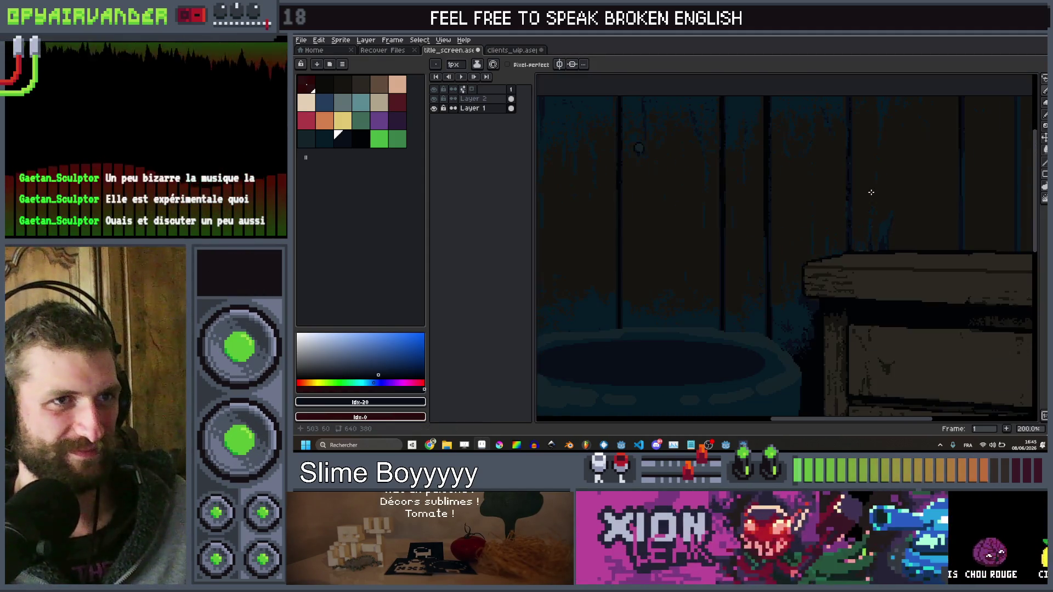
pyautogui.scroll(-1, 856, 231)
pyautogui.moveTo(792, 382); pyautogui.dragTo(748, 302)
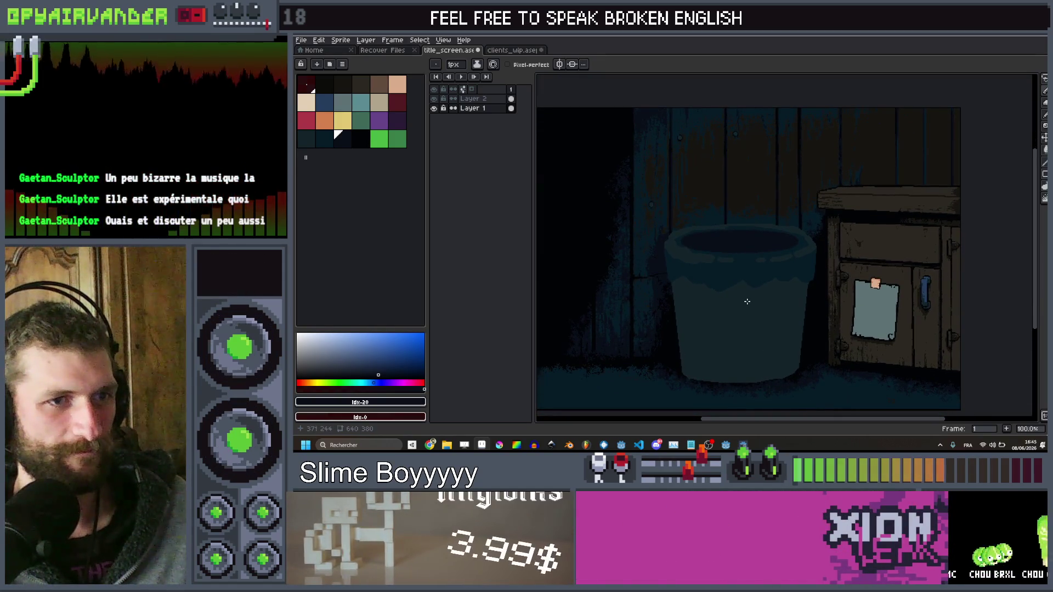
pyautogui.scroll(-1, 747, 301)
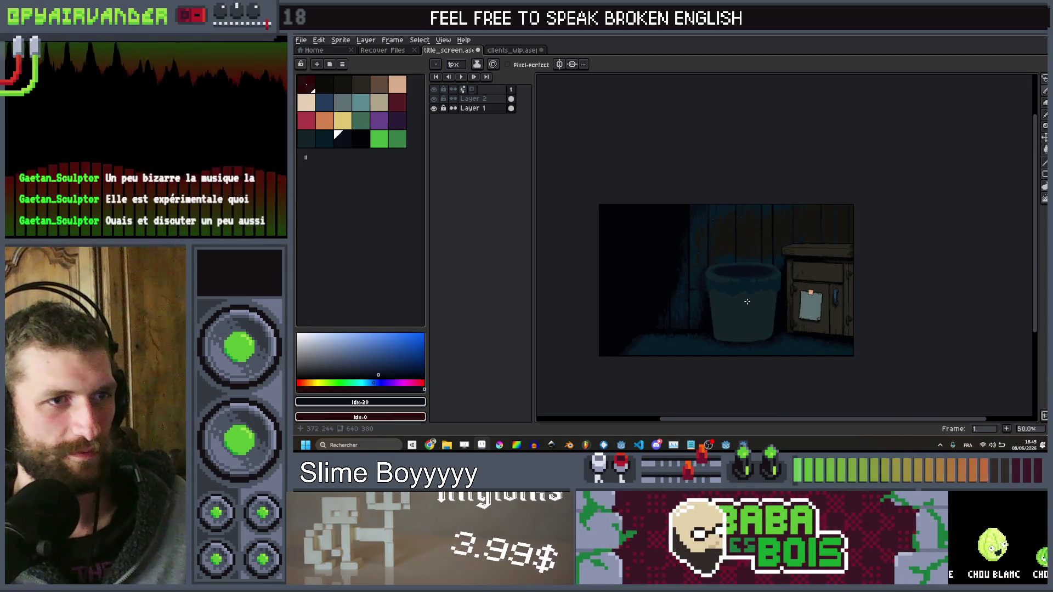
# Eyedrop the dark brown from the cabinet drawer, then zoom in on the door handle
pyautogui.scroll(1, 751, 299)
pyautogui.scroll(1, 902, 257)
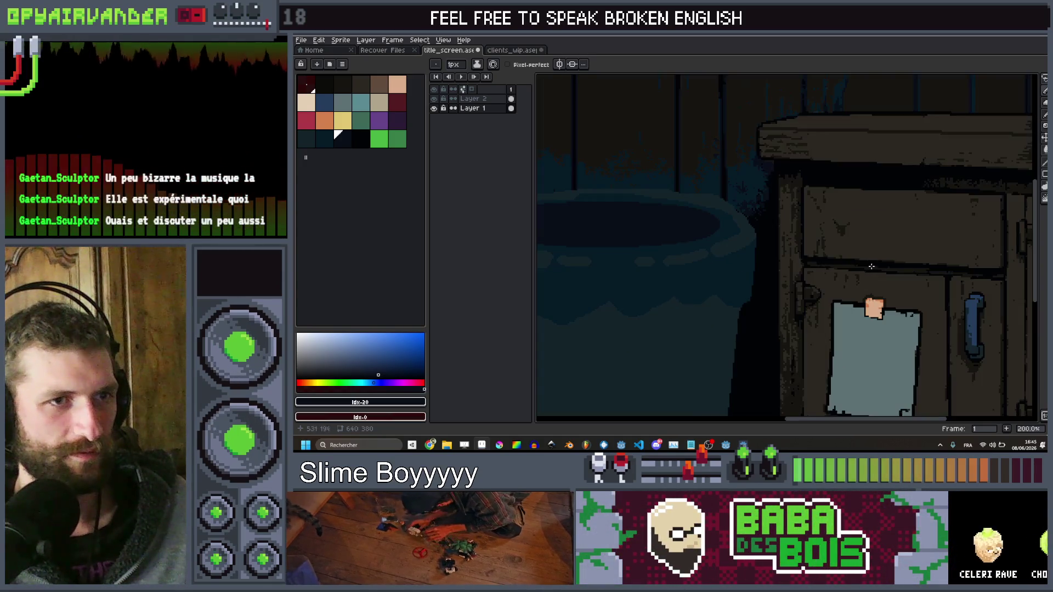
pyautogui.moveTo(910, 253); pyautogui.dragTo(919, 250)
pyautogui.keyDown('alt'); pyautogui.click(902, 244); pyautogui.keyUp('alt')
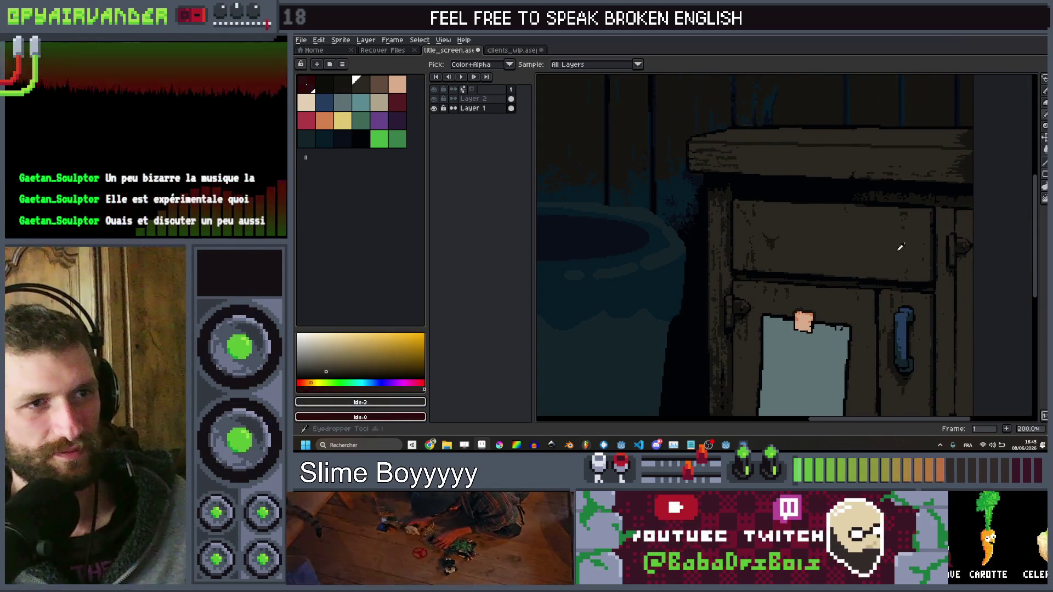
pyautogui.scroll(3, 900, 244)
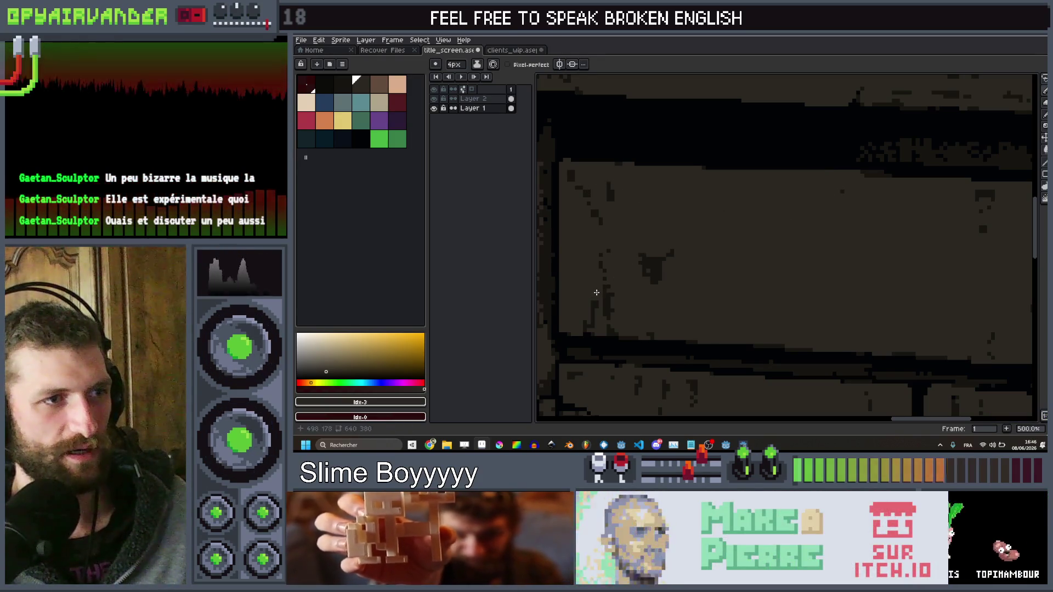
pyautogui.scroll(-3, 713, 280)
pyautogui.scroll(2, 888, 283)
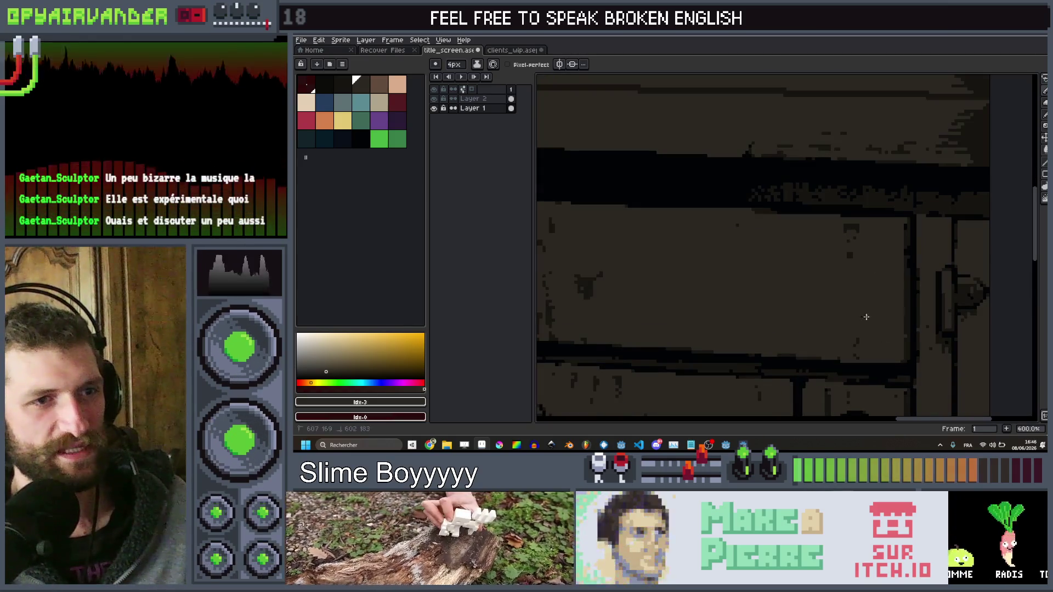
pyautogui.scroll(-2, 852, 333)
pyautogui.scroll(3, 785, 315)
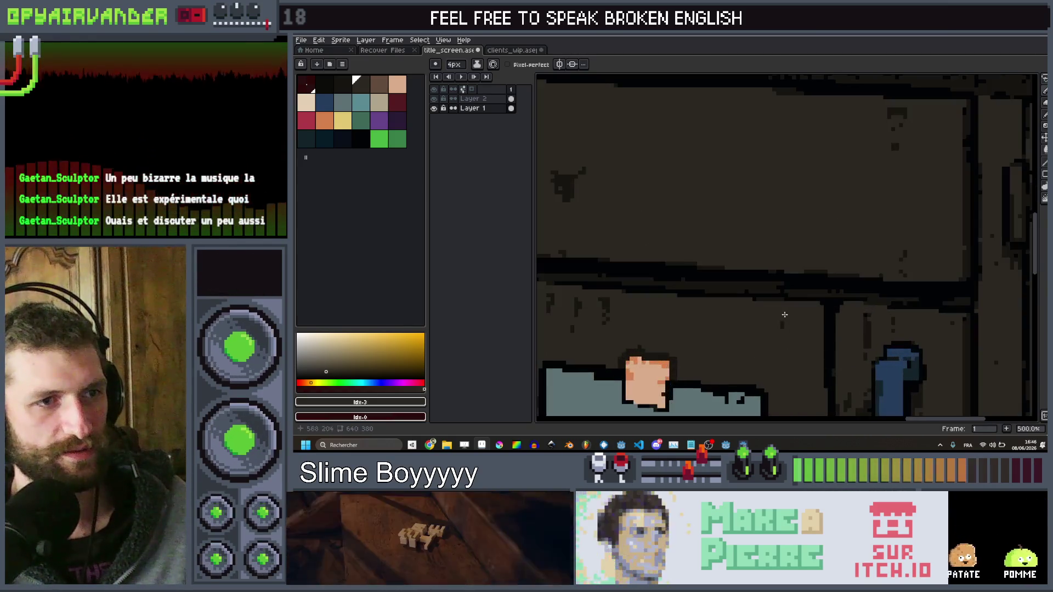
pyautogui.scroll(-4, 777, 319)
pyautogui.scroll(3, 824, 356)
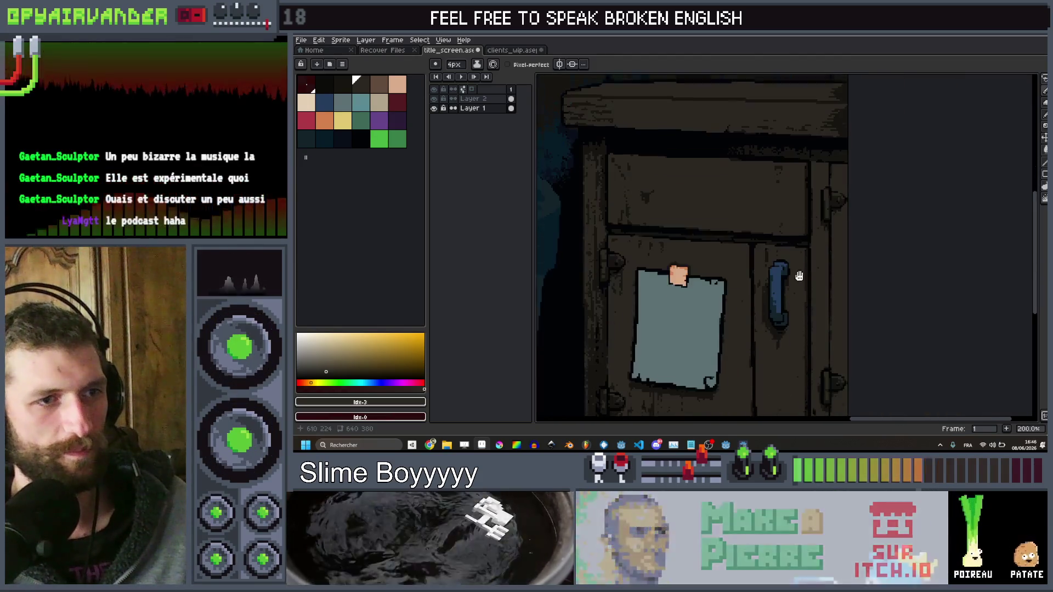
pyautogui.scroll(4, 795, 275)
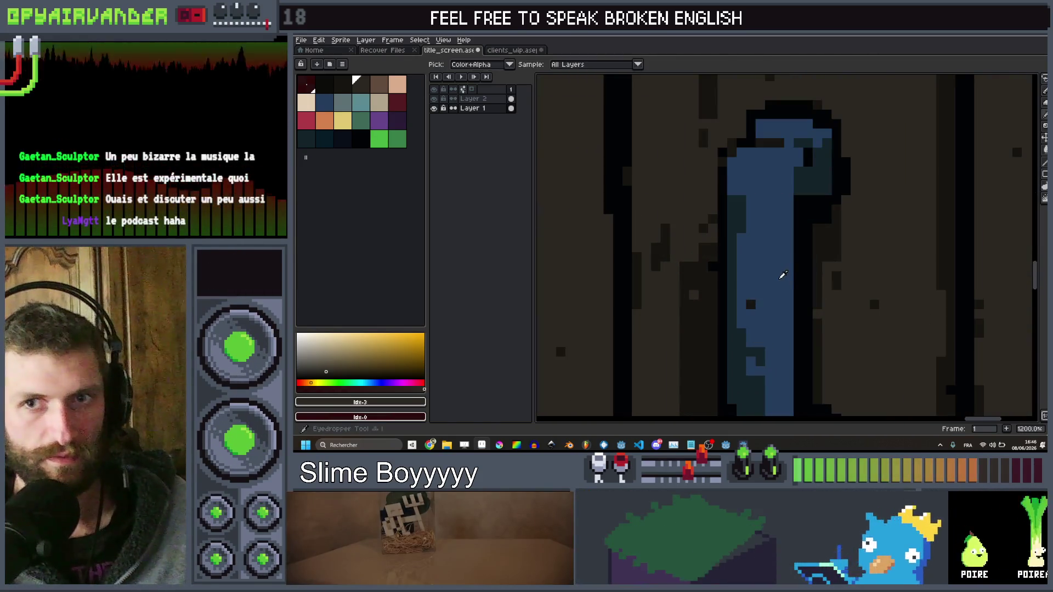
# Sample the handle's blue, shrink the brush to 1px and pick a dark teal swatch
pyautogui.keyDown('alt'); pyautogui.click(769, 277); pyautogui.keyUp('alt')
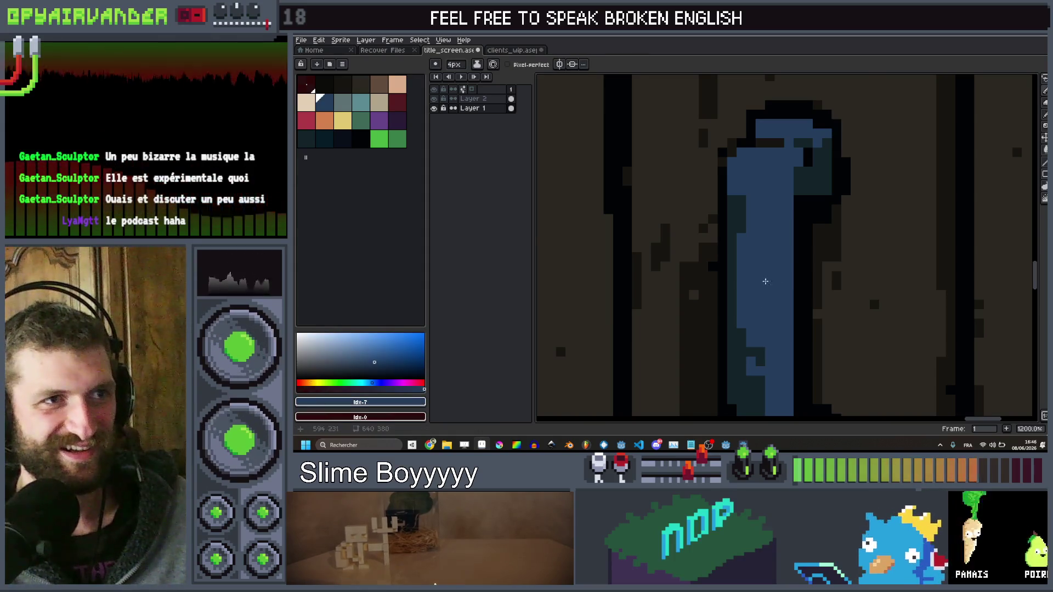
pyautogui.scroll(-5, 816, 228)
pyautogui.scroll(3, 784, 298)
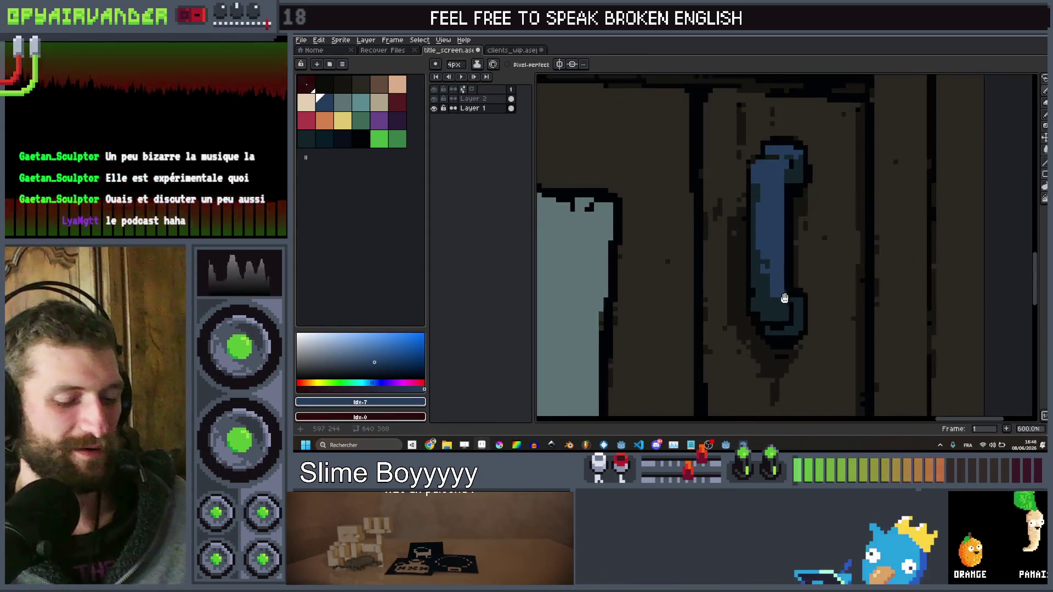
pyautogui.moveTo(785, 298); pyautogui.dragTo(795, 313)
pyautogui.keyDown('alt'); pyautogui.click(770, 310); pyautogui.keyUp('alt')
pyautogui.press('-')
pyautogui.press('-')
pyautogui.press('-')
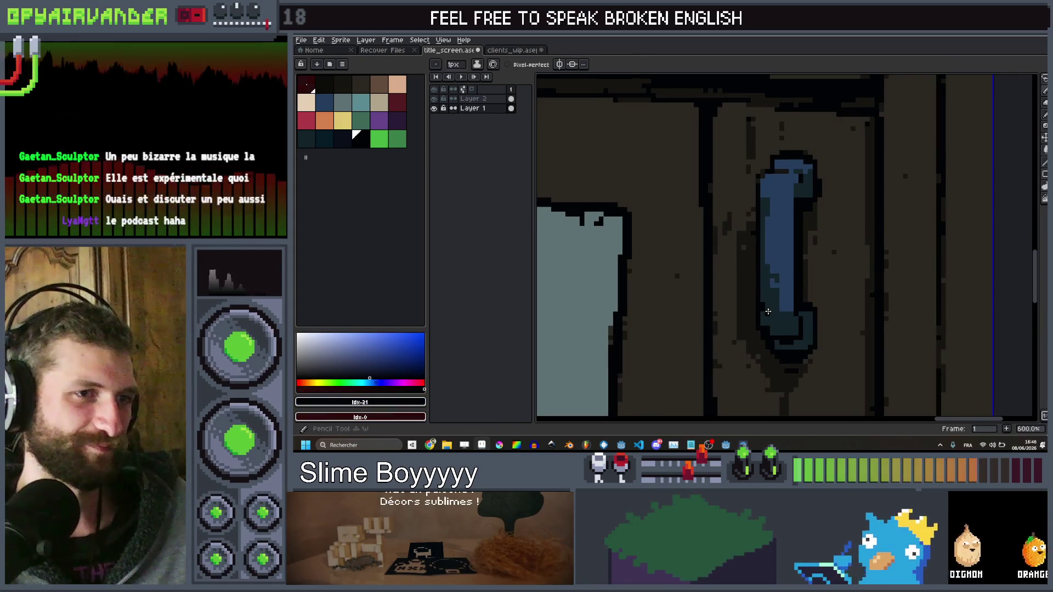
pyautogui.keyDown('alt'); pyautogui.click(768, 311); pyautogui.keyUp('alt')
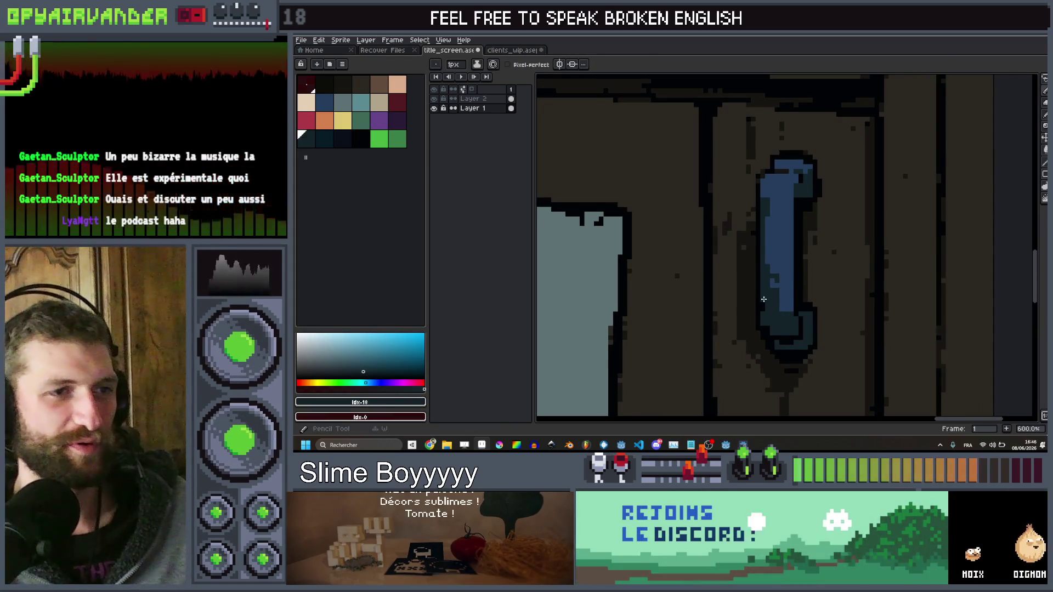
# Pencil dark teal shadow pixels along the top of the blue handle
pyautogui.scroll(-2, 763, 315)
pyautogui.scroll(6, 757, 324)
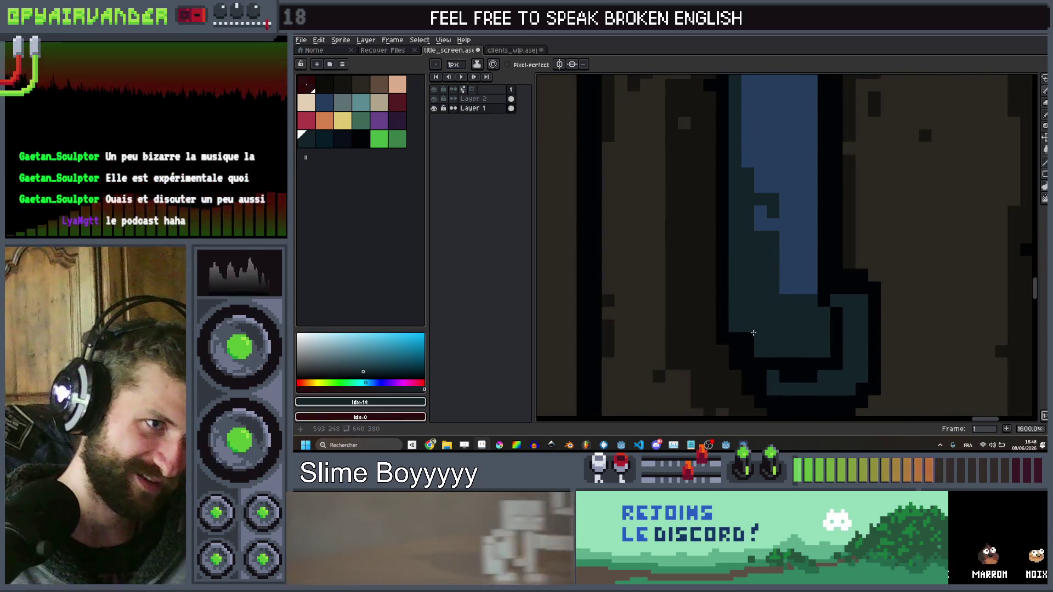
pyautogui.scroll(-4, 772, 312)
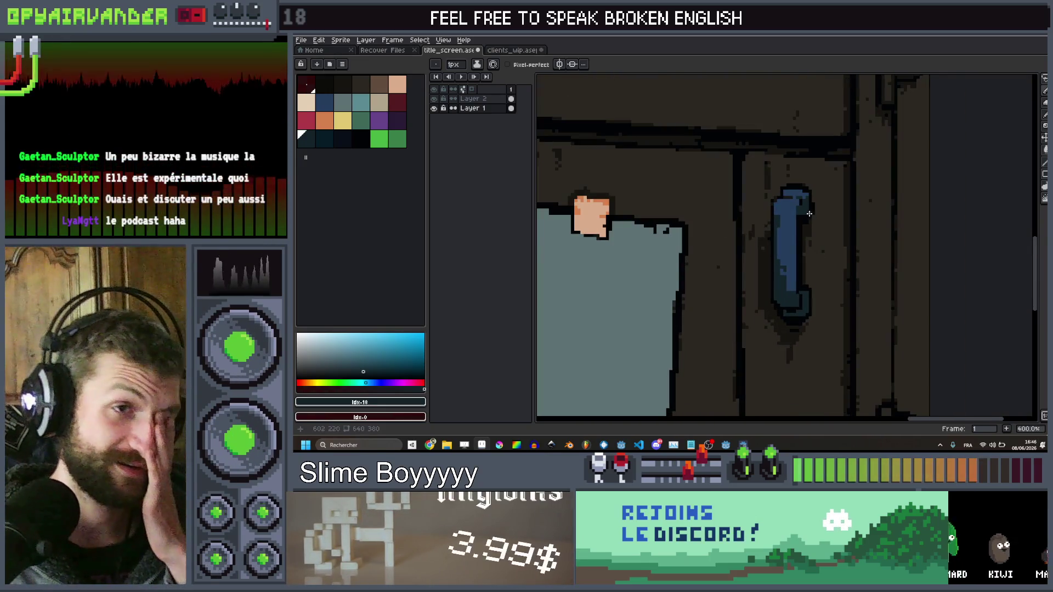
pyautogui.scroll(5, 810, 213)
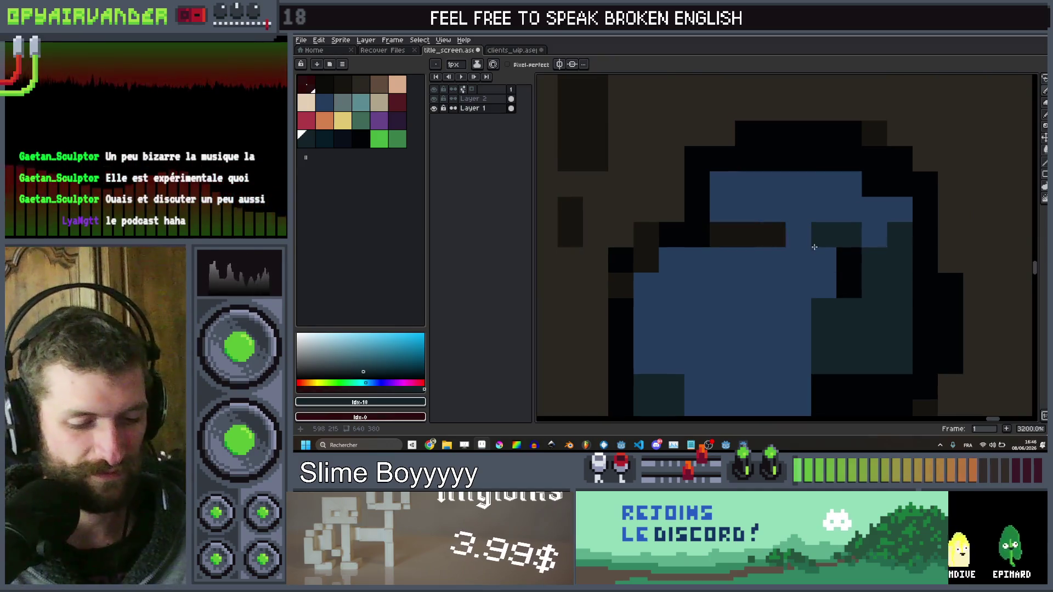
pyautogui.moveTo(776, 235)
pyautogui.mouseDown()
pyautogui.moveTo(713, 236)
pyautogui.moveTo(733, 209)
pyautogui.mouseUp()
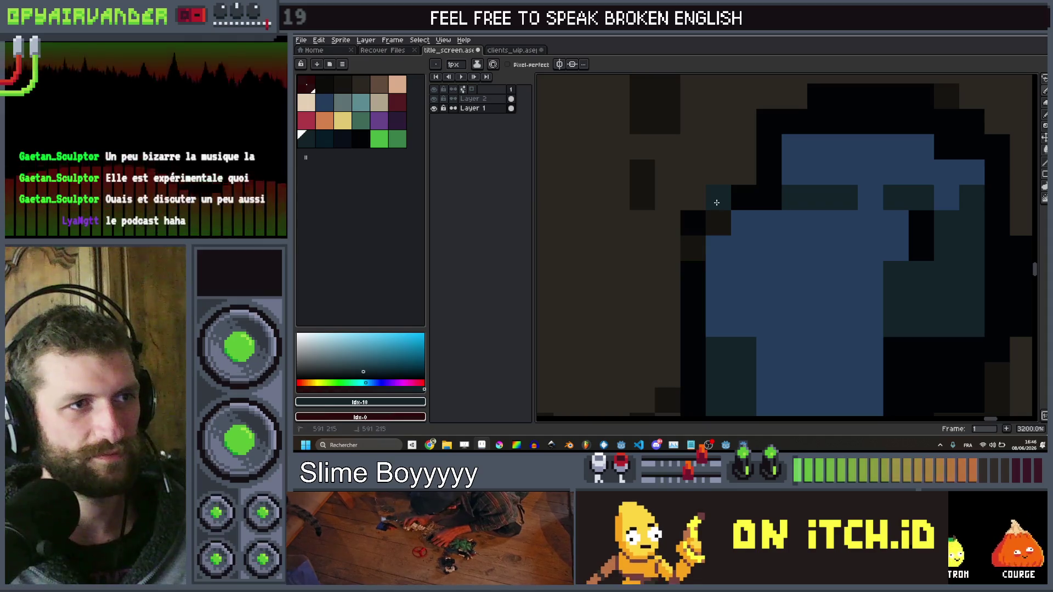
pyautogui.scroll(-7, 788, 220)
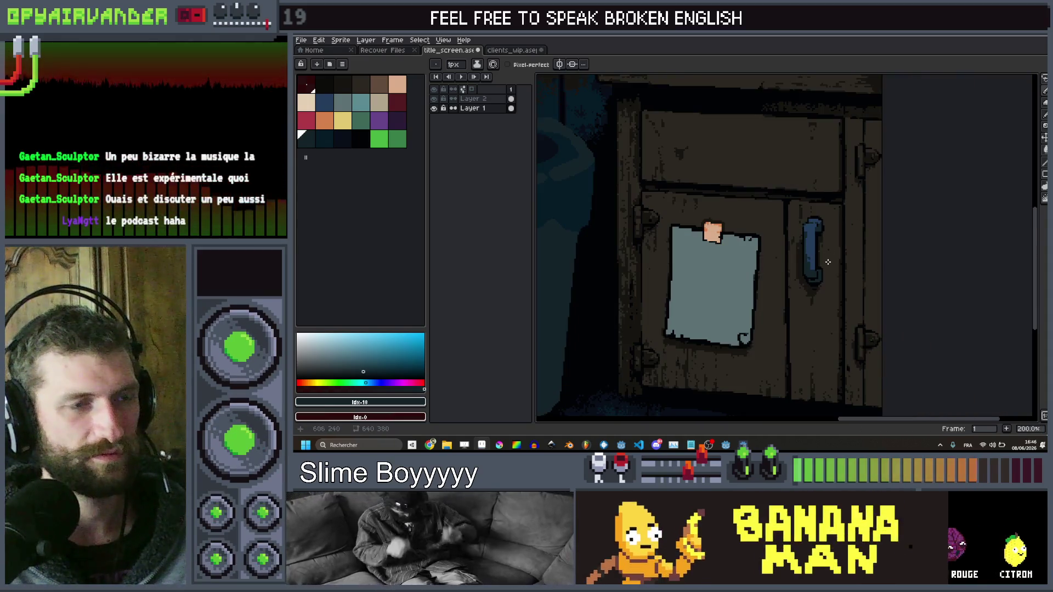
# Sample the door handle's blue and draw a straight horizontal handle line across the top drawer
pyautogui.scroll(2, 788, 220)
pyautogui.scroll(-4, 792, 242)
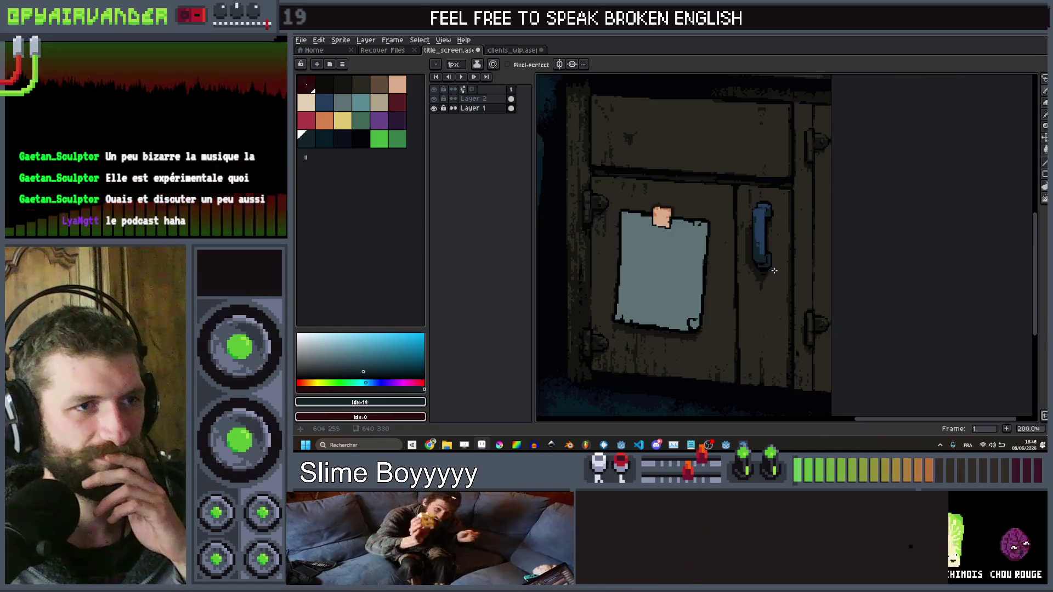
pyautogui.scroll(-2, 795, 261)
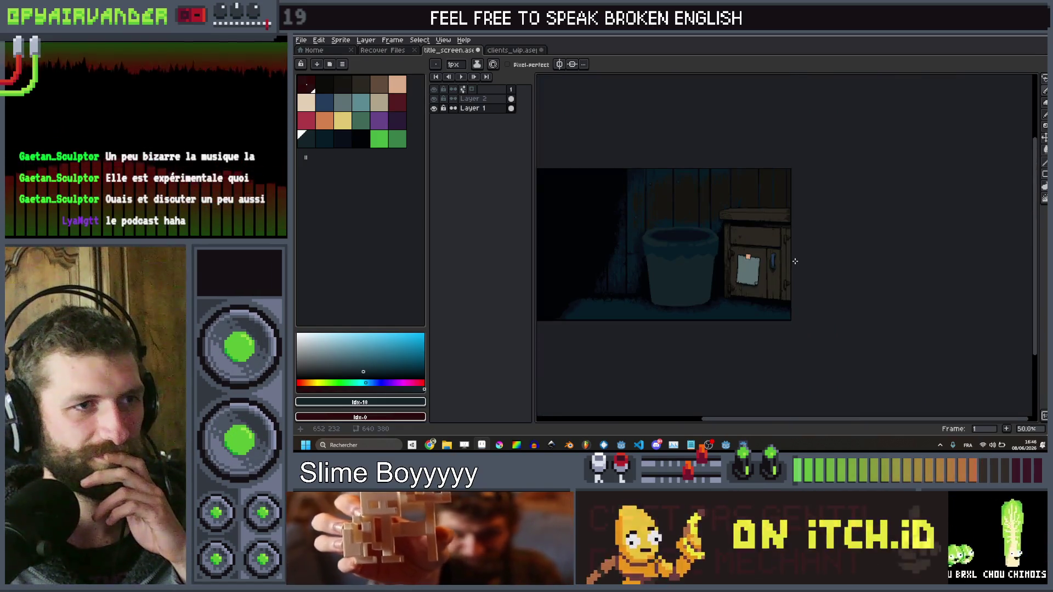
pyautogui.scroll(2, 770, 250)
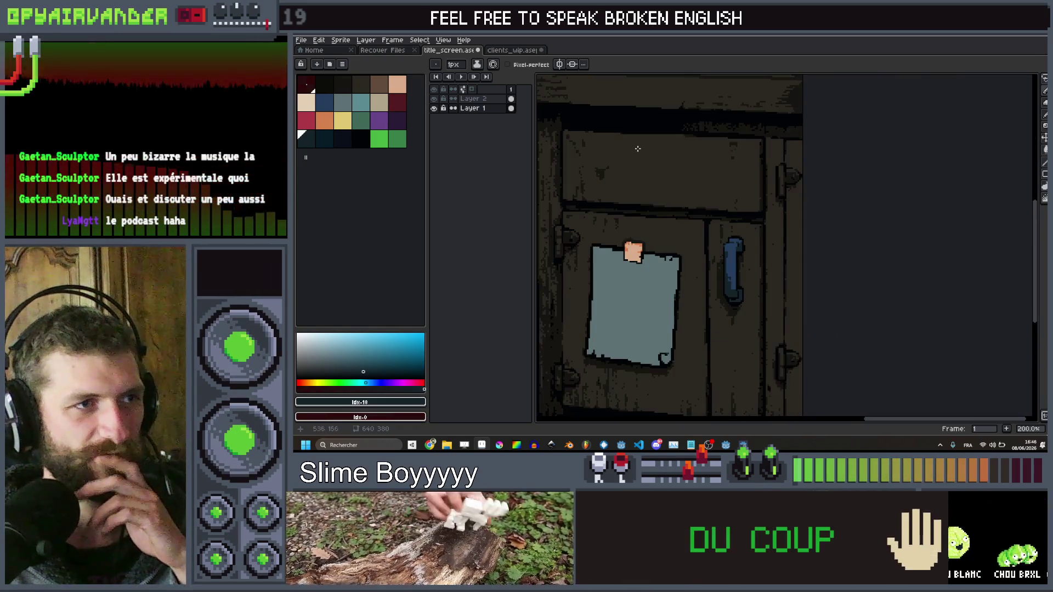
pyautogui.moveTo(673, 171); pyautogui.dragTo(722, 185)
pyautogui.keyDown('alt'); pyautogui.click(784, 277); pyautogui.keyUp('alt')
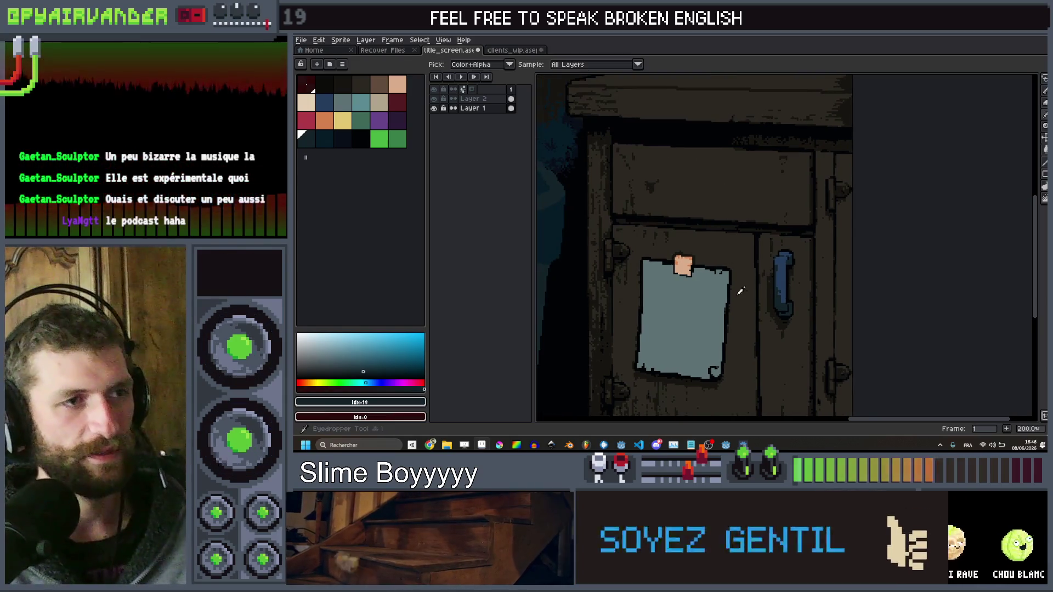
pyautogui.scroll(2, 696, 178)
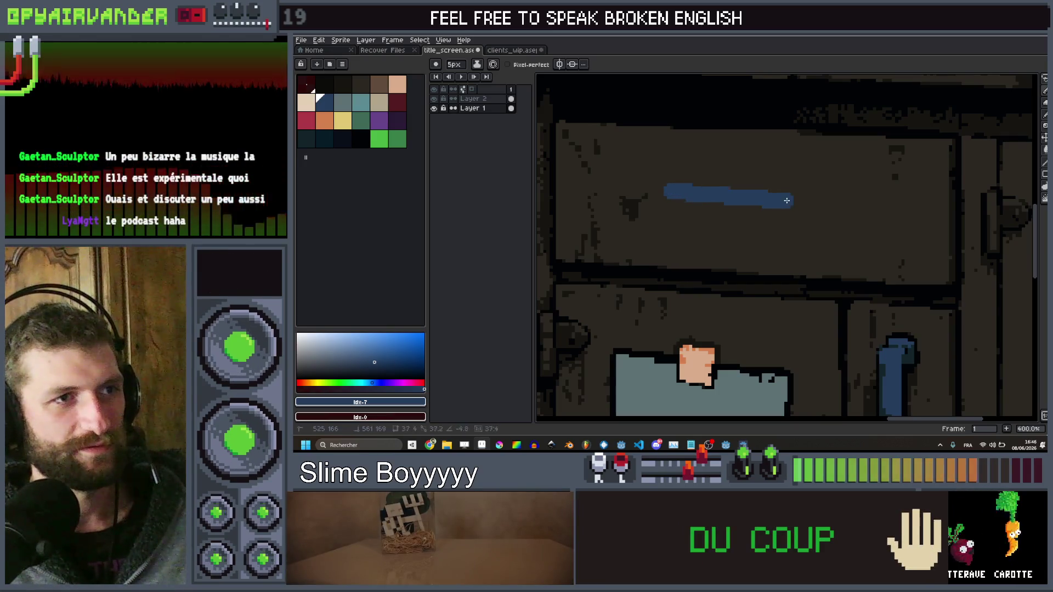
pyautogui.click(676, 198)
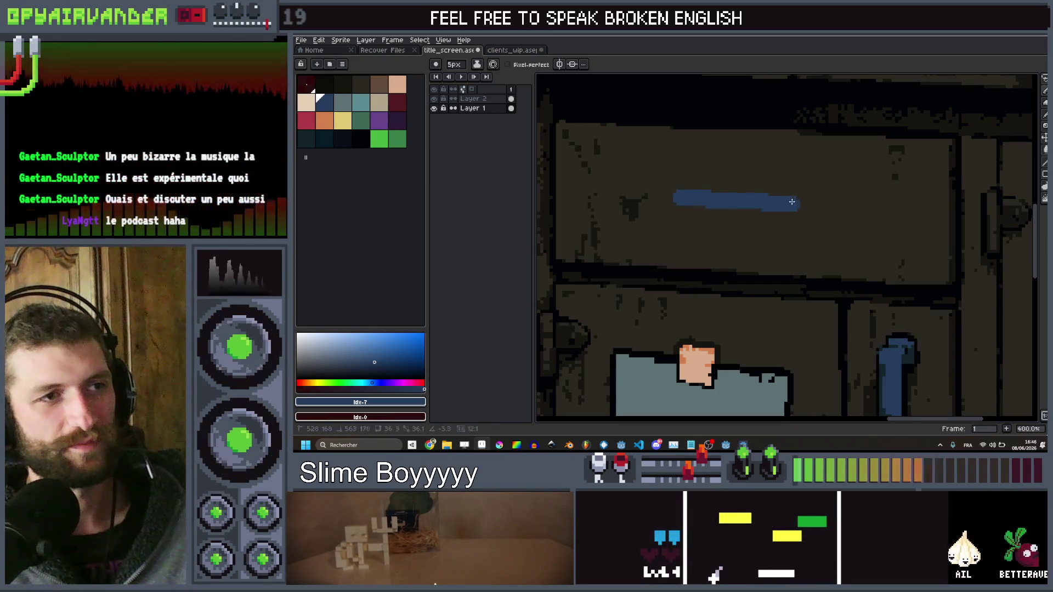
pyautogui.click(793, 200)
pyautogui.scroll(-2, 794, 200)
pyautogui.scroll(3, 772, 219)
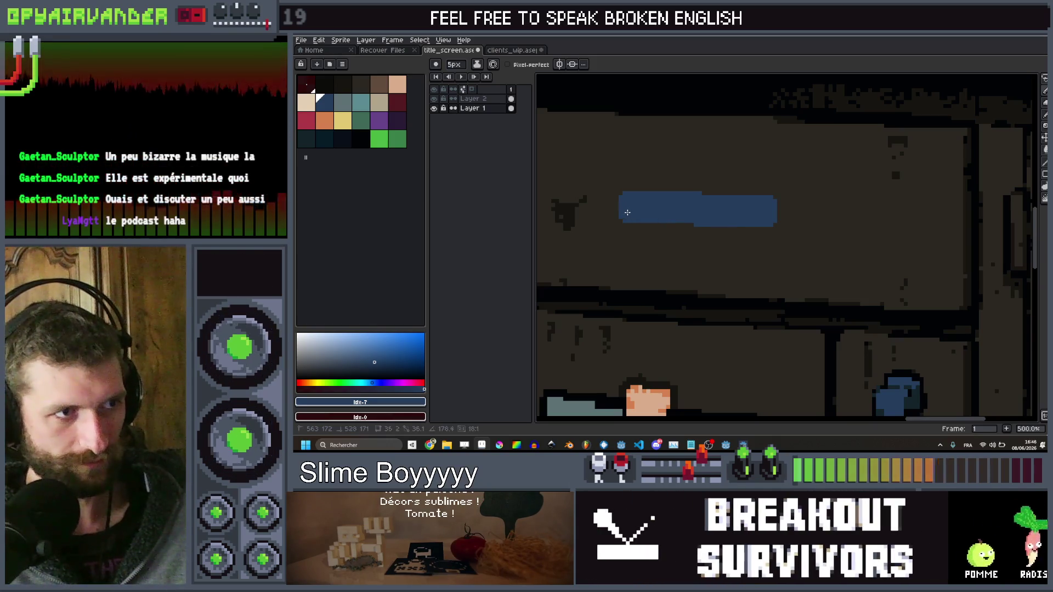
pyautogui.scroll(-3, 827, 206)
pyautogui.scroll(3, 826, 205)
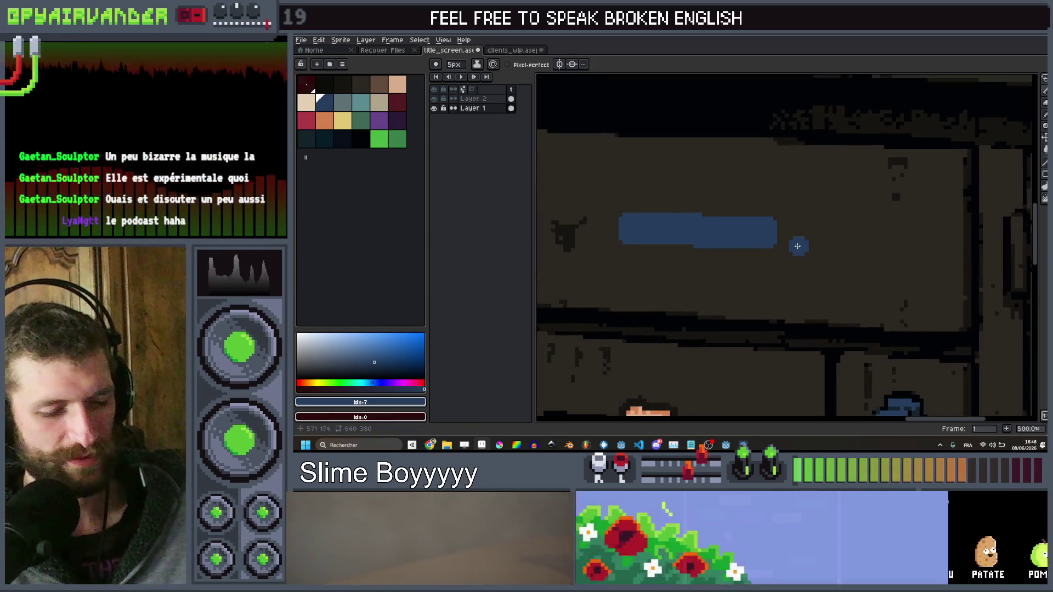
# Eyedrop the dark shadow colour beside the door handle and return to the Pencil
pyautogui.press('i')
pyautogui.moveTo(839, 340); pyautogui.dragTo(821, 230)
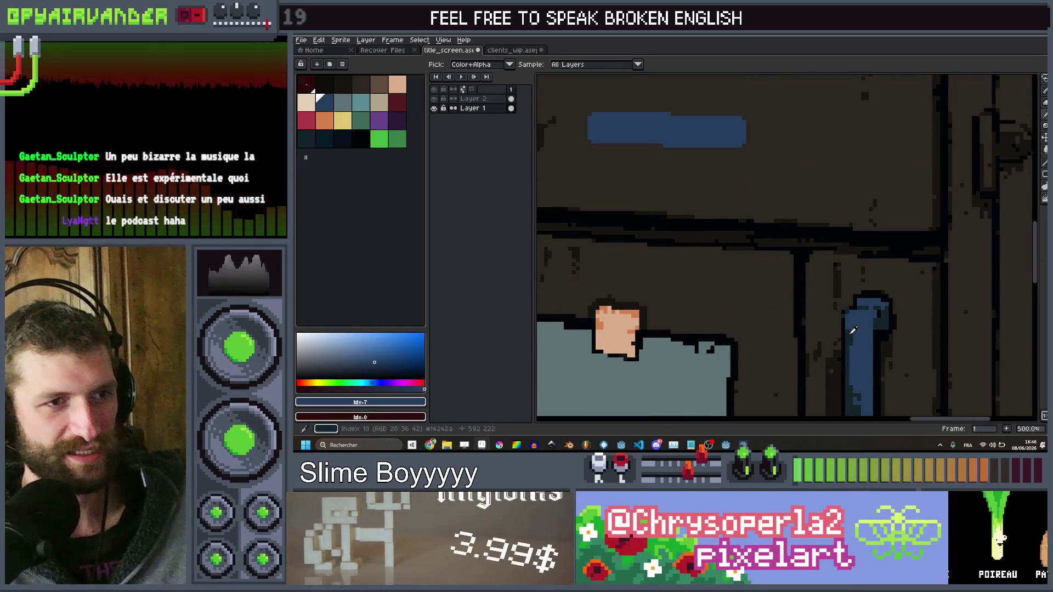
pyautogui.click(853, 330)
pyautogui.press('b')
pyautogui.scroll(2, 756, 128)
pyautogui.press('b')
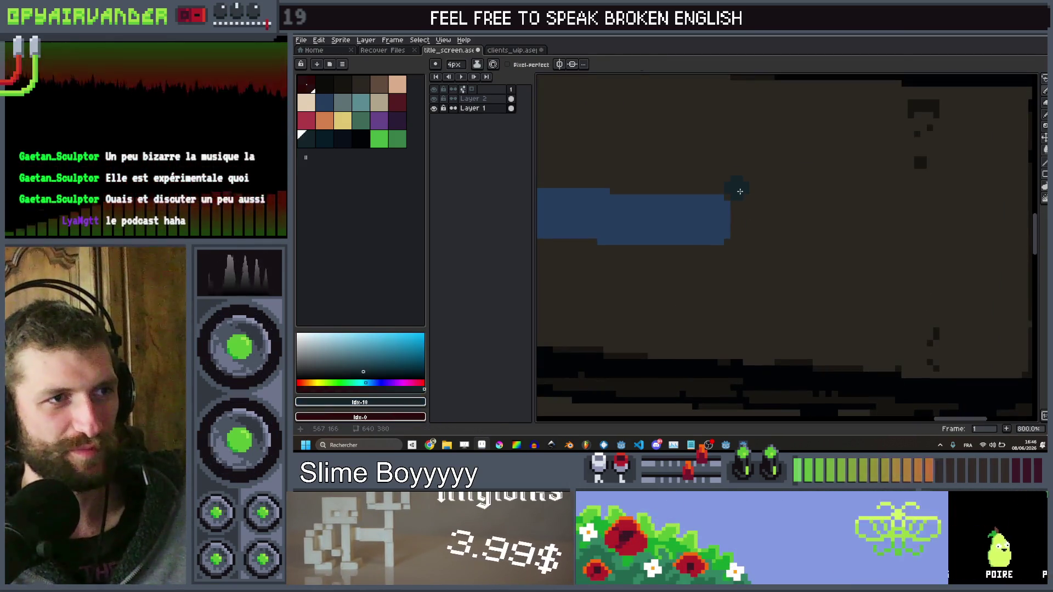
# Paint dark shadow at the new handle's right end, undoing and repainting the stroke
pyautogui.moveTo(745, 186); pyautogui.dragTo(742, 209)
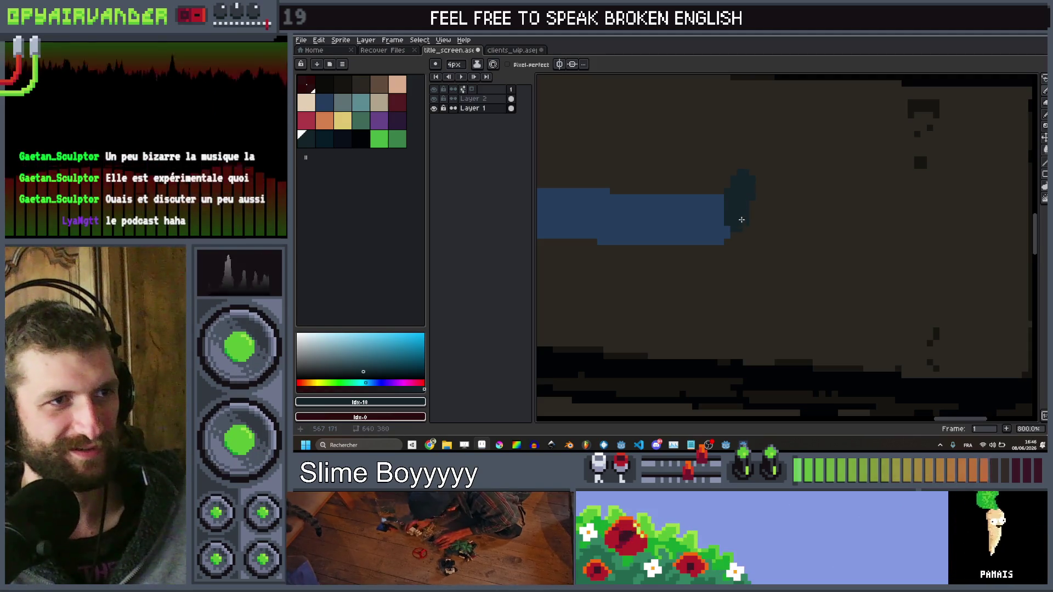
pyautogui.scroll(-5, 740, 217)
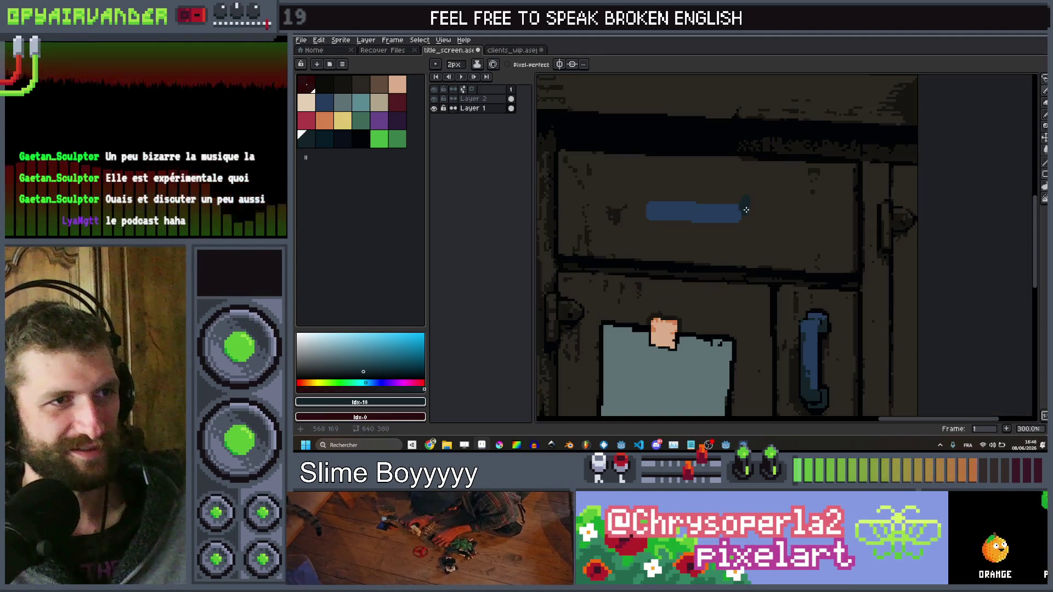
pyautogui.scroll(2, 746, 223)
pyautogui.hotkey('ctrl', 'z')
pyautogui.scroll(2, 750, 215)
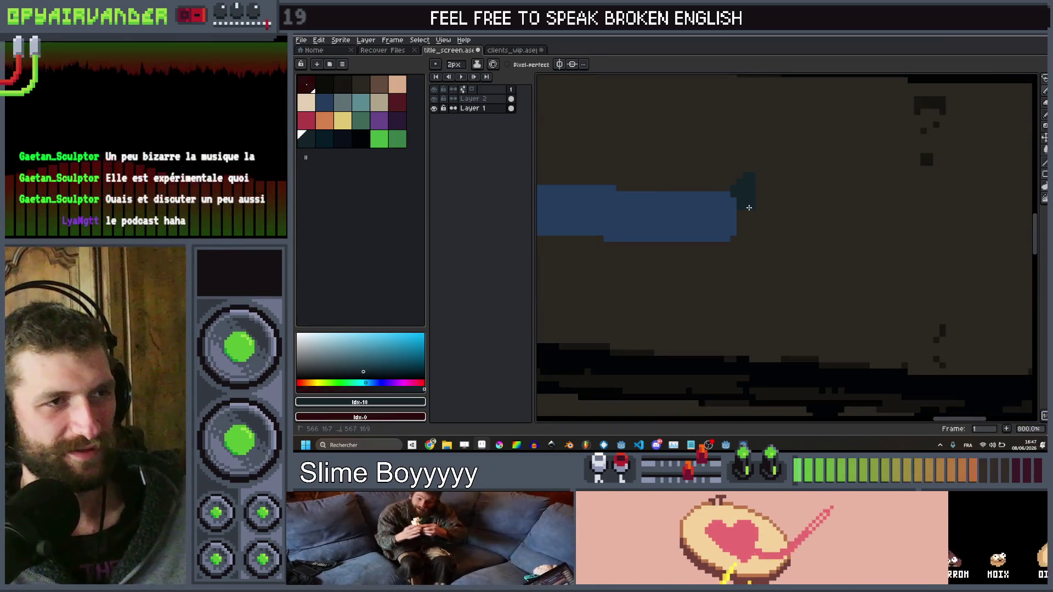
pyautogui.moveTo(749, 208); pyautogui.dragTo(760, 185)
pyautogui.scroll(-1, 760, 185)
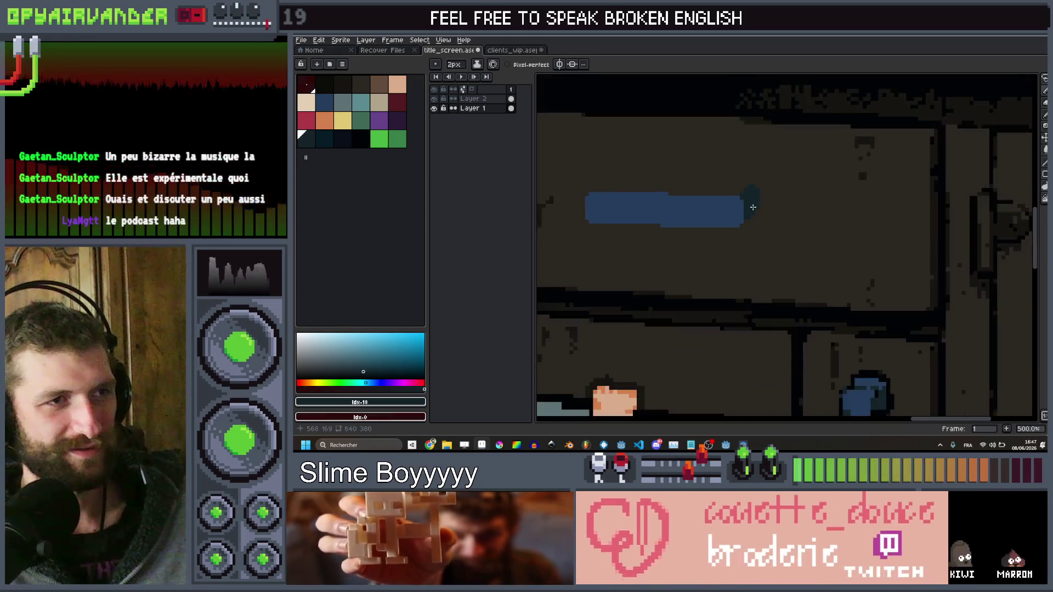
pyautogui.scroll(3, 804, 229)
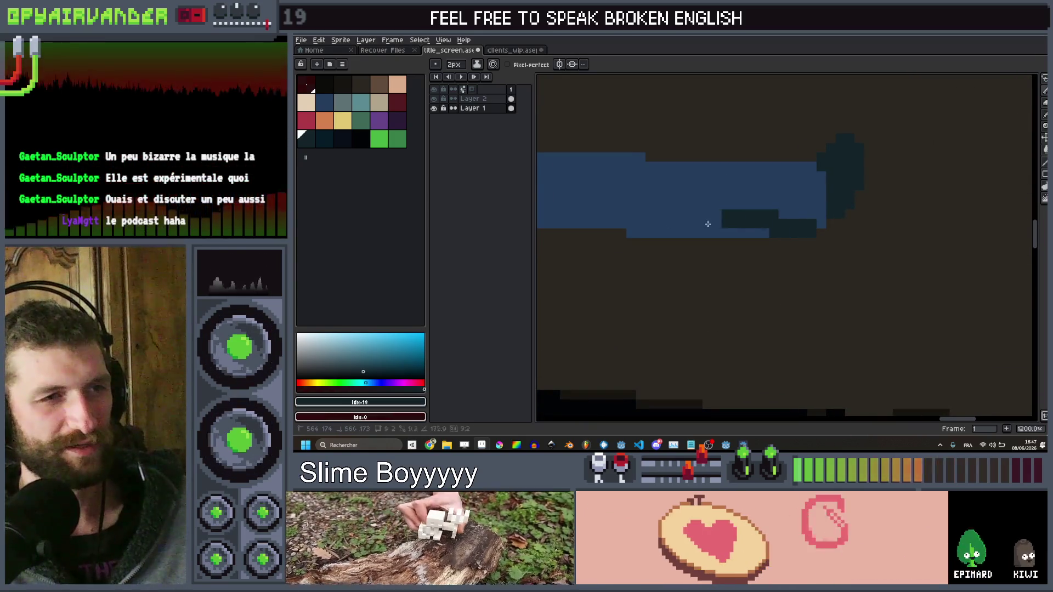
# Shade the underside of the blue drawer handle with a dark stroke
pyautogui.hscroll(-5, 790, 230)
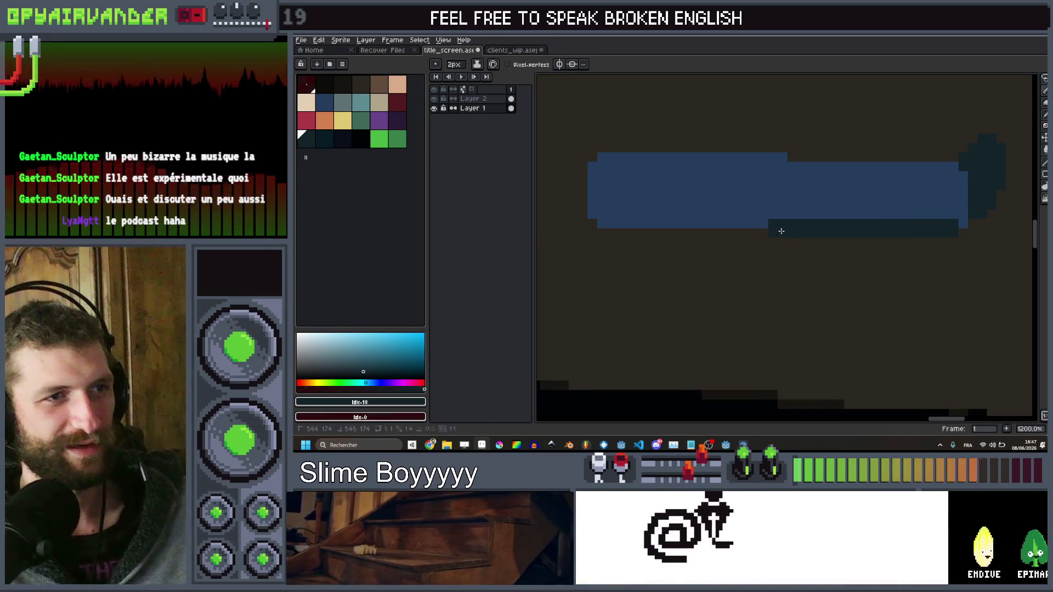
pyautogui.moveTo(781, 231); pyautogui.dragTo(609, 222)
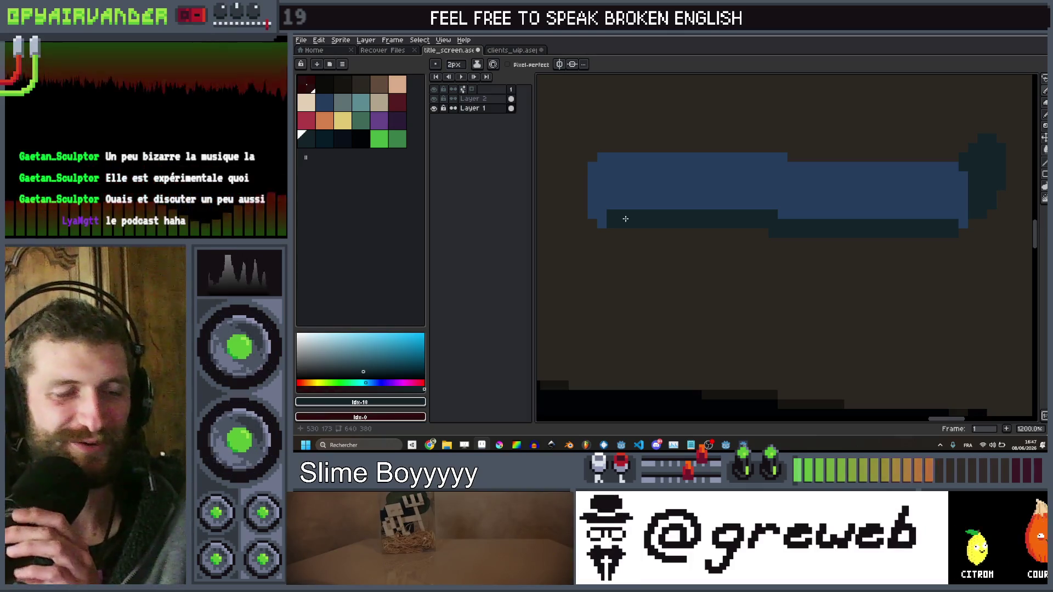
pyautogui.scroll(-7, 636, 209)
pyautogui.scroll(10, 686, 177)
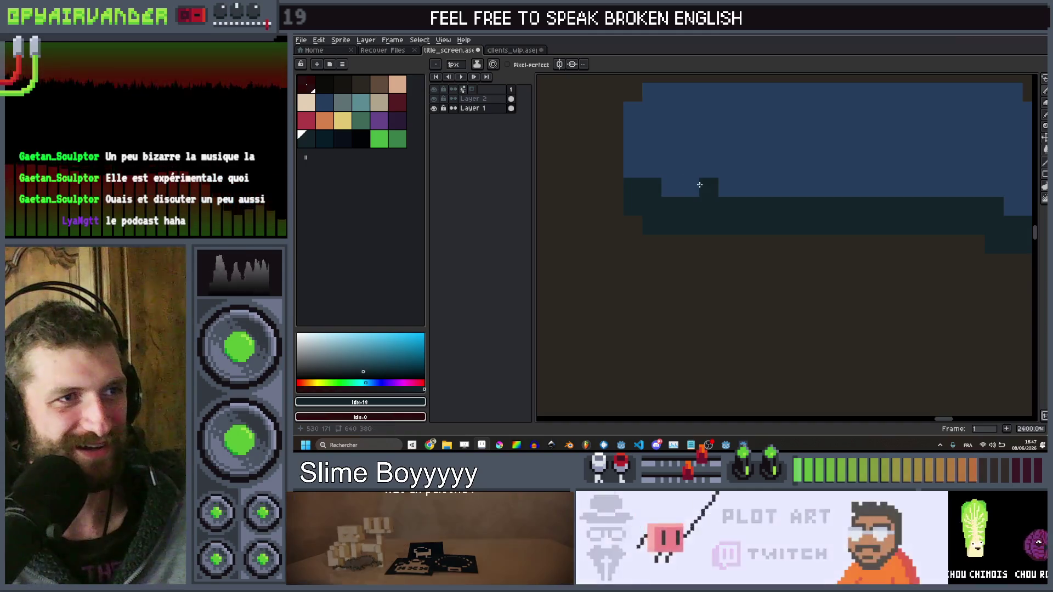
pyautogui.scroll(-5, 697, 184)
pyautogui.scroll(4, 756, 180)
# Reduce the brush to 1px and zoom around to inspect the shaded handle
pyautogui.press('-')
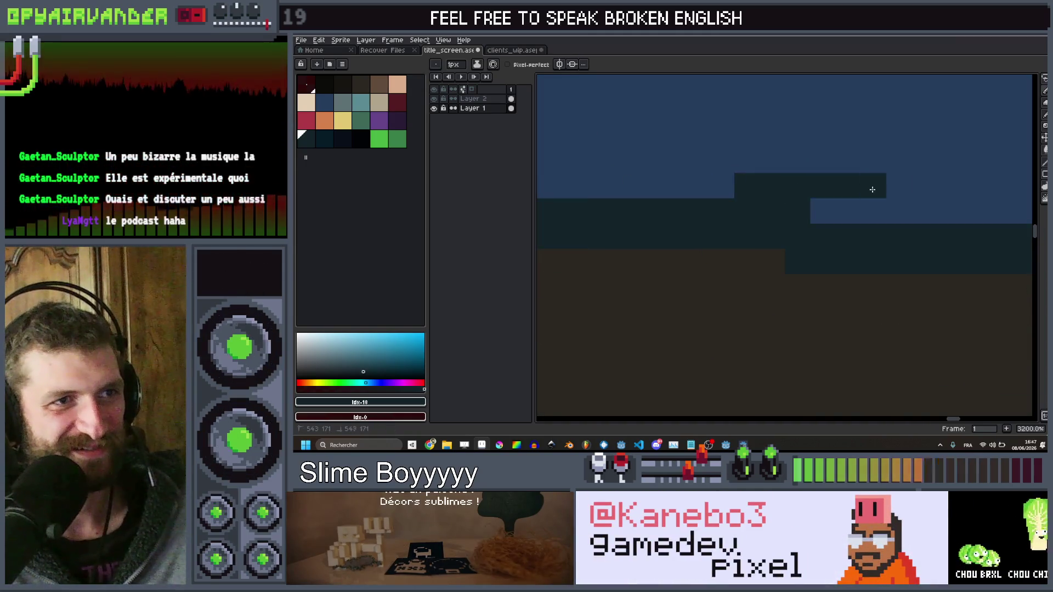
pyautogui.scroll(-3, 851, 207)
pyautogui.scroll(2, 897, 202)
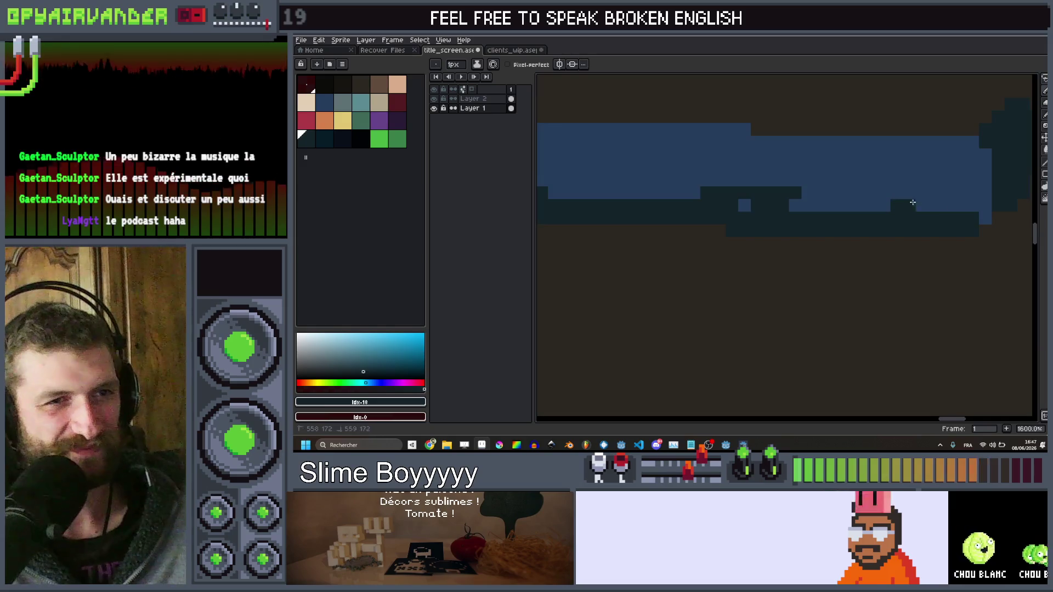
pyautogui.scroll(-5, 897, 167)
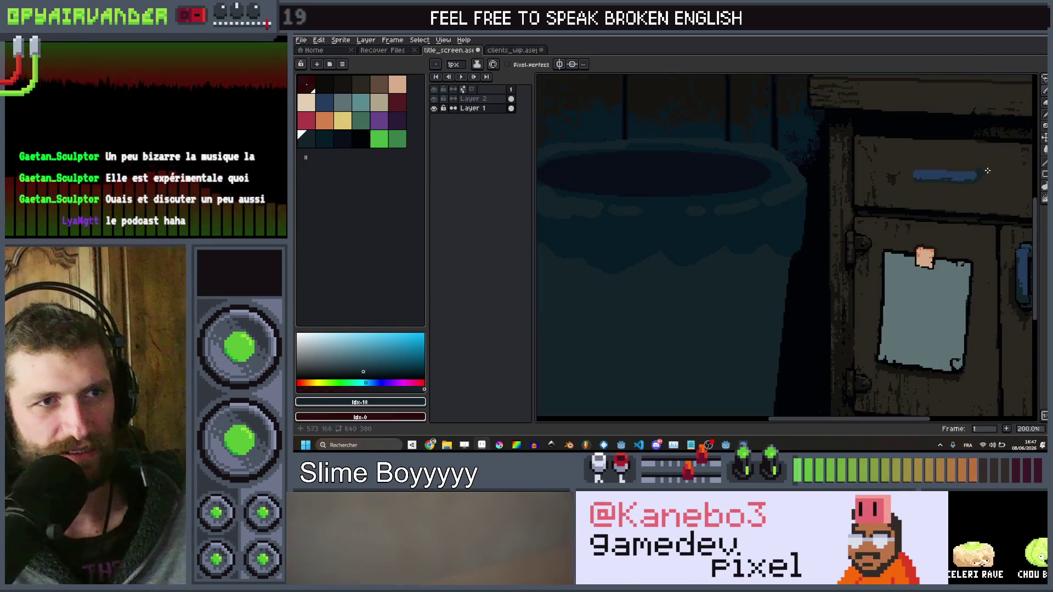
pyautogui.scroll(7, 894, 167)
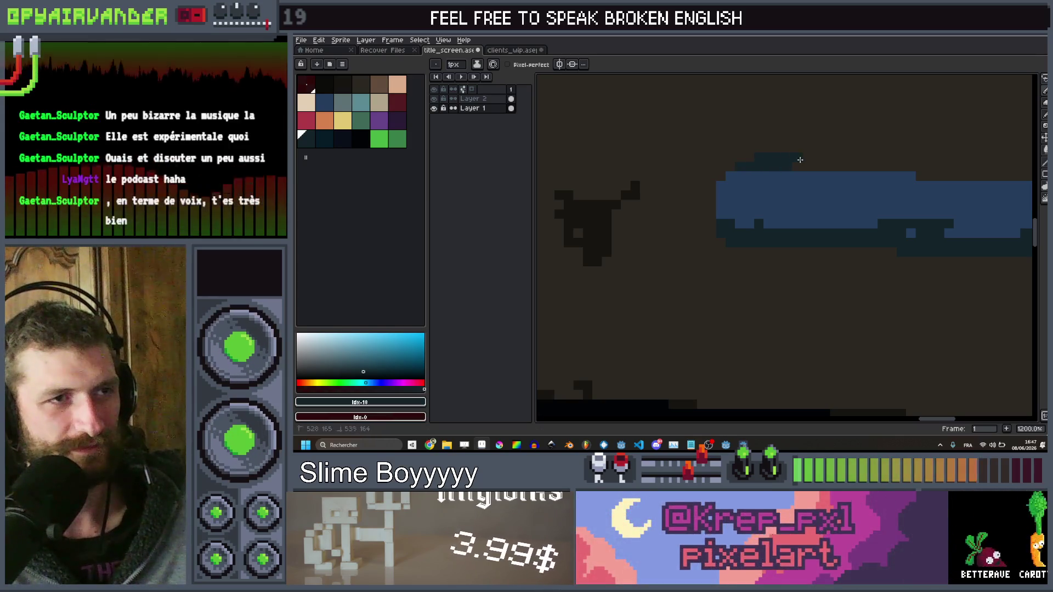
pyautogui.scroll(-5, 807, 162)
pyautogui.scroll(3, 807, 163)
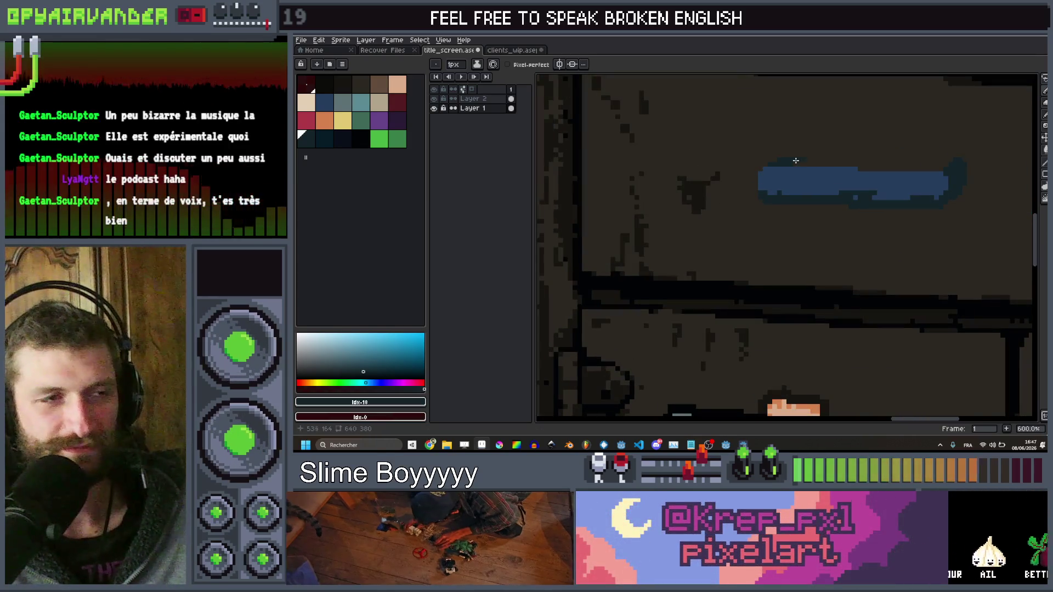
pyautogui.scroll(-6, 881, 133)
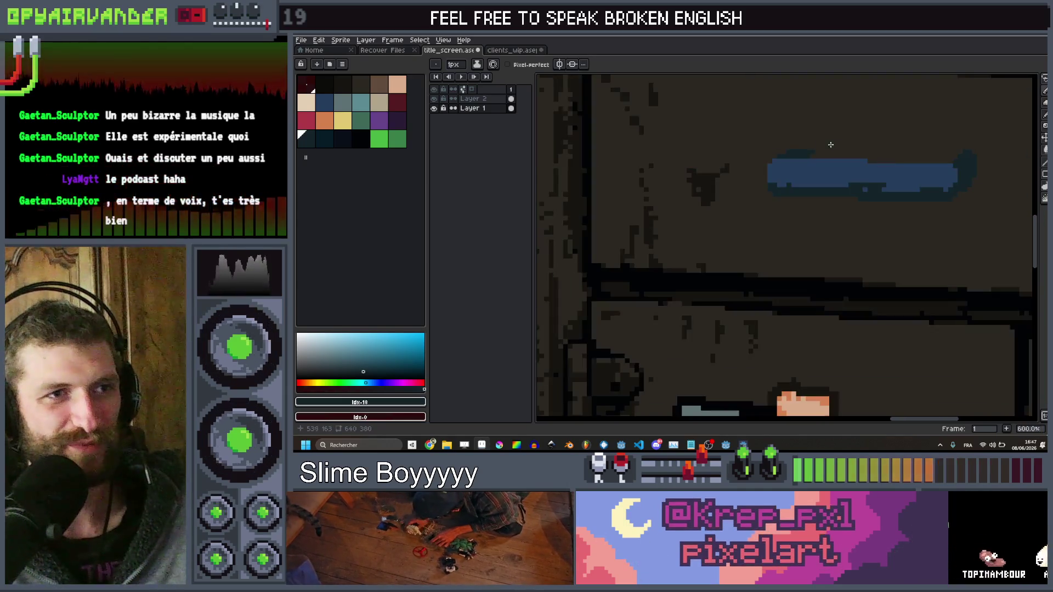
pyautogui.scroll(8, 880, 132)
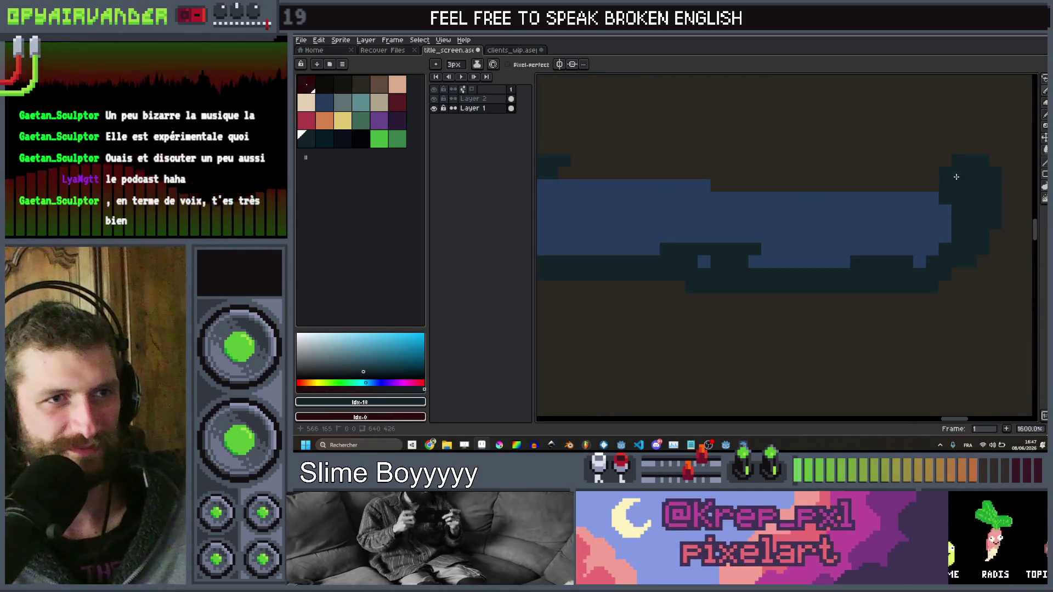
pyautogui.scroll(-3, 915, 174)
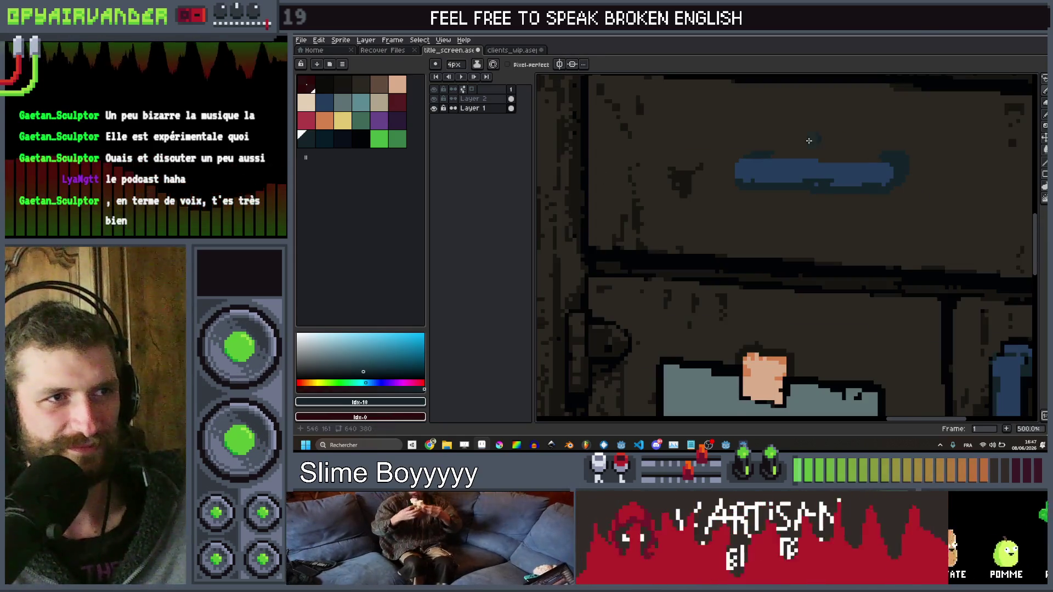
pyautogui.scroll(3, 747, 157)
pyautogui.scroll(-8, 778, 164)
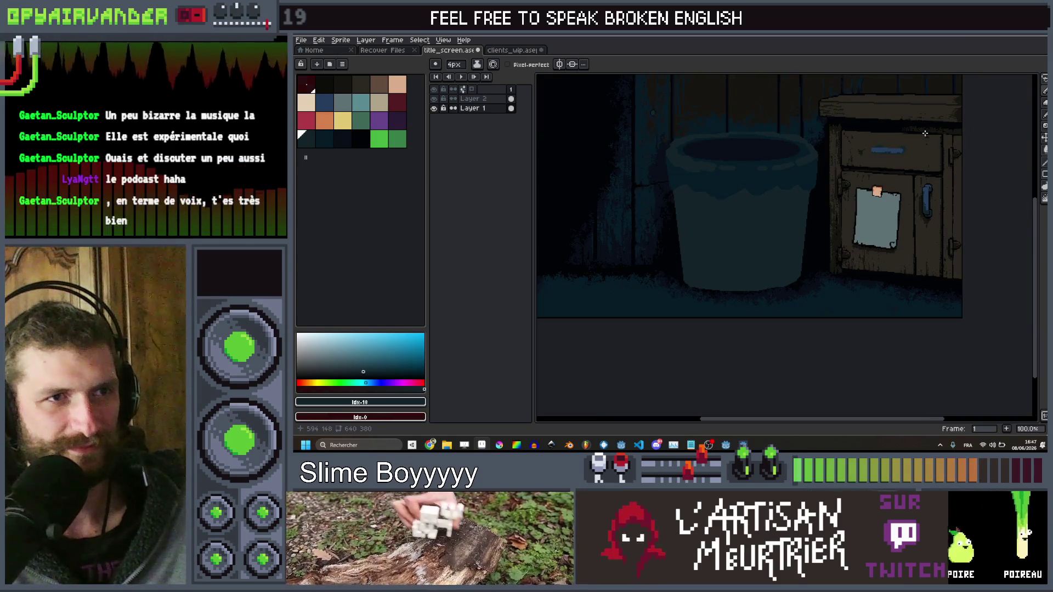
pyautogui.scroll(5, 925, 133)
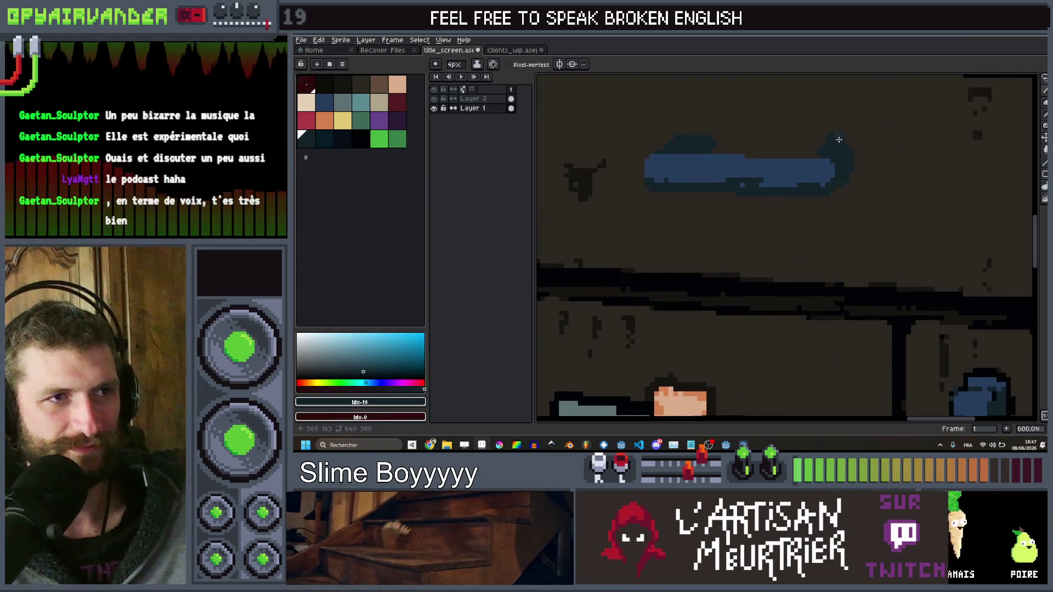
# Sample the handle's blue and add blue pixels along its top edge and right end with a 1px brush
pyautogui.click(780, 195)
pyautogui.moveTo(780, 168); pyautogui.dragTo(817, 169)
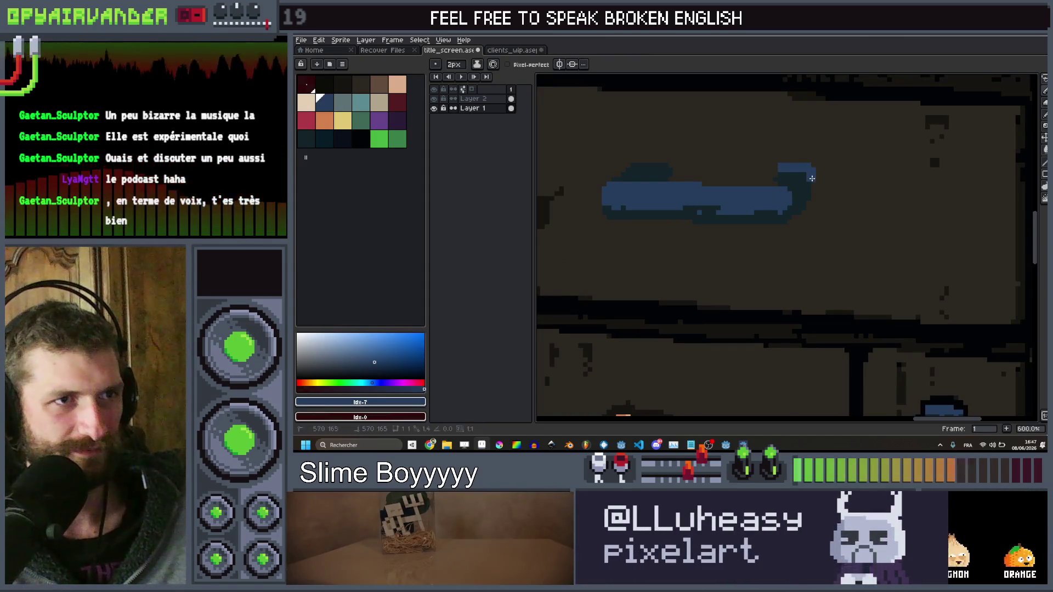
pyautogui.press('-')
pyautogui.moveTo(814, 172); pyautogui.dragTo(814, 189)
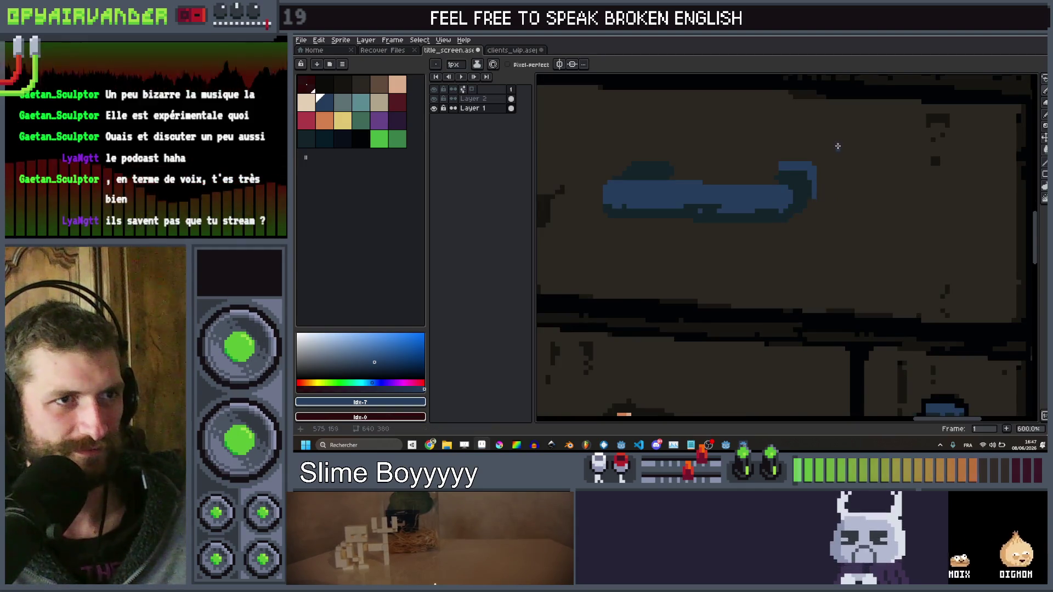
pyautogui.scroll(-4, 837, 146)
pyautogui.scroll(6, 784, 148)
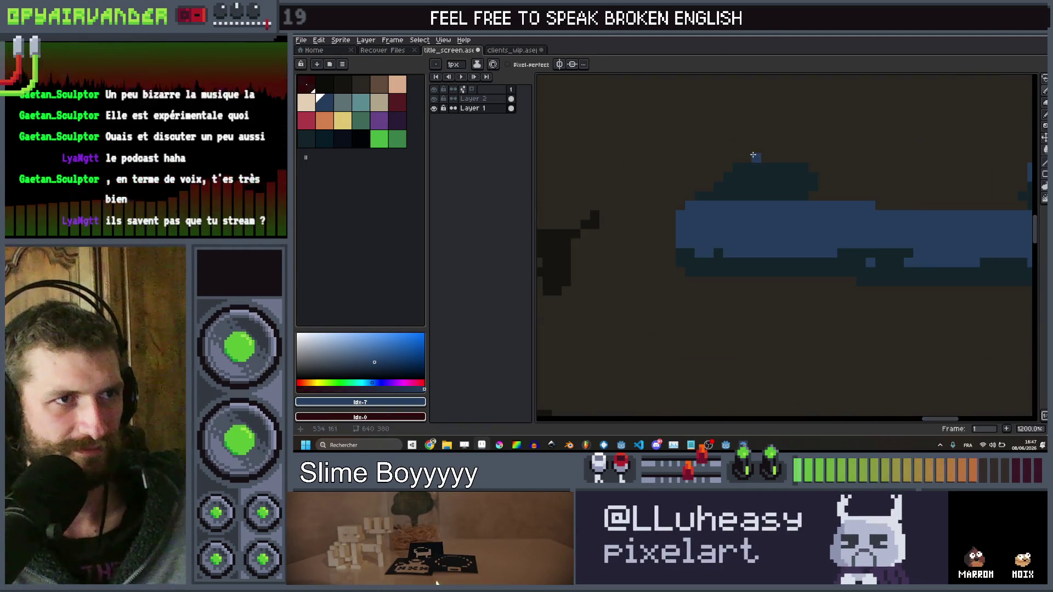
# Pan to bring more of the handle into view and sample the dark outline colour from the cabinet linework
pyautogui.hotkey('ctrl', 'y')
pyautogui.moveTo(798, 143); pyautogui.dragTo(796, 176)
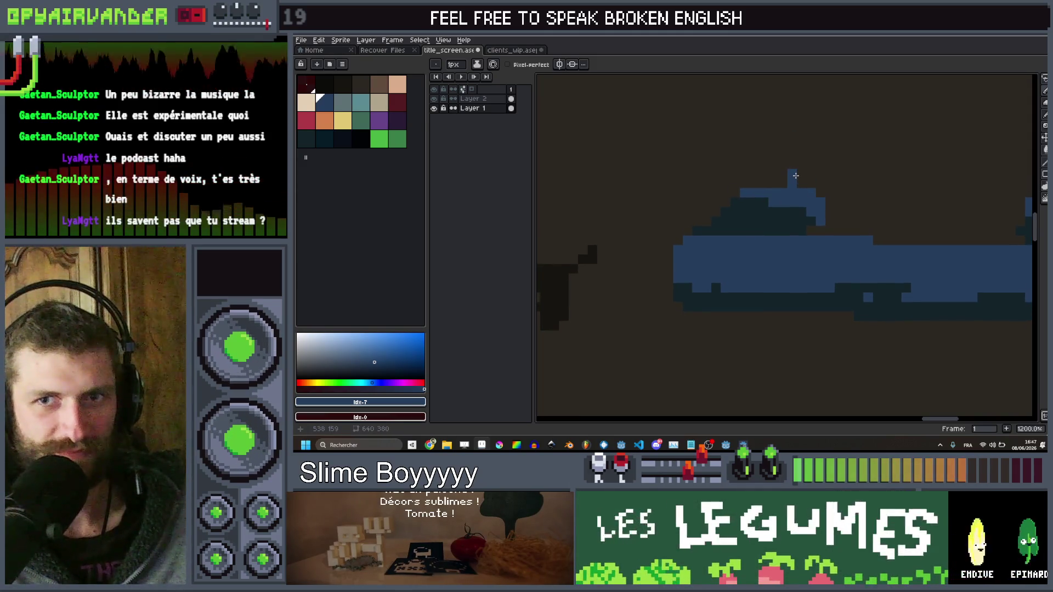
pyautogui.press('i')
pyautogui.keyDown('alt'); pyautogui.click(836, 174); pyautogui.keyUp('alt')
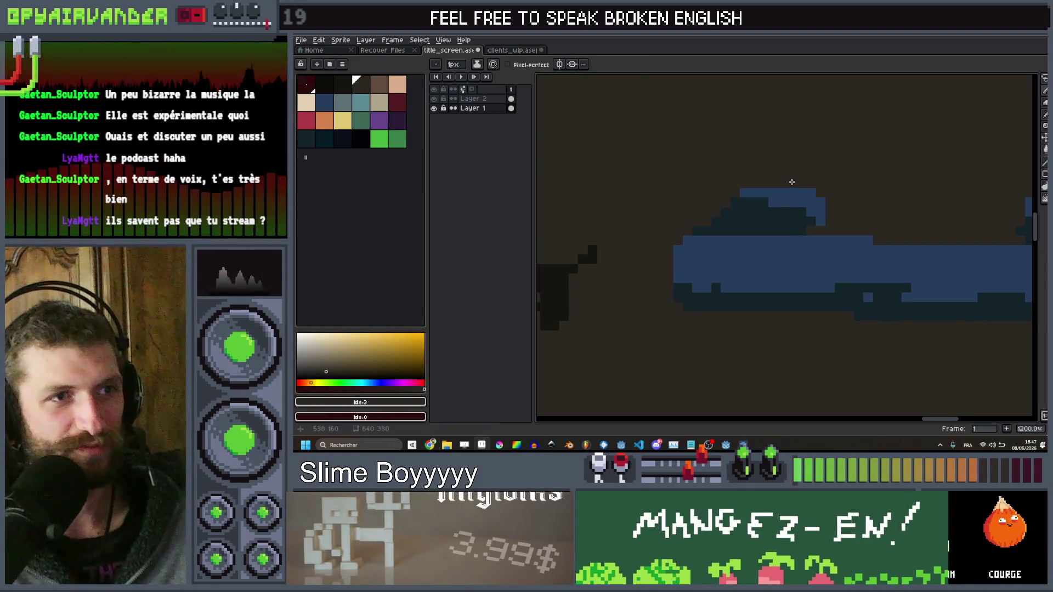
pyautogui.press('1')
pyautogui.scroll(2, 854, 270)
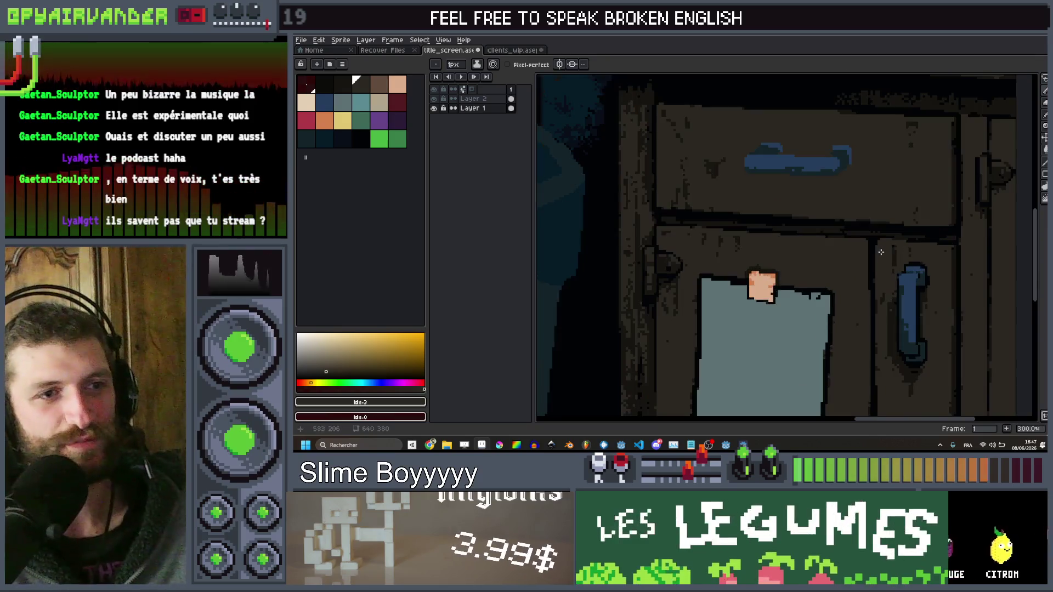
pyautogui.scroll(1, 854, 270)
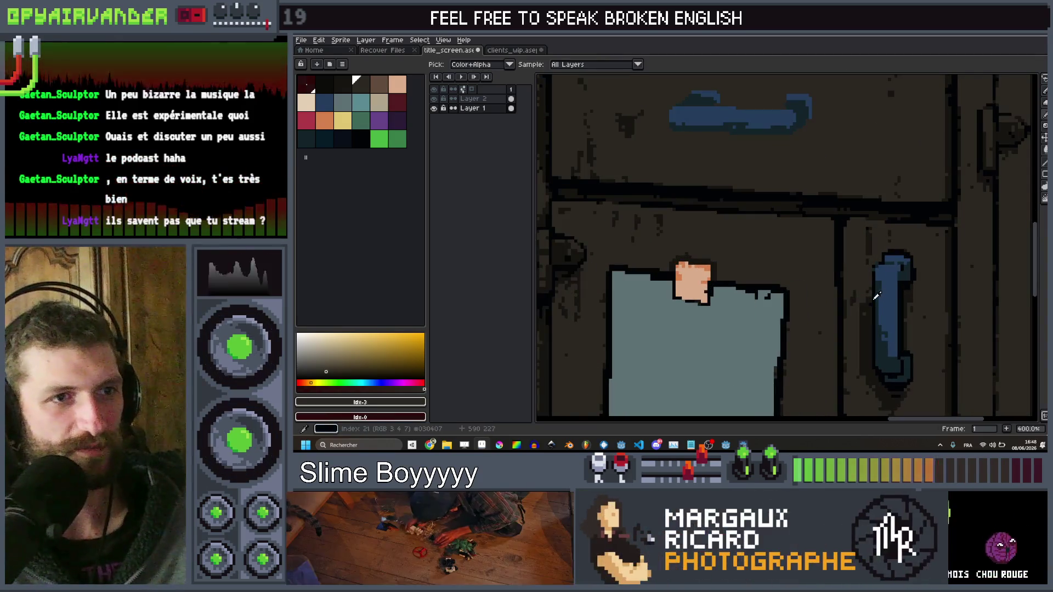
pyautogui.keyDown('alt'); pyautogui.click(844, 180); pyautogui.keyUp('alt')
pyautogui.scroll(1, 810, 230)
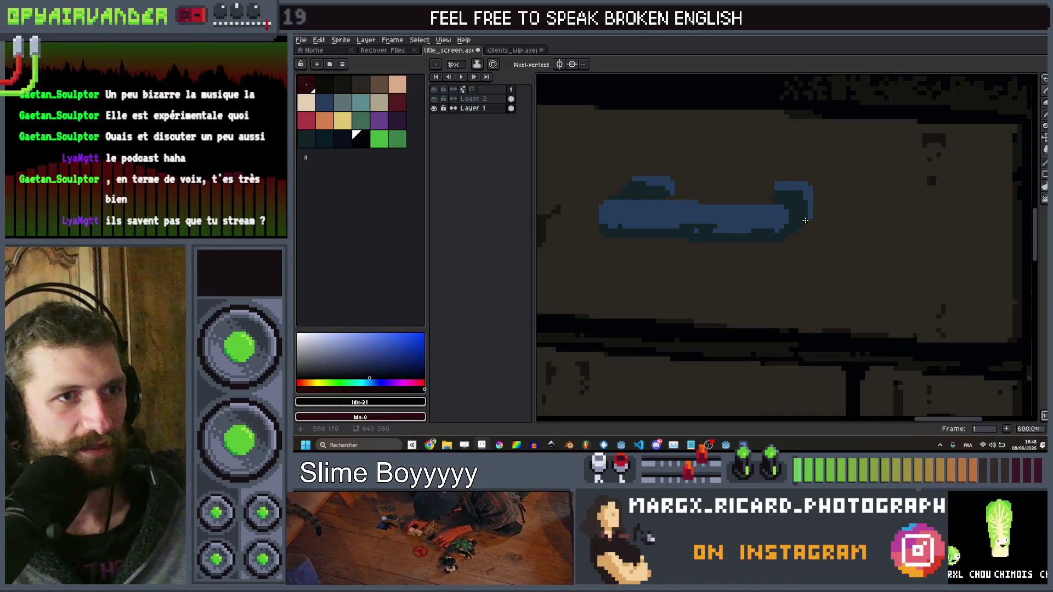
# Draw dark outline lines along the handle's bottom, left edge and left slope
pyautogui.click(779, 232)
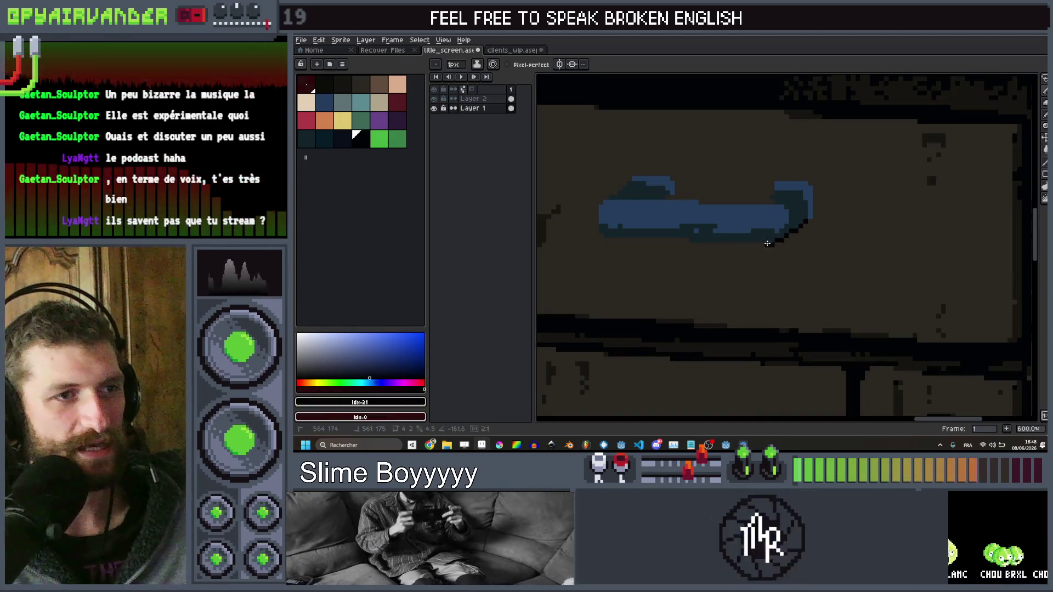
pyautogui.keyDown('shift'); pyautogui.click(678, 237); pyautogui.keyUp('shift')
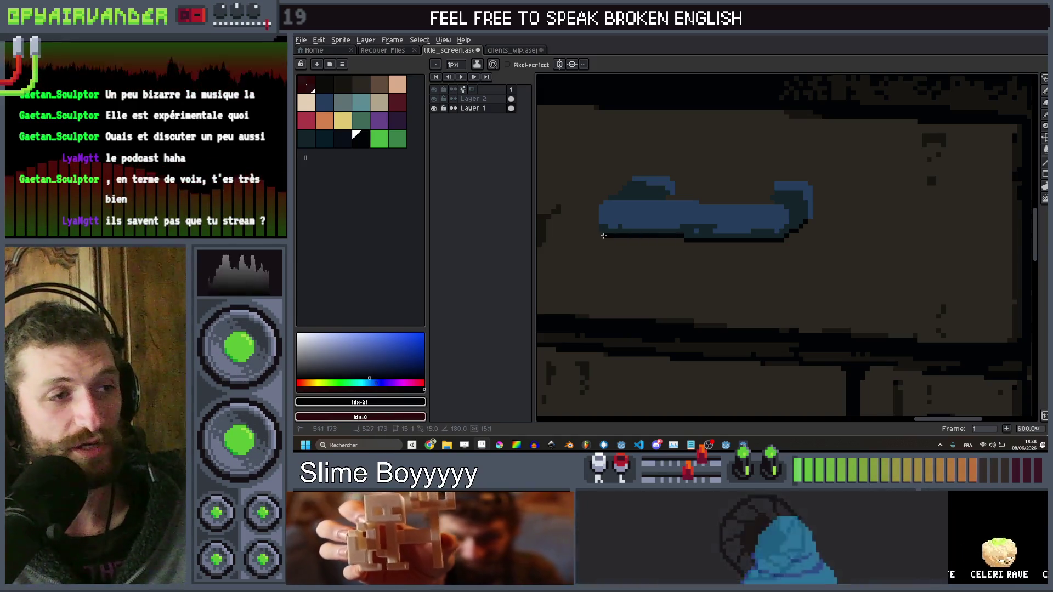
pyautogui.click(597, 227)
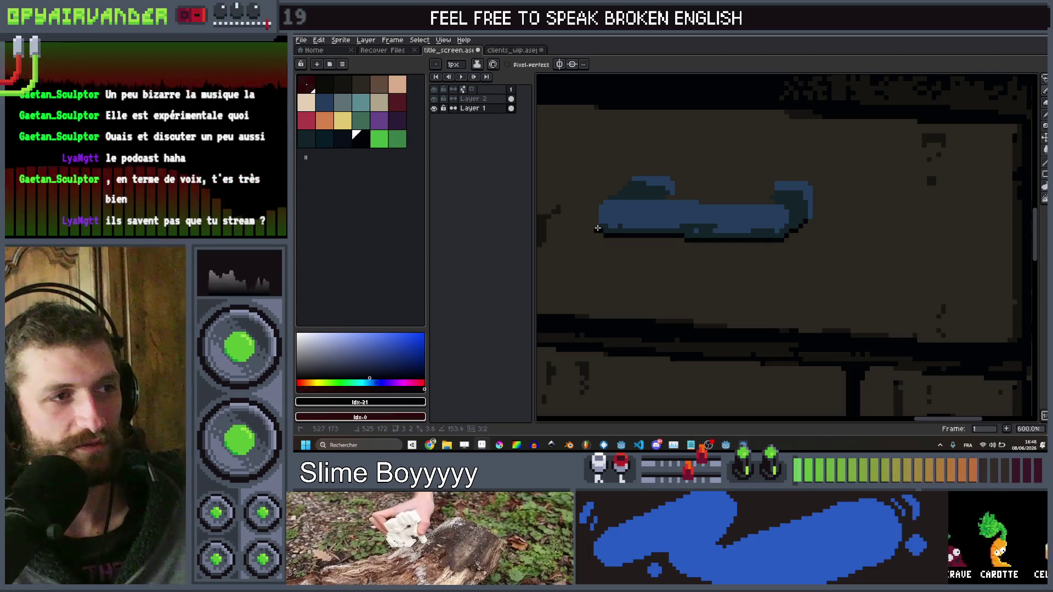
pyautogui.keyDown('shift'); pyautogui.click(598, 205); pyautogui.keyUp('shift')
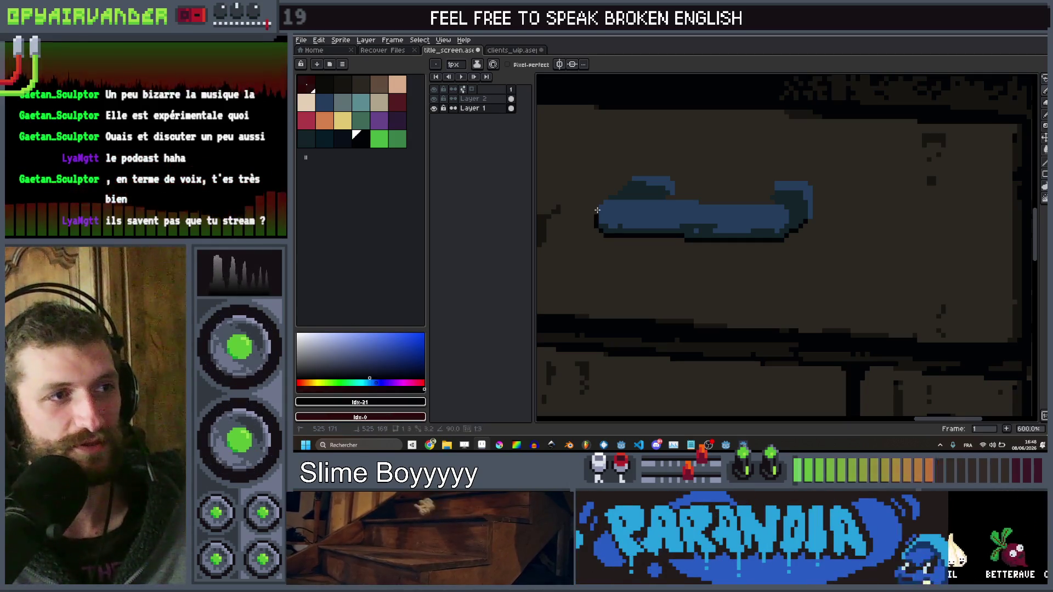
pyautogui.keyDown('shift'); pyautogui.click(632, 175); pyautogui.keyUp('shift')
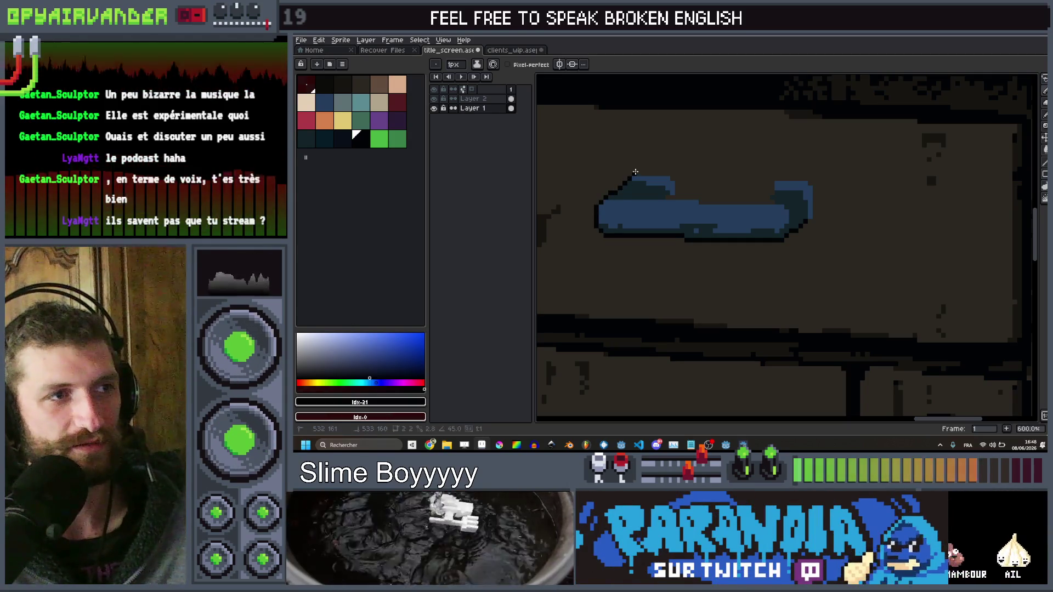
pyautogui.scroll(-4, 676, 170)
pyautogui.scroll(4, 676, 171)
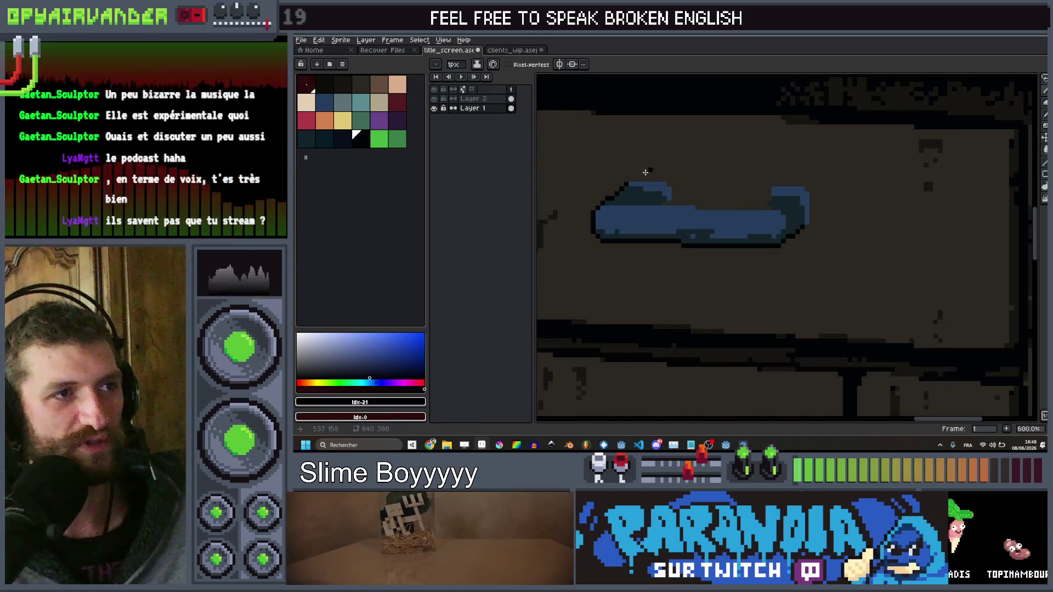
# Switch to a 2px pencil and extend the dark outline along the handle's top and inner corner
pyautogui.press('+')
pyautogui.keyDown('shift'); pyautogui.click(665, 178); pyautogui.keyUp('shift')
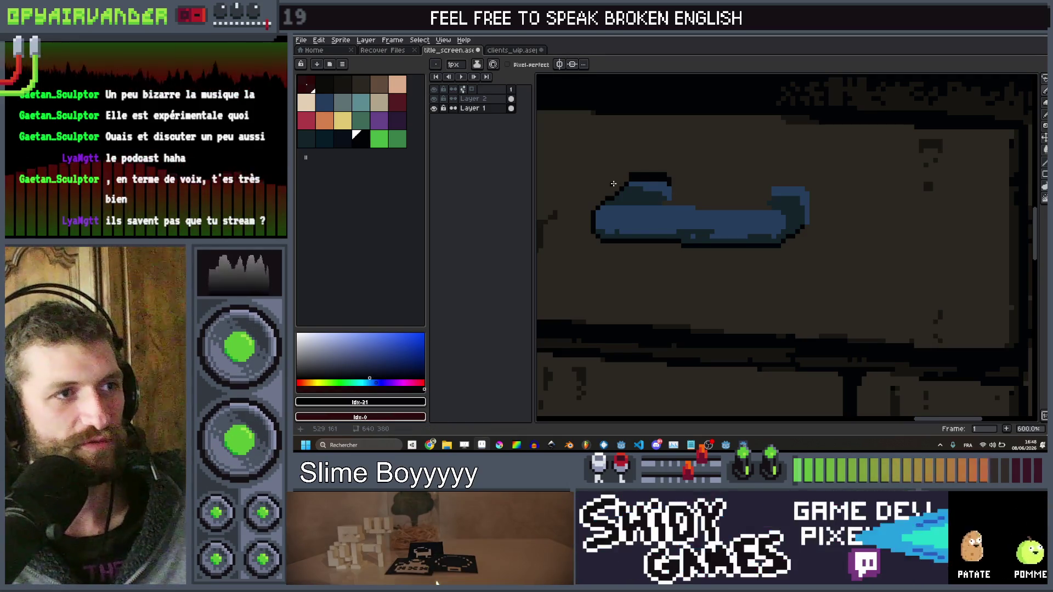
pyautogui.scroll(4, 613, 182)
pyautogui.scroll(-3, 659, 206)
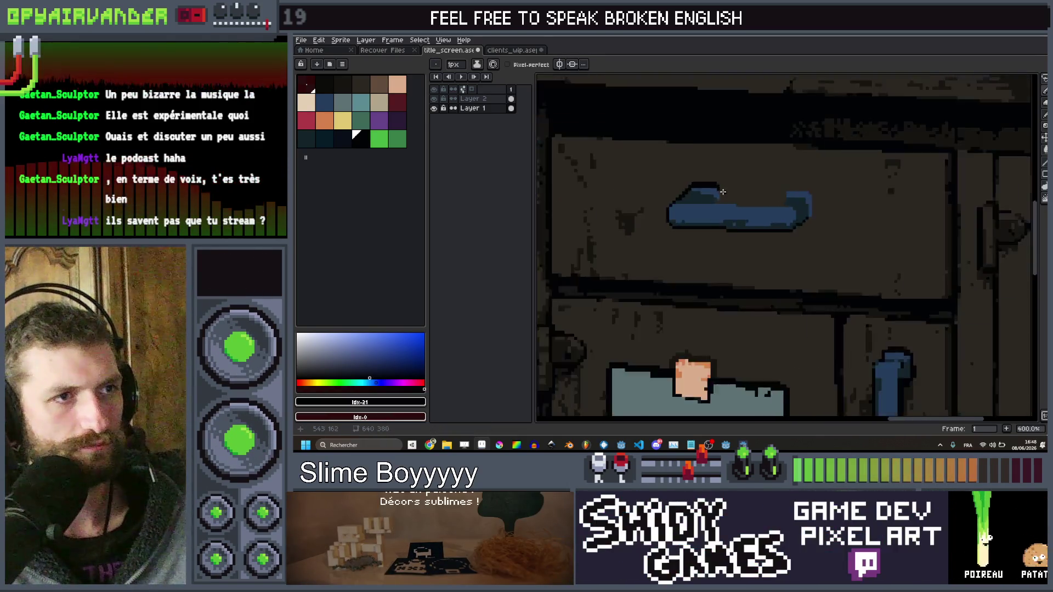
pyautogui.scroll(3, 723, 194)
pyautogui.click(697, 228)
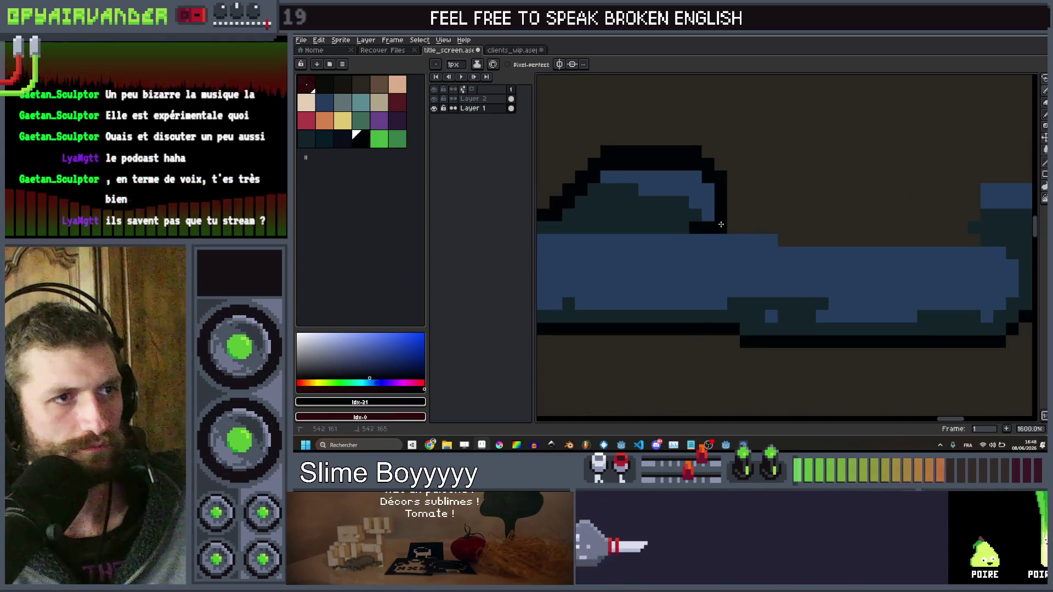
pyautogui.keyDown('shift'); pyautogui.click(746, 228); pyautogui.keyUp('shift')
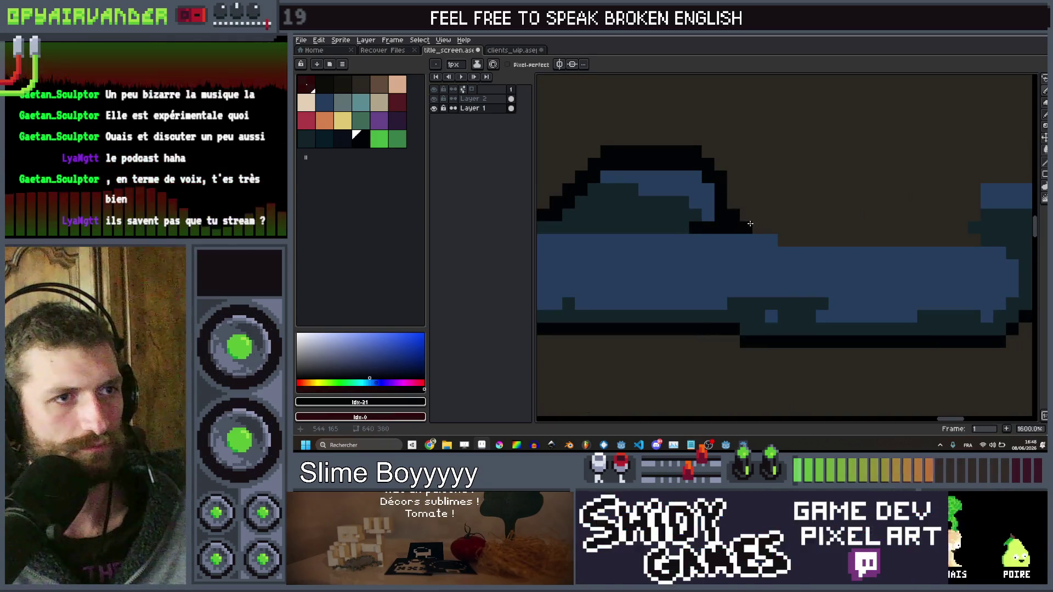
# Outline the handle's right end: top line, right edge downward, corner fill and a stepped lower-right diagonal
pyautogui.click(785, 239)
pyautogui.keyDown('shift'); pyautogui.click(969, 241); pyautogui.keyUp('shift')
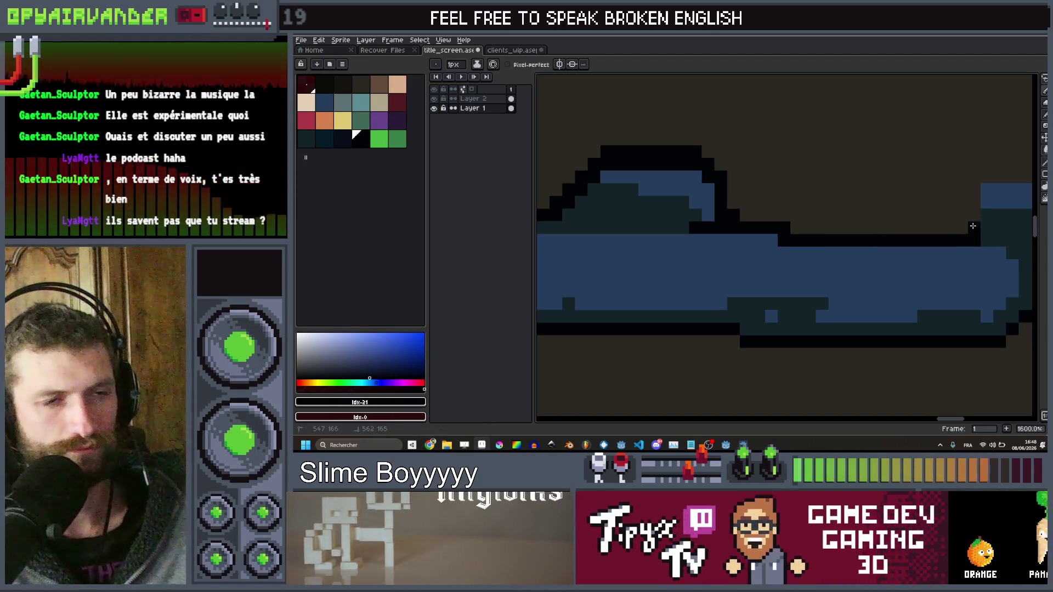
pyautogui.click(982, 195)
pyautogui.moveTo(981, 195); pyautogui.dragTo(852, 224)
pyautogui.click(860, 206)
pyautogui.keyDown('shift'); pyautogui.click(935, 206); pyautogui.keyUp('shift')
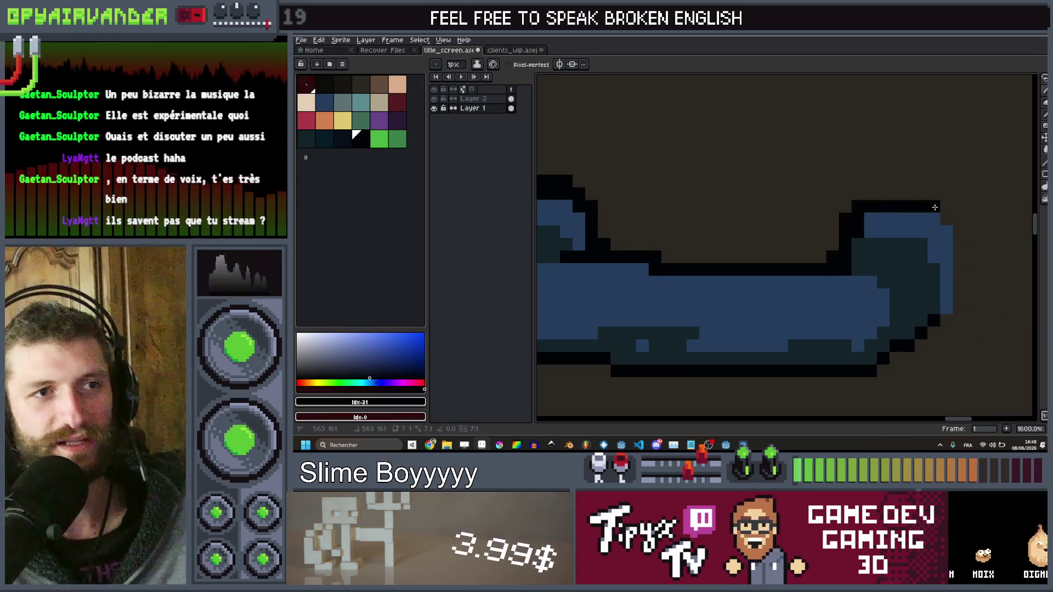
pyautogui.click(947, 219)
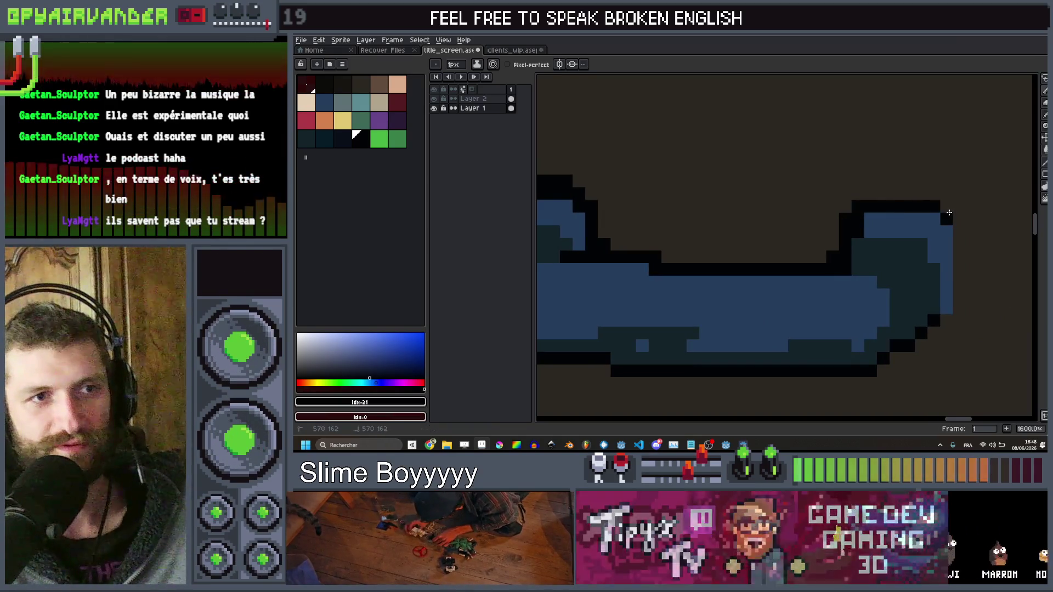
pyautogui.moveTo(959, 218); pyautogui.dragTo(959, 320)
pyautogui.click(953, 318)
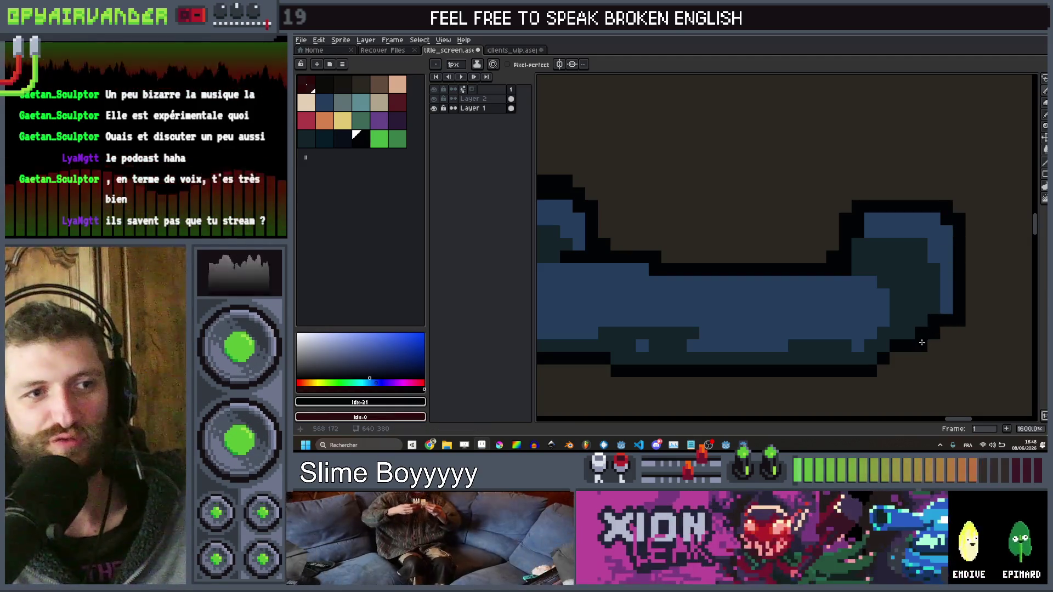
pyautogui.keyDown('shift'); pyautogui.click(889, 361); pyautogui.keyUp('shift')
pyautogui.scroll(-8, 883, 372)
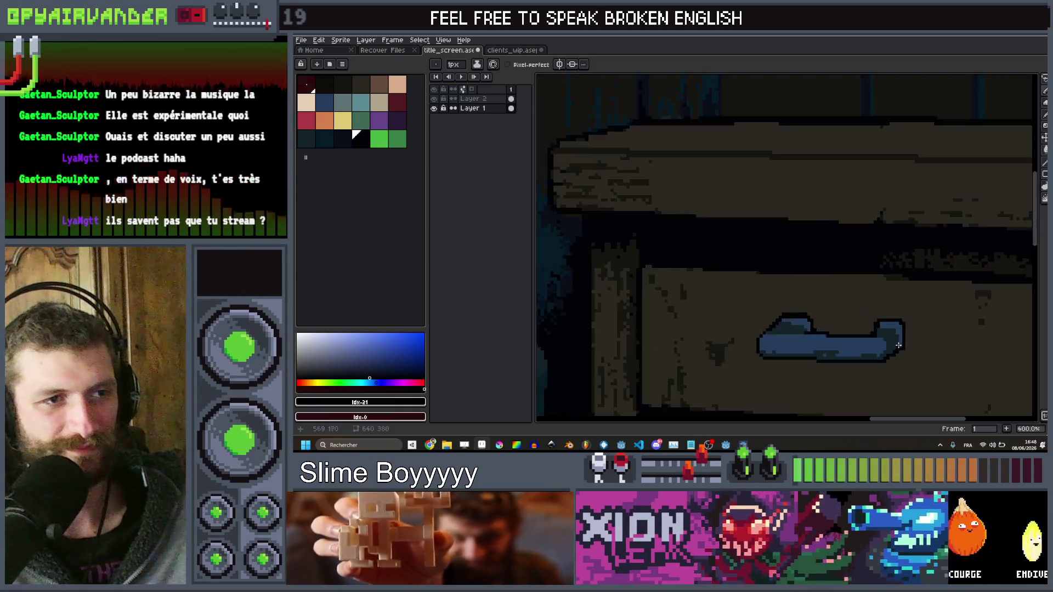
pyautogui.scroll(2, 906, 251)
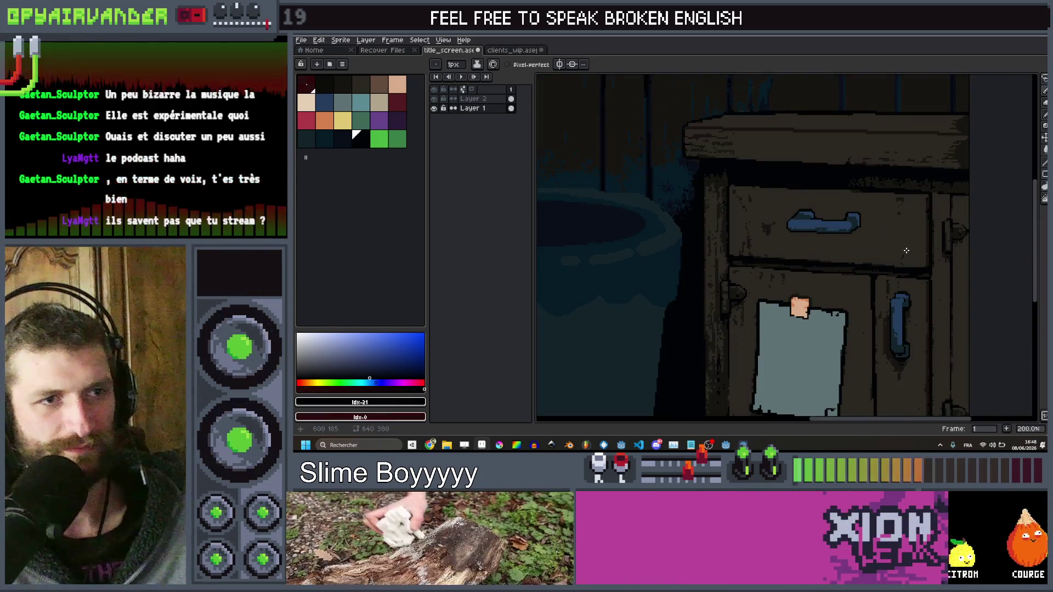
# Brush a dark shadow along the handle's top using the dark palette swatch and a 12px pencil
pyautogui.scroll(3, 761, 194)
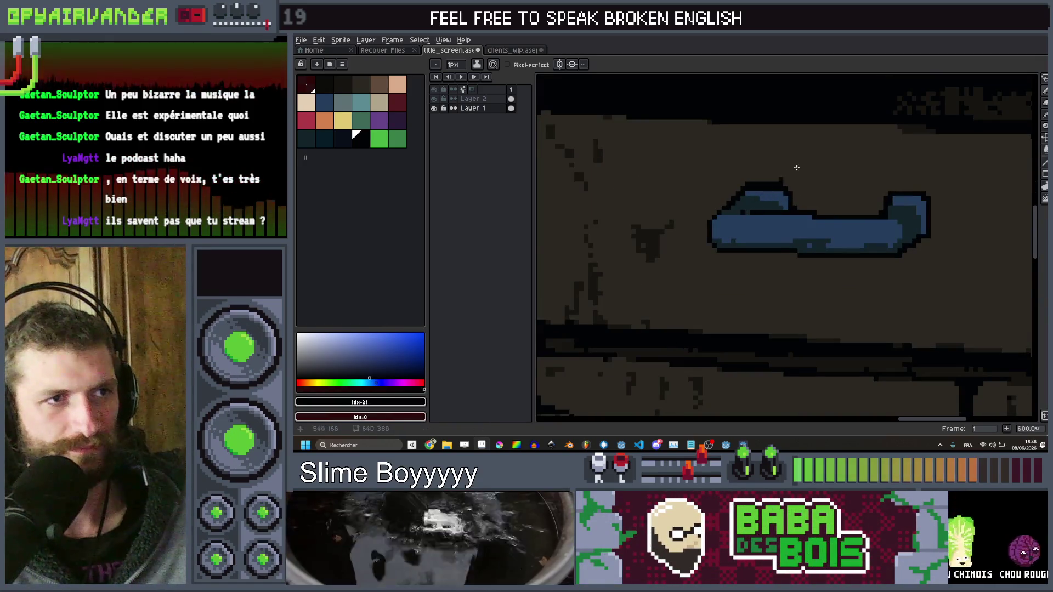
pyautogui.scroll(-5, 823, 163)
pyautogui.scroll(-1, 861, 159)
pyautogui.scroll(2, 856, 198)
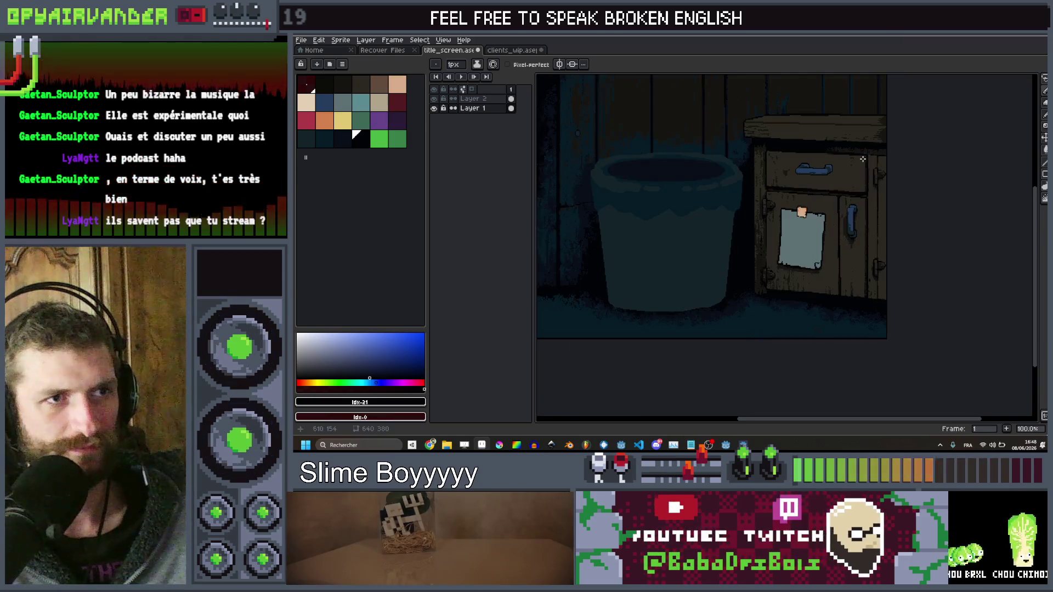
pyautogui.scroll(1, 854, 209)
pyautogui.scroll(2, 854, 209)
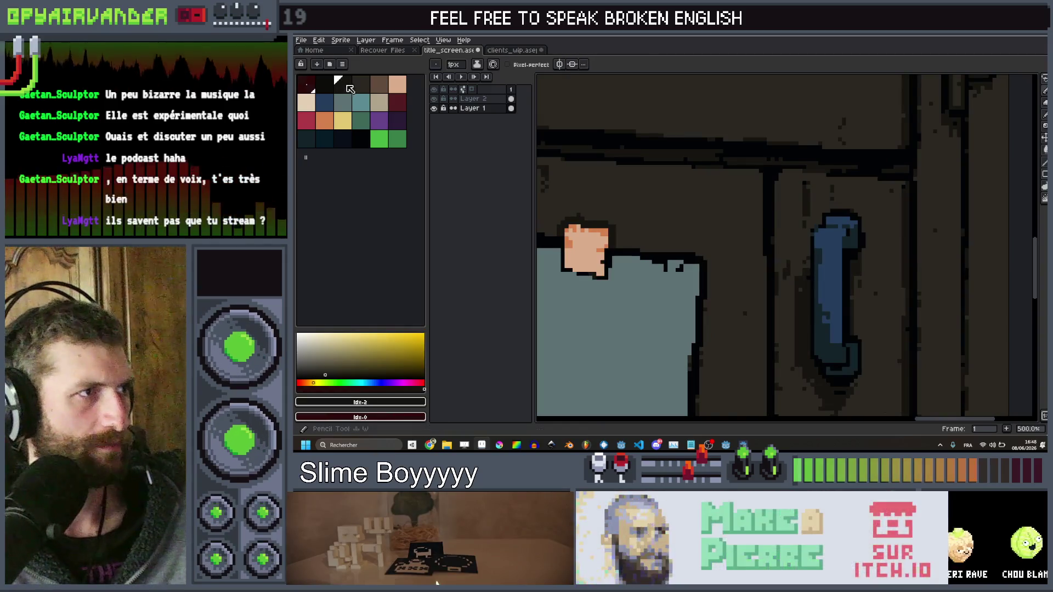
pyautogui.click(349, 88)
pyautogui.moveTo(726, 172)
pyautogui.mouseDown()
pyautogui.moveTo(811, 332)
pyautogui.moveTo(821, 325)
pyautogui.mouseUp()
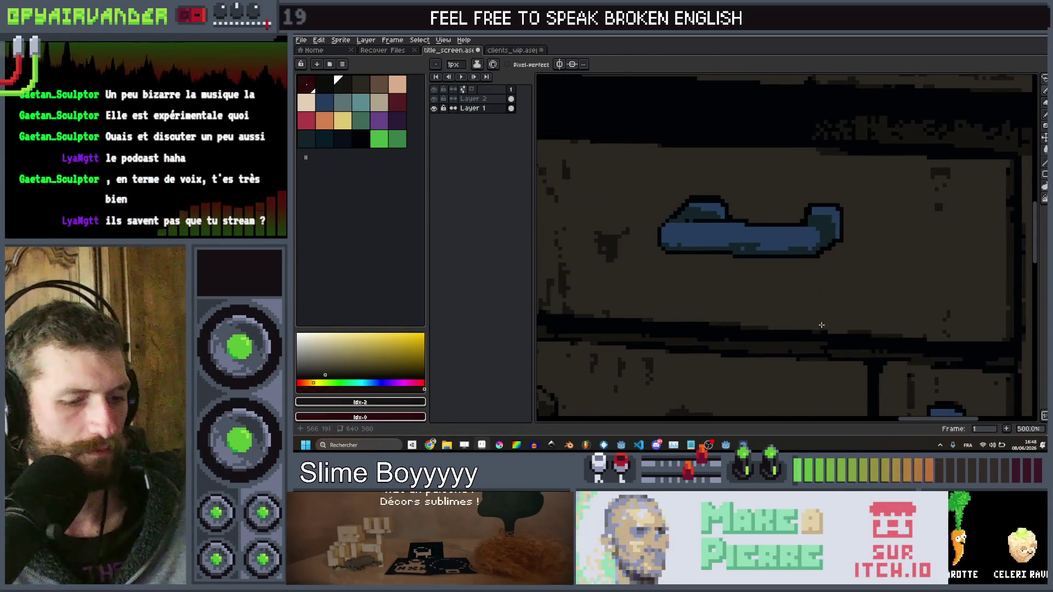
pyautogui.scroll(11, 829, 226)
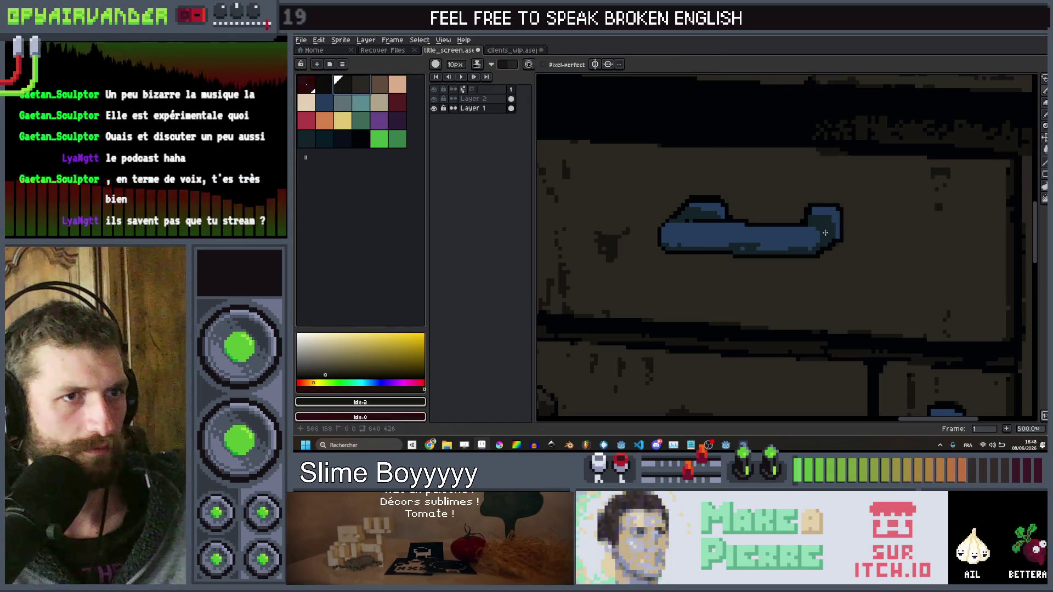
pyautogui.moveTo(759, 237)
pyautogui.mouseDown()
pyautogui.moveTo(742, 204)
pyautogui.moveTo(718, 218)
pyautogui.mouseUp()
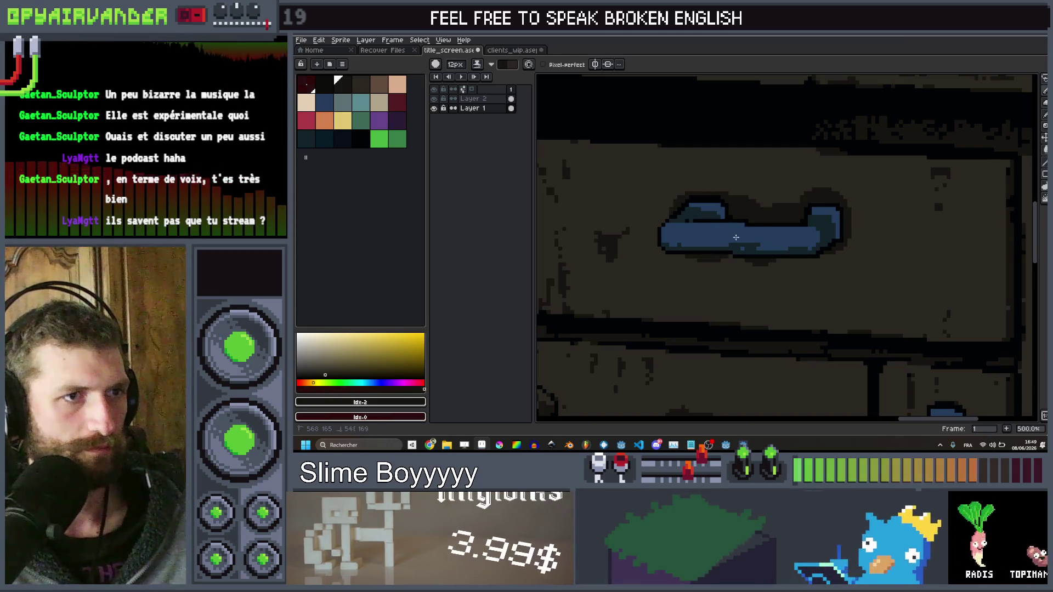
pyautogui.scroll(-4, 839, 208)
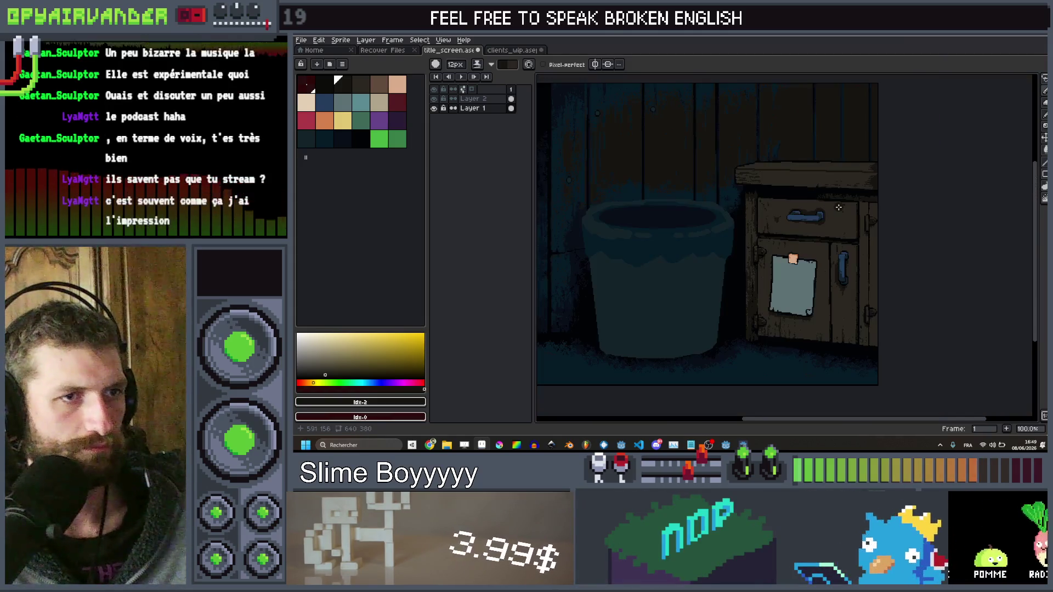
# Shrink the pencil to 1px and add a short dark vertical drip below the handle
pyautogui.scroll(3, 839, 207)
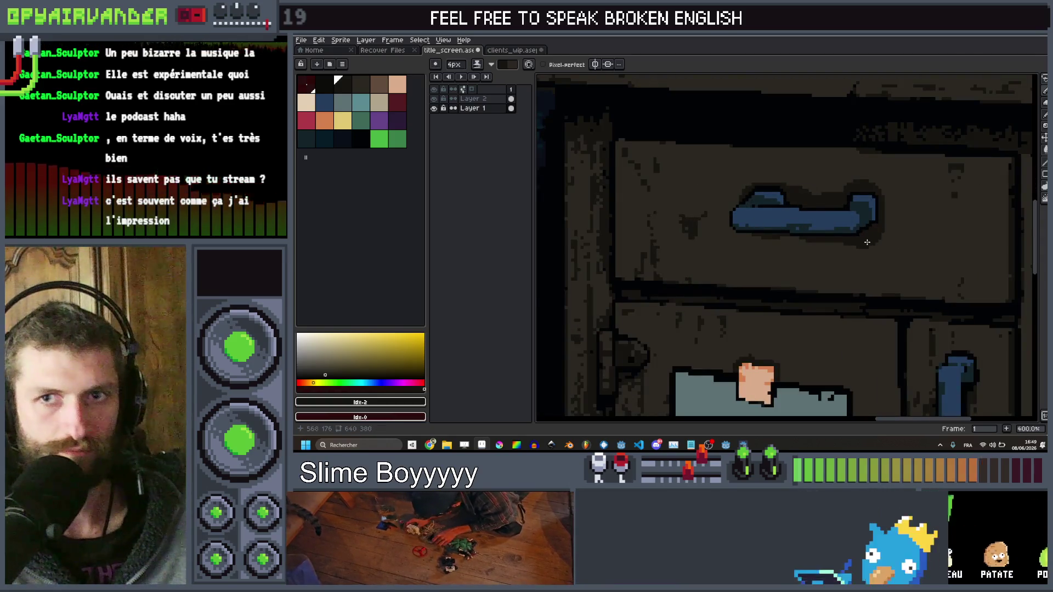
pyautogui.scroll(5, 872, 239)
pyautogui.press('-')
pyautogui.press('-')
pyautogui.press('-')
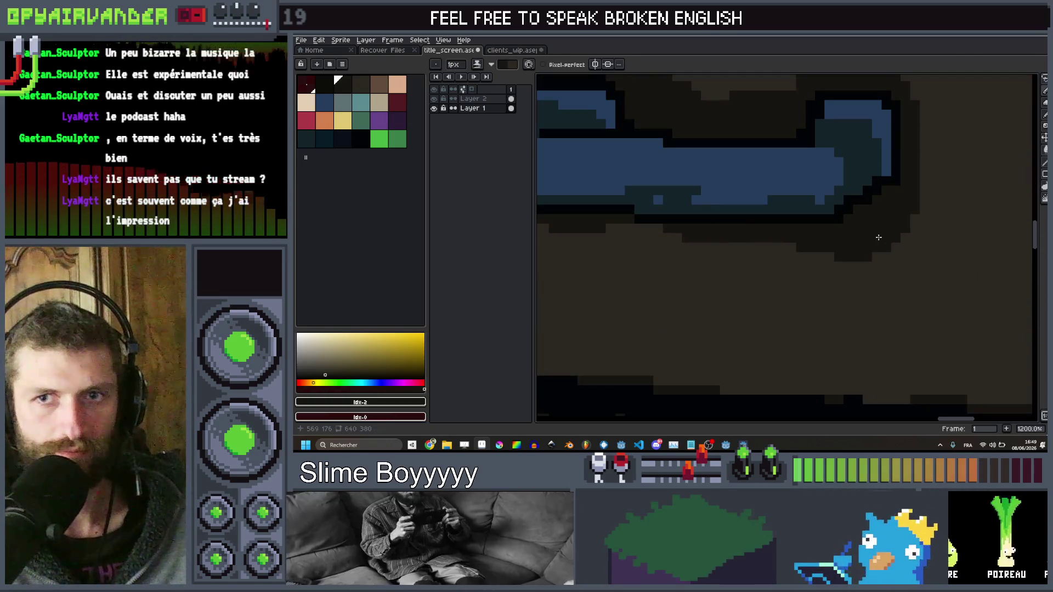
pyautogui.moveTo(885, 250); pyautogui.dragTo(885, 277)
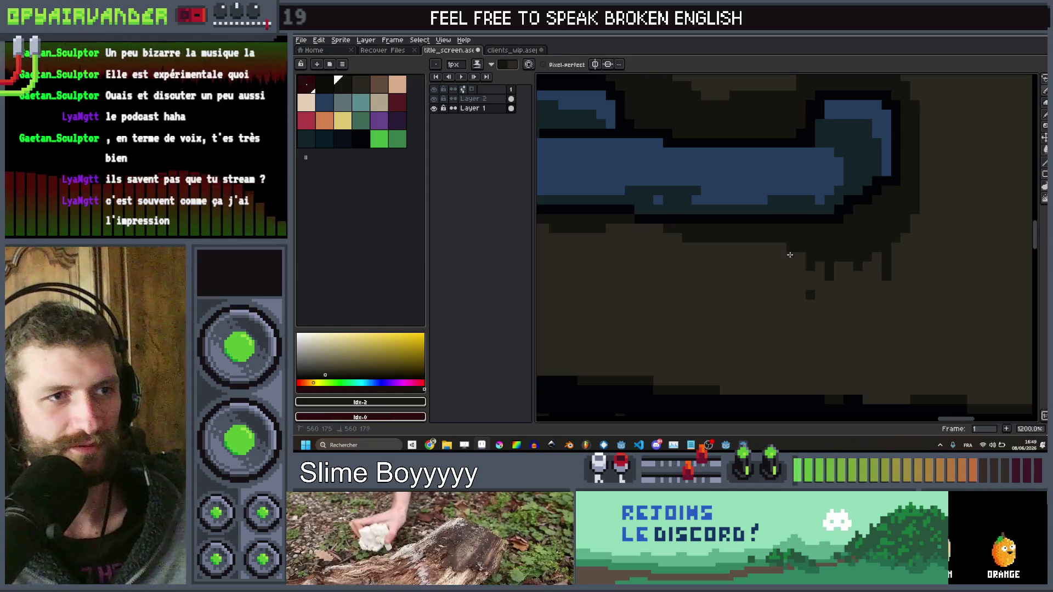
# Place stair-stepped dark shadow pixels along the handle's top edge and around it
pyautogui.scroll(-4, 766, 243)
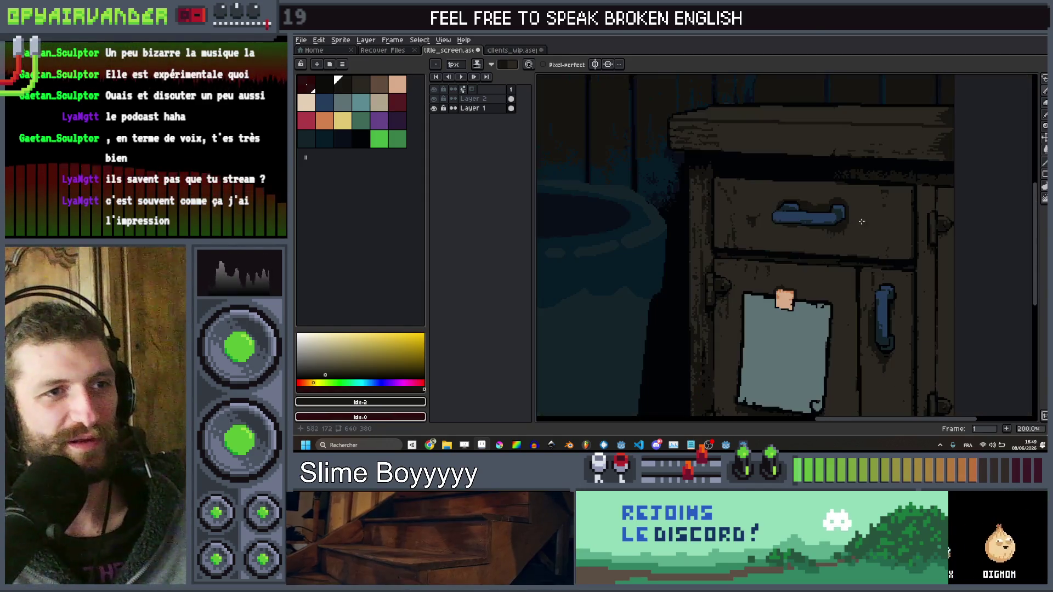
pyautogui.scroll(5, 854, 154)
pyautogui.click(853, 137)
pyautogui.click(892, 151)
pyautogui.click(924, 188)
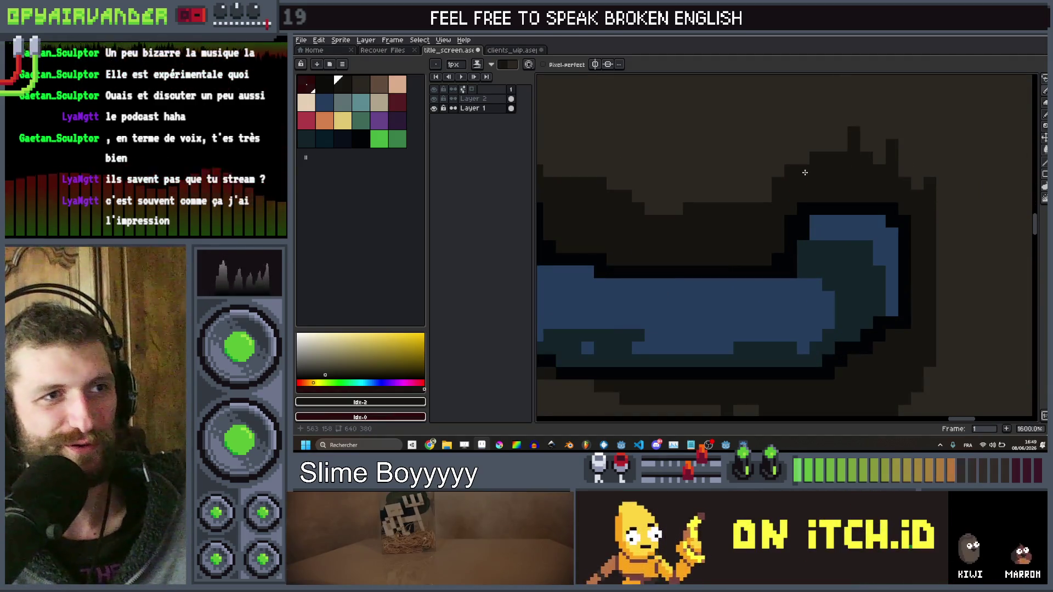
pyautogui.click(766, 184)
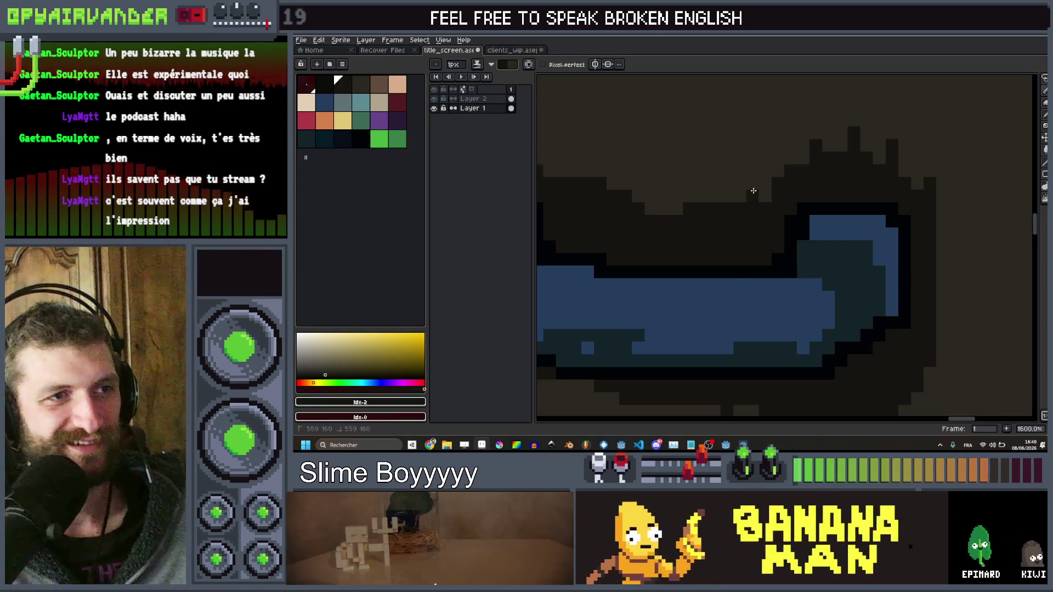
pyautogui.keyDown('shift'); pyautogui.click(706, 160); pyautogui.keyUp('shift')
pyautogui.click(721, 194)
pyautogui.scroll(-1, 718, 194)
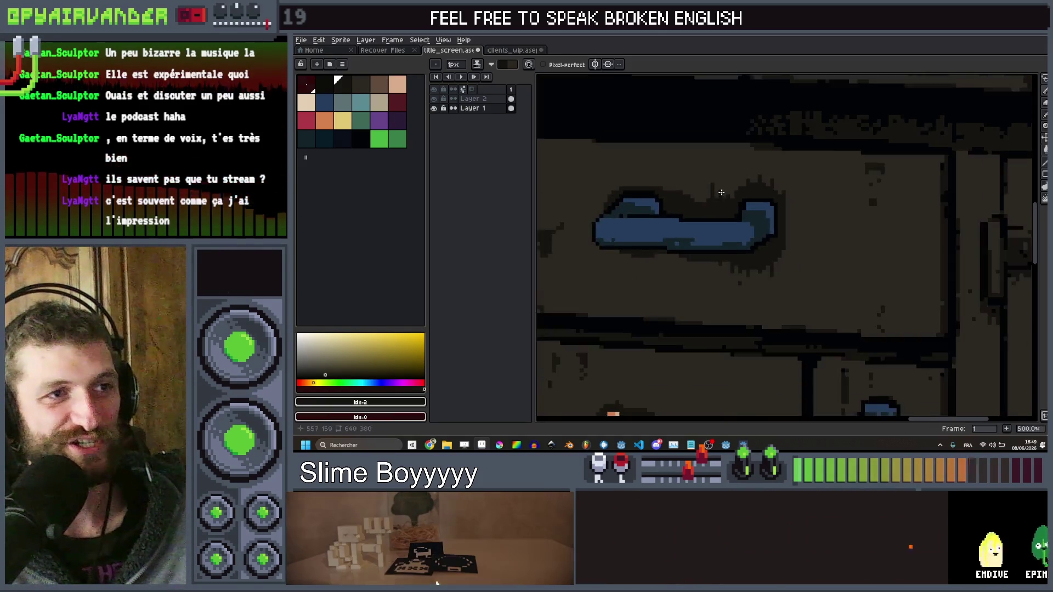
pyautogui.scroll(1, 717, 193)
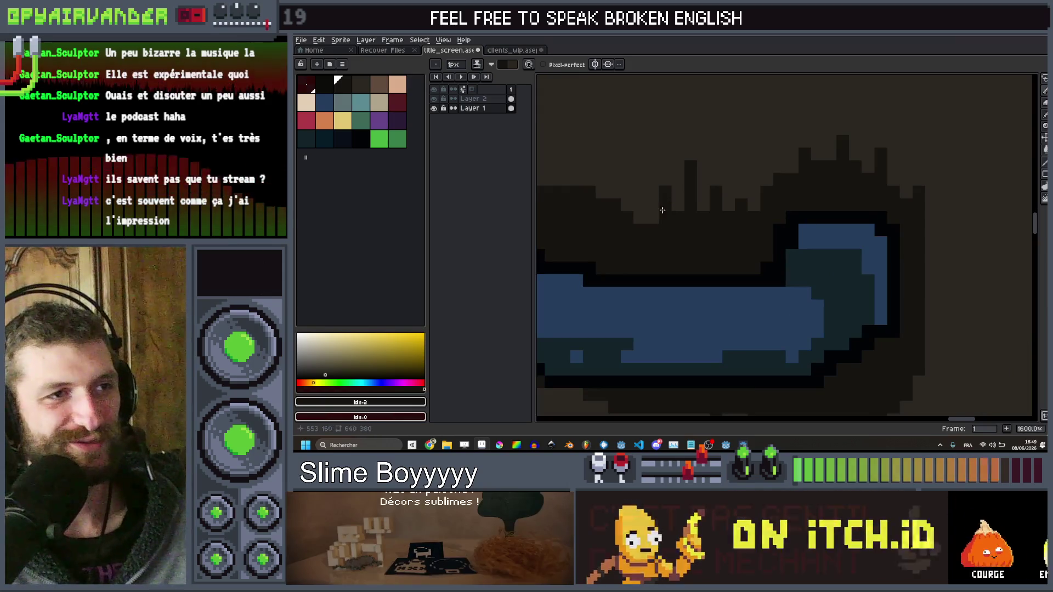
pyautogui.scroll(-1, 661, 217)
pyautogui.scroll(1, 659, 217)
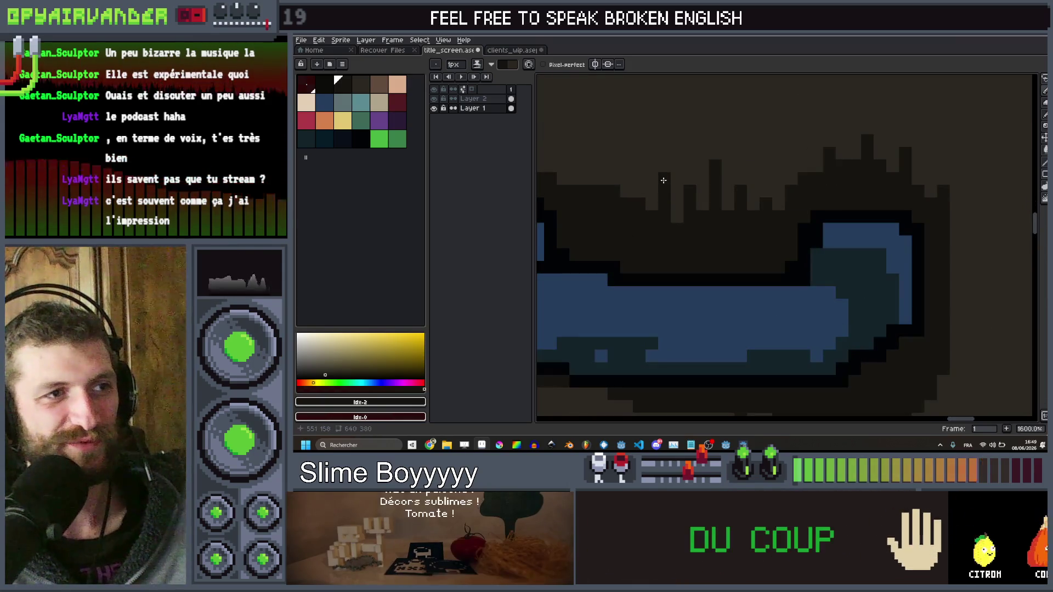
pyautogui.scroll(-1, 665, 167)
pyautogui.scroll(1, 652, 205)
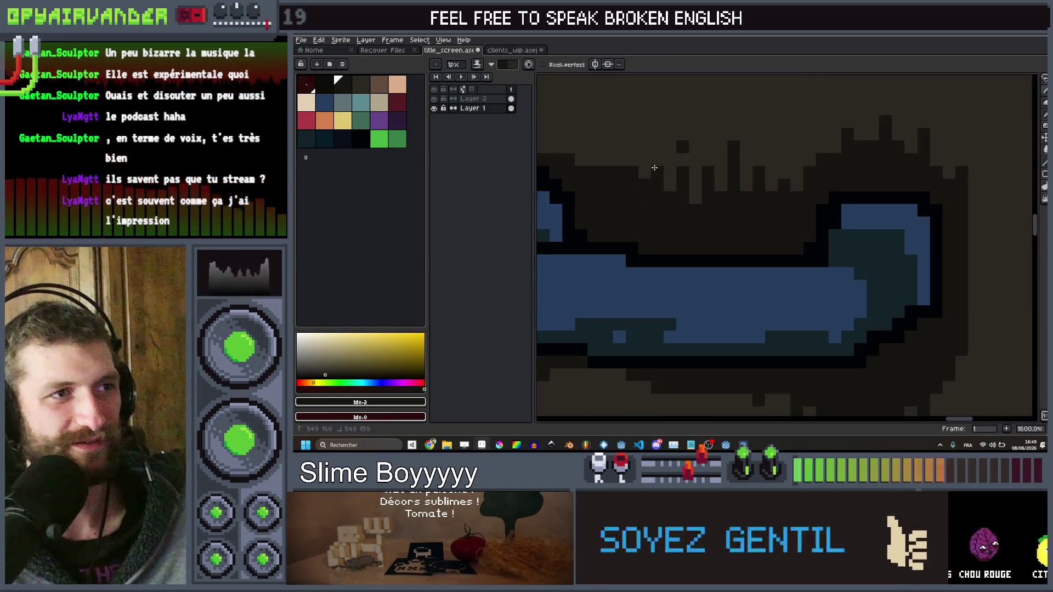
pyautogui.scroll(-4, 655, 168)
pyautogui.scroll(3, 700, 181)
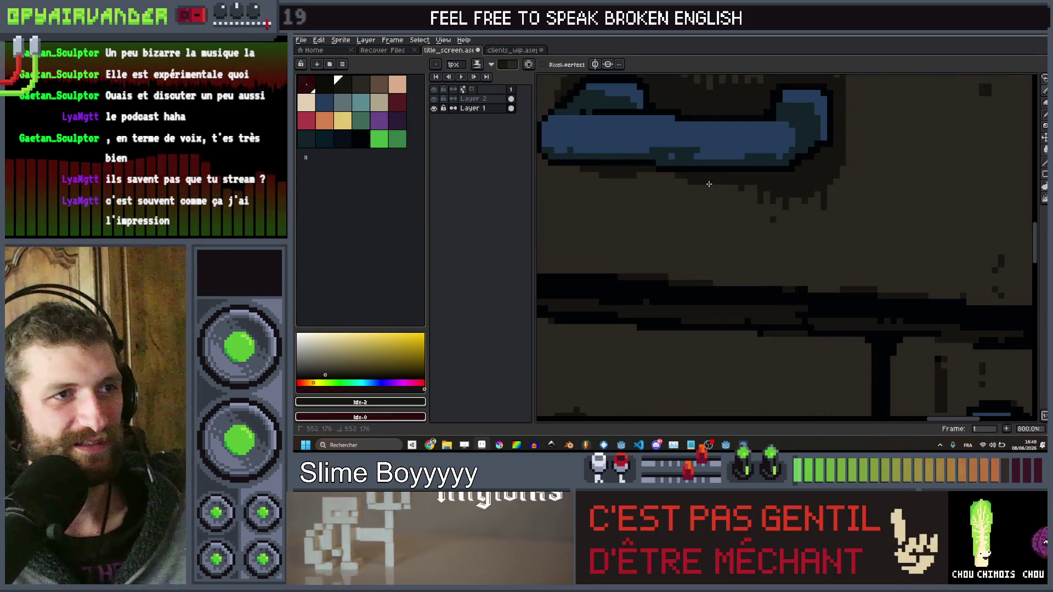
pyautogui.scroll(-6, 803, 179)
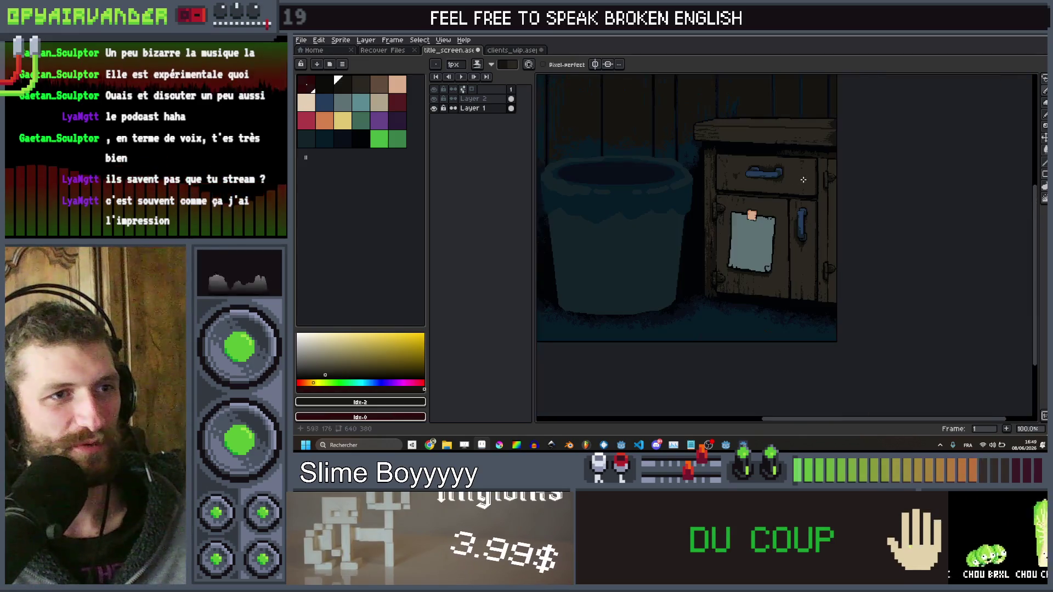
# Reduce the pencil brush from 4px through 2px down to a single pixel
pyautogui.scroll(9, 772, 176)
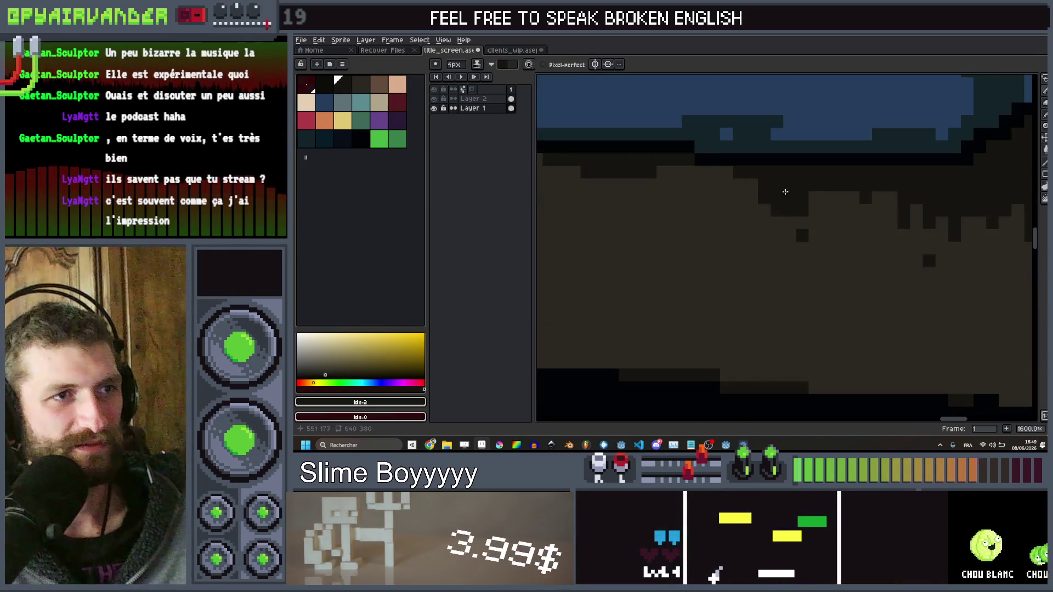
pyautogui.press('-')
pyautogui.press('-')
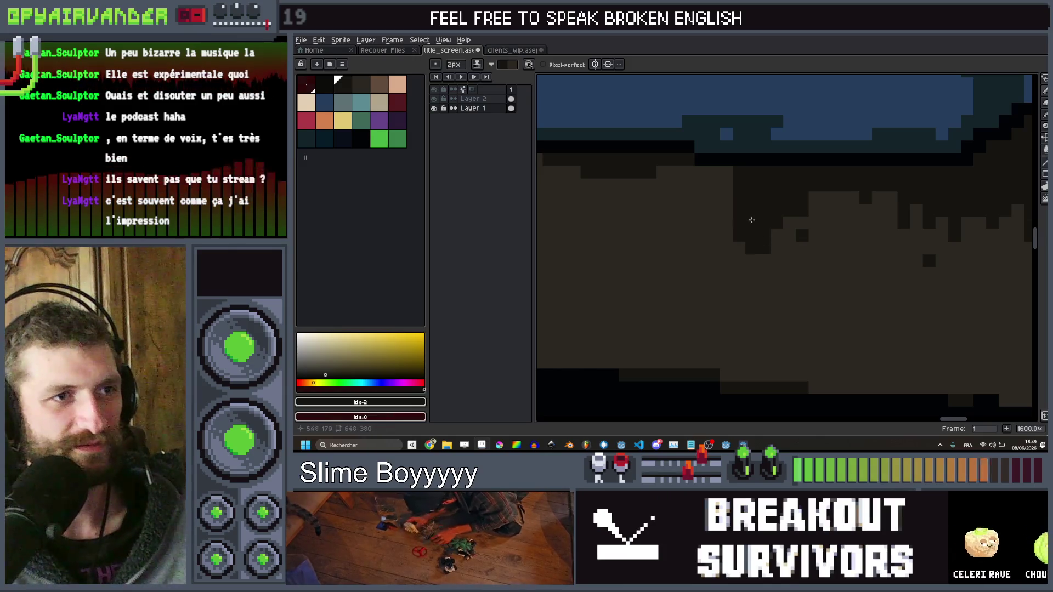
pyautogui.press('-')
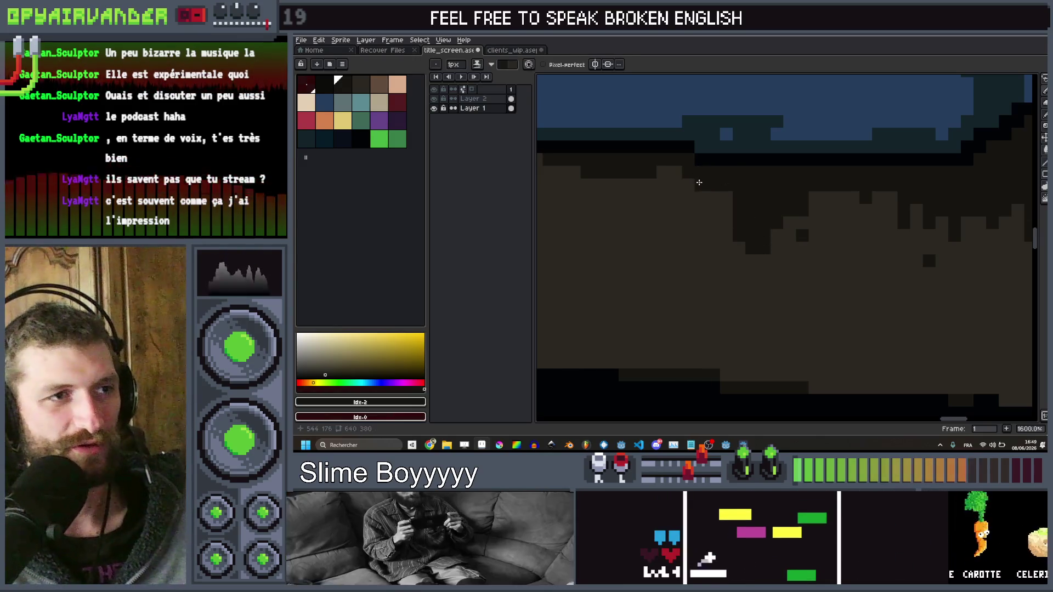
pyautogui.scroll(-8, 701, 193)
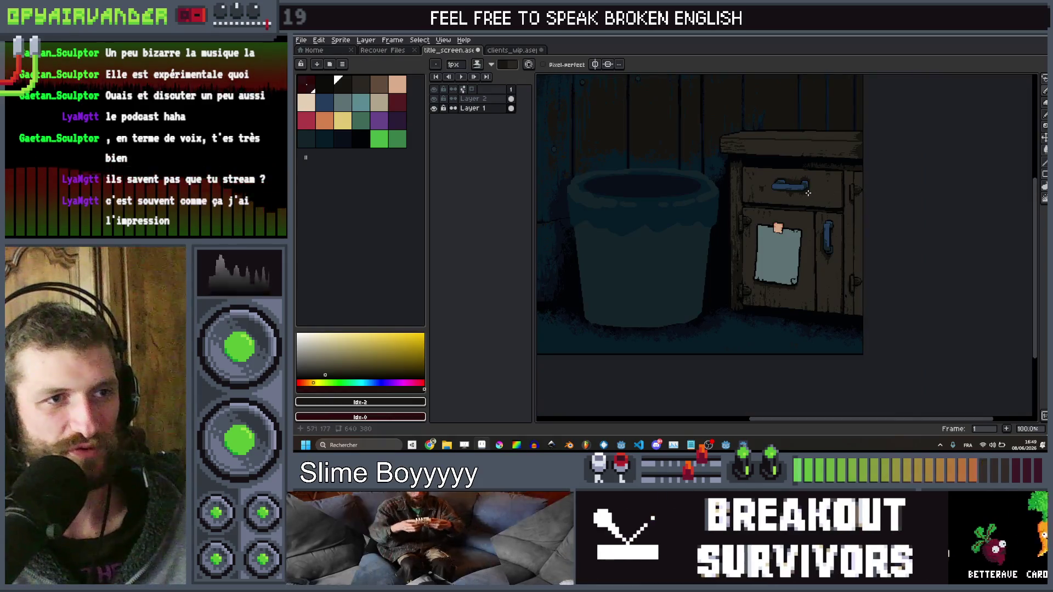
pyautogui.scroll(-1, 813, 172)
pyautogui.scroll(2, 795, 198)
pyautogui.scroll(-1, 779, 229)
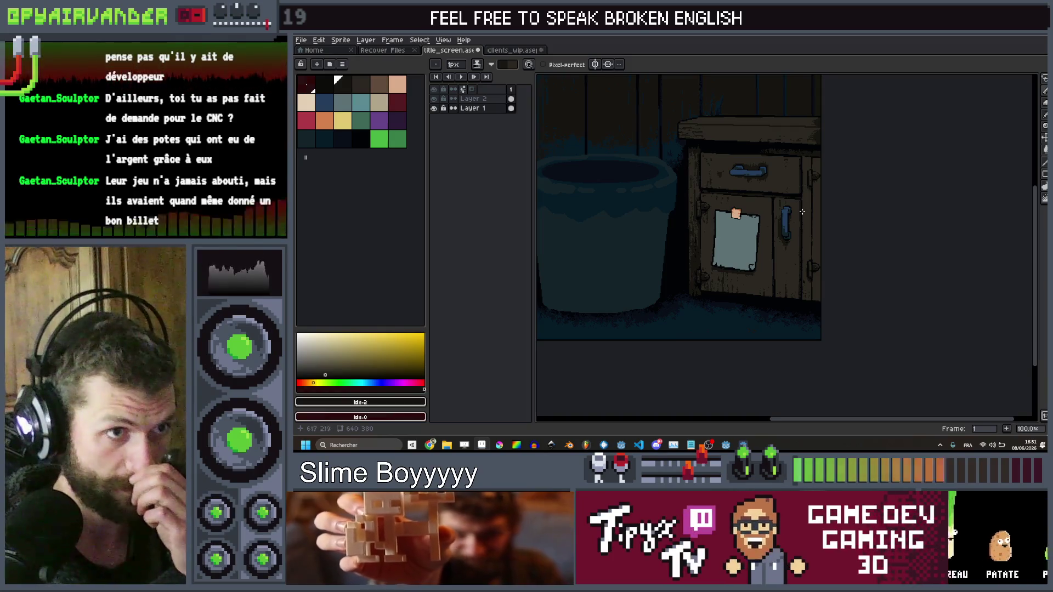
# Sample the near-black outline colour from the drawing with the Eyedropper
pyautogui.scroll(-1, 796, 209)
pyautogui.scroll(2, 790, 203)
pyautogui.scroll(-1, 779, 197)
pyautogui.scroll(1, 769, 192)
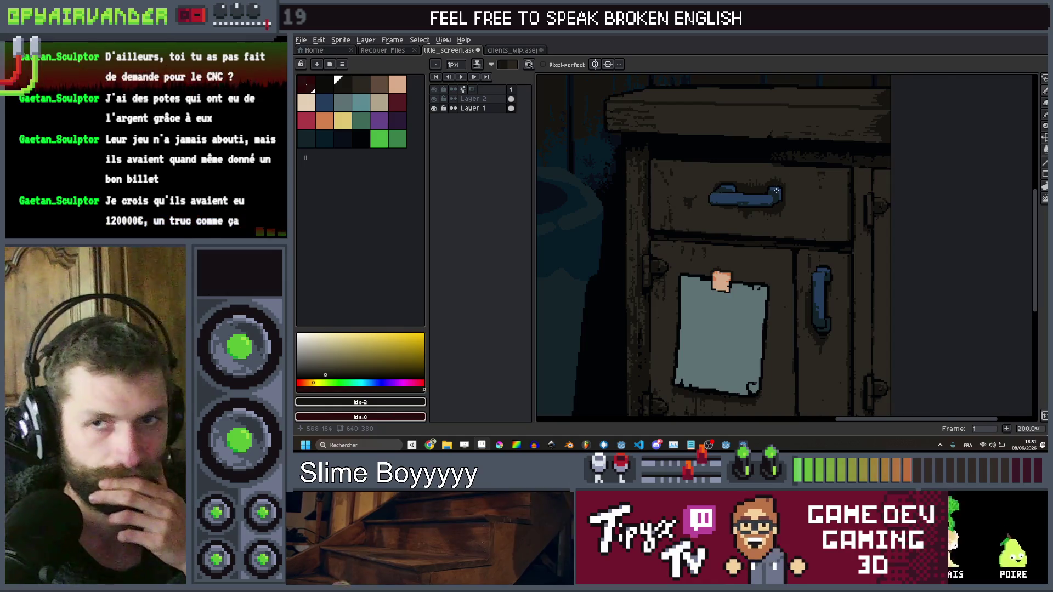
pyautogui.scroll(1, 777, 191)
pyautogui.scroll(1, 807, 200)
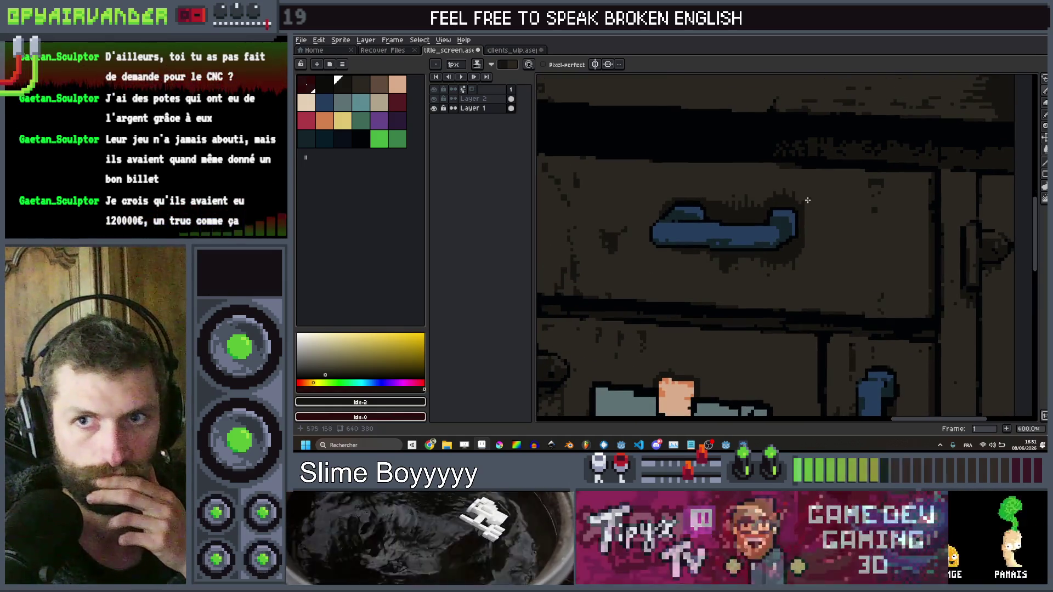
pyautogui.scroll(1, 808, 200)
pyautogui.press('i')
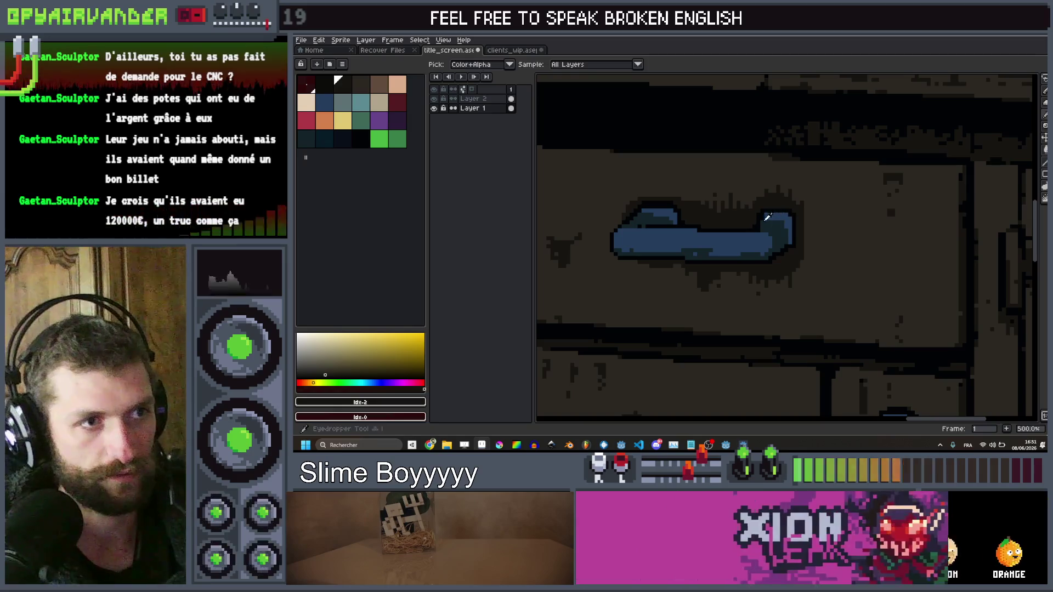
pyautogui.click(761, 223)
# Draw a dark line along the drawer handle's top edge with the pencil
pyautogui.scroll(2, 756, 228)
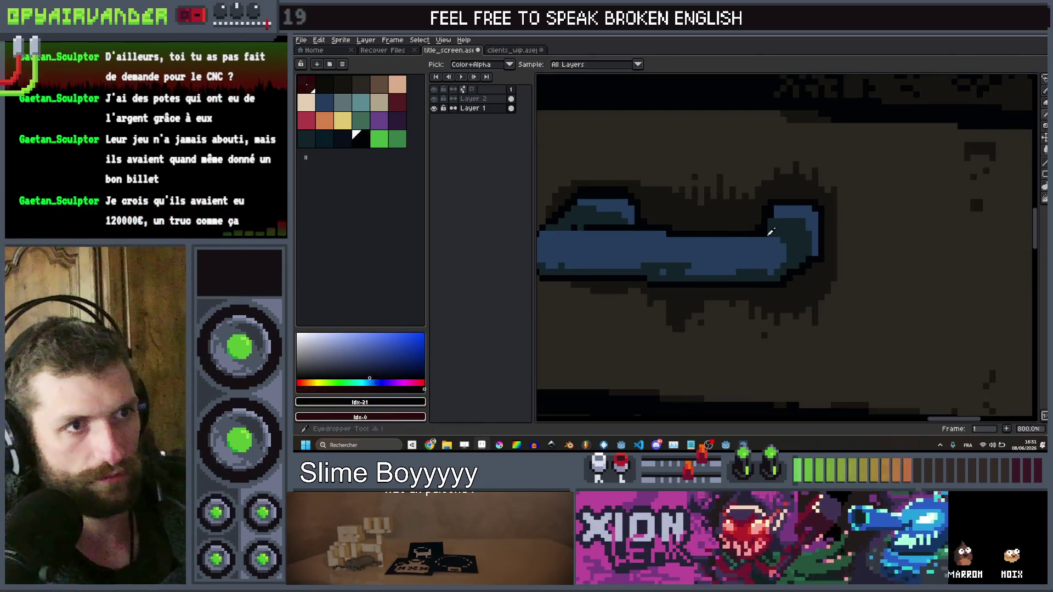
pyautogui.press('ctrl')
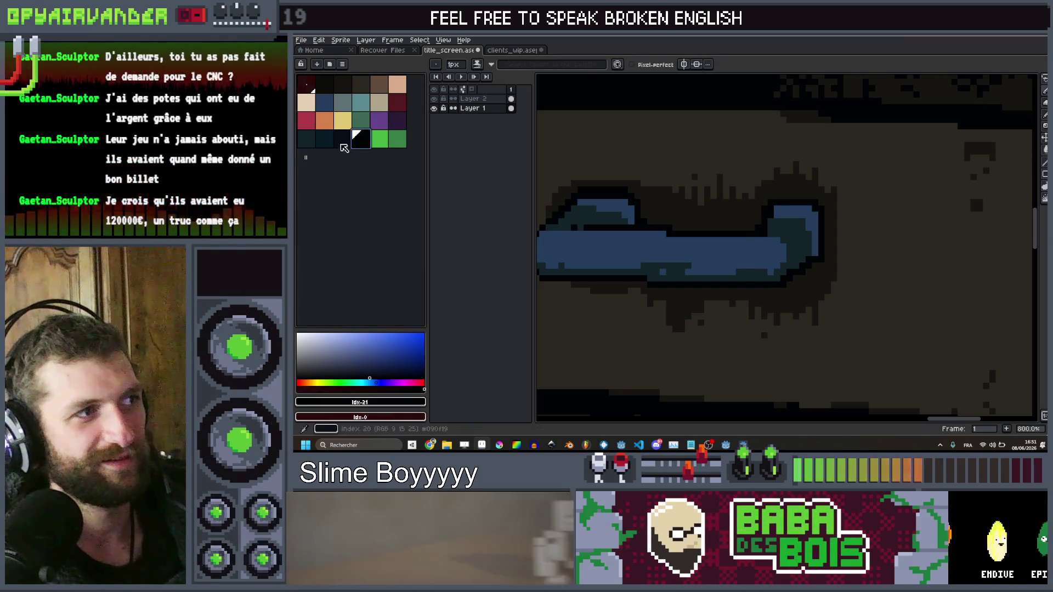
pyautogui.moveTo(755, 223)
pyautogui.mouseDown()
pyautogui.moveTo(640, 222)
pyautogui.moveTo(706, 229)
pyautogui.mouseUp()
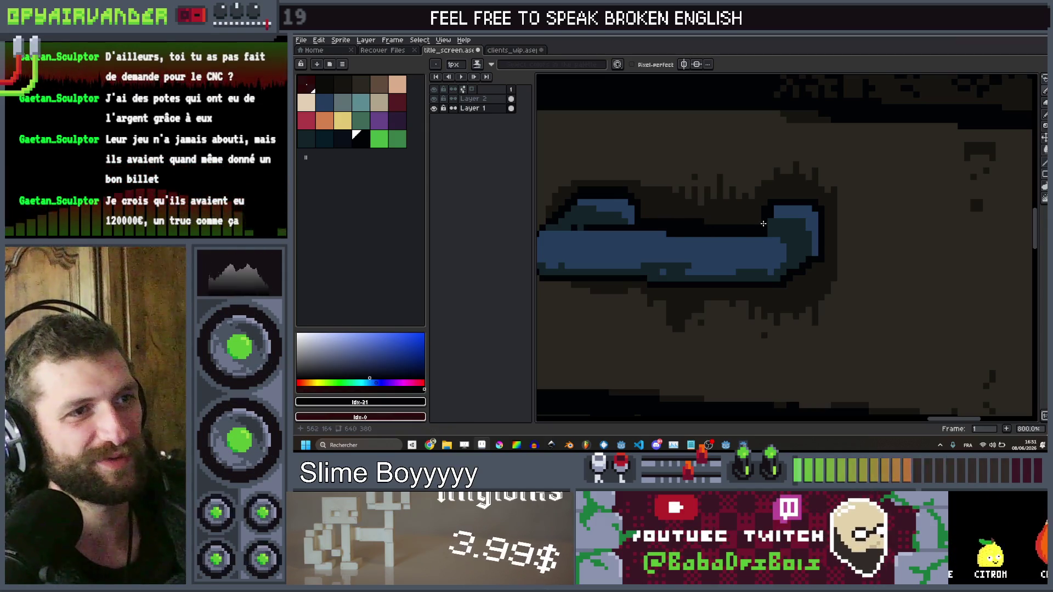
pyautogui.scroll(-5, 790, 146)
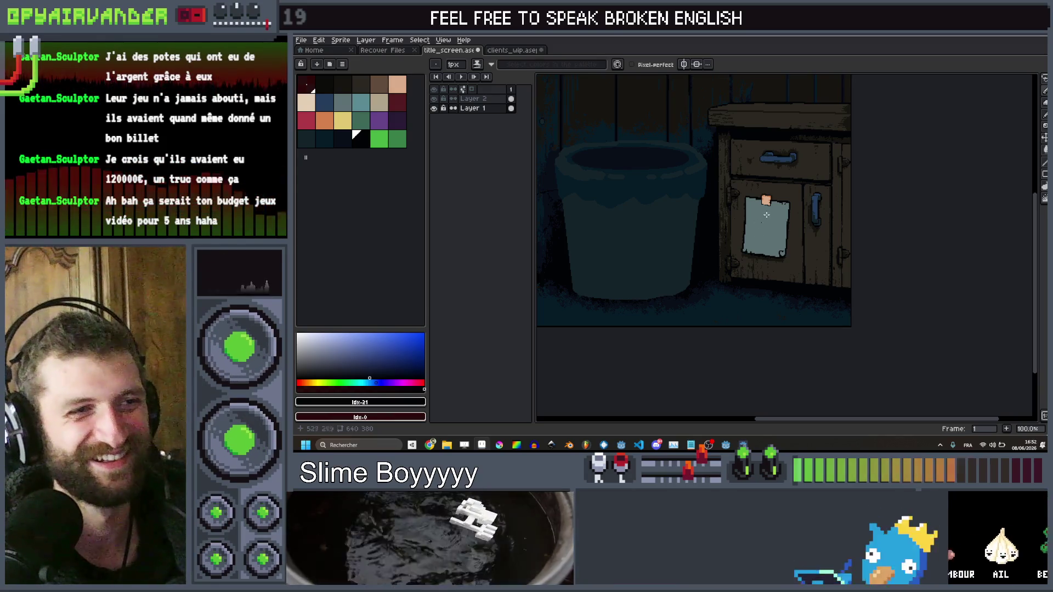
pyautogui.scroll(1, 782, 162)
pyautogui.scroll(-1, 788, 171)
pyautogui.scroll(4, 788, 171)
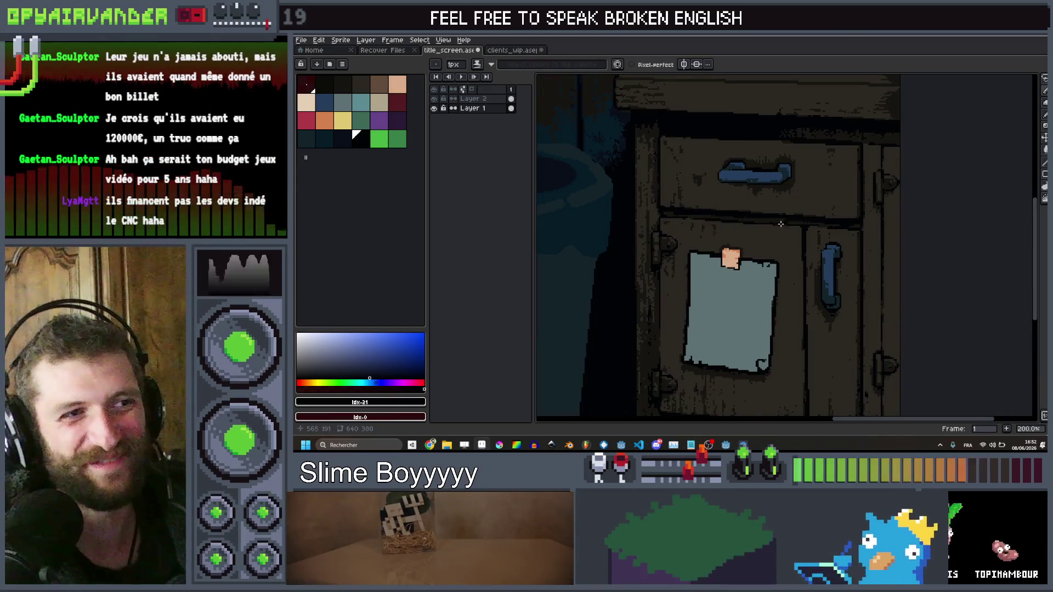
pyautogui.scroll(-5, 845, 148)
pyautogui.scroll(3, 834, 165)
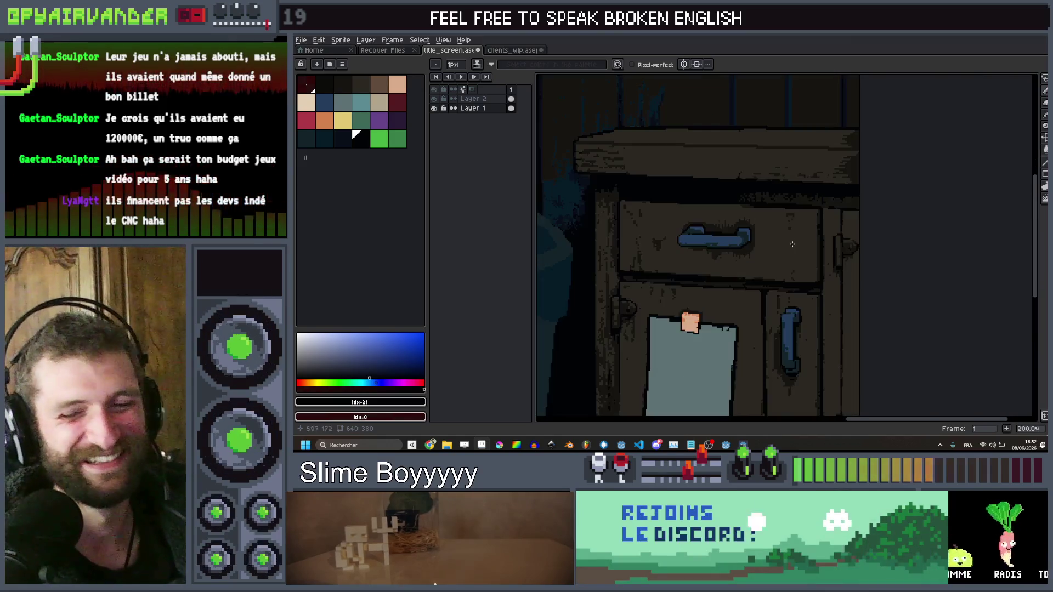
pyautogui.scroll(-1, 792, 241)
pyautogui.scroll(1, 796, 181)
pyautogui.scroll(-1, 795, 182)
pyautogui.scroll(1, 796, 181)
pyautogui.moveTo(779, 194)
pyautogui.mouseDown()
pyautogui.moveTo(799, 174)
pyautogui.moveTo(874, 169)
pyautogui.moveTo(825, 174)
pyautogui.mouseUp()
pyautogui.scroll(-1, 874, 169)
pyautogui.scroll(1, 874, 169)
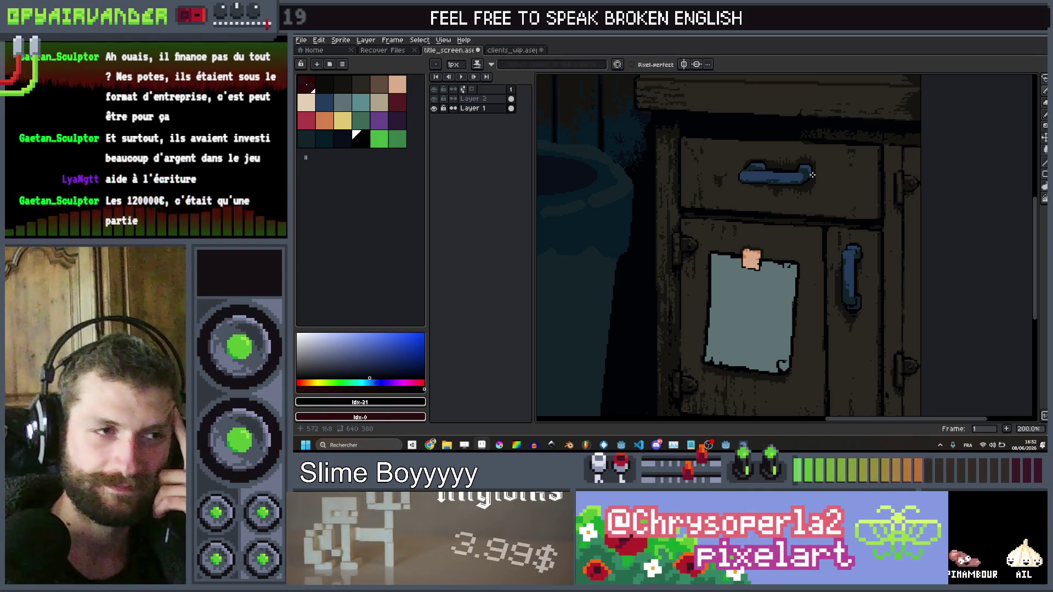
pyautogui.scroll(-1, 813, 175)
pyautogui.scroll(2, 816, 213)
pyautogui.scroll(-3, 816, 213)
pyautogui.scroll(2, 779, 214)
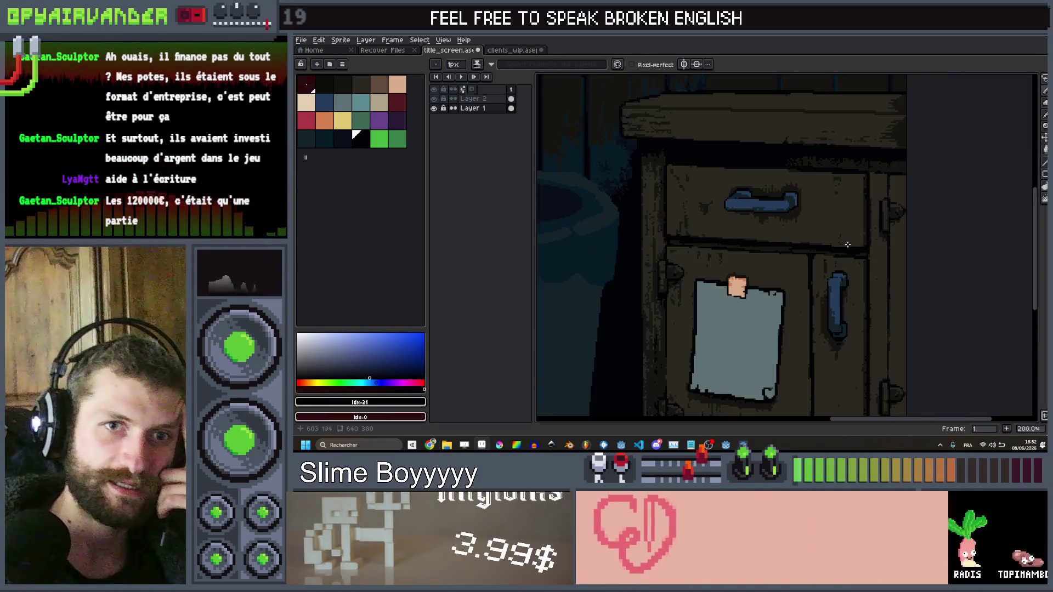
pyautogui.scroll(1, 757, 214)
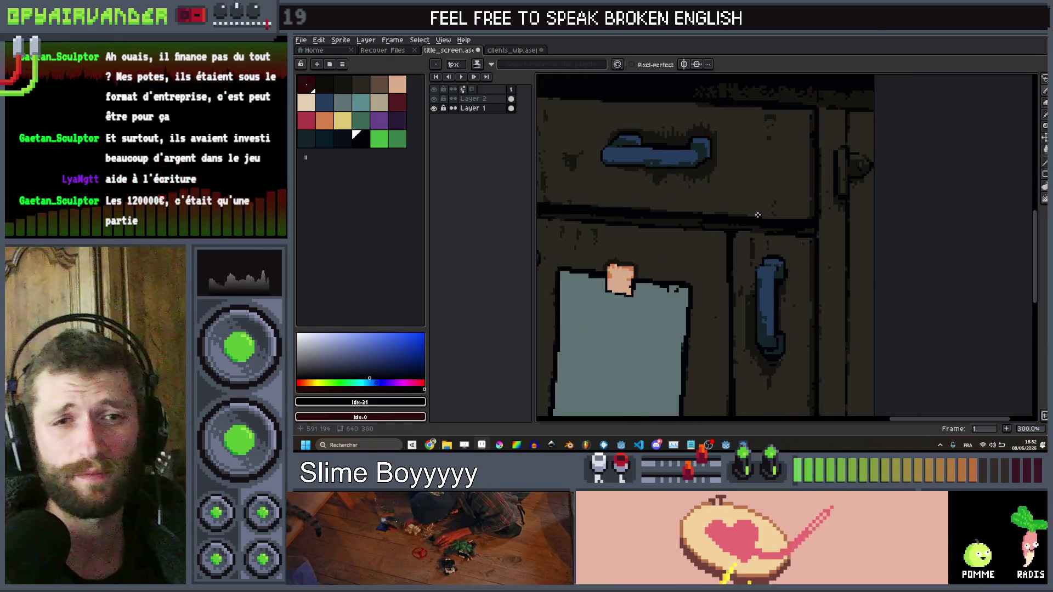